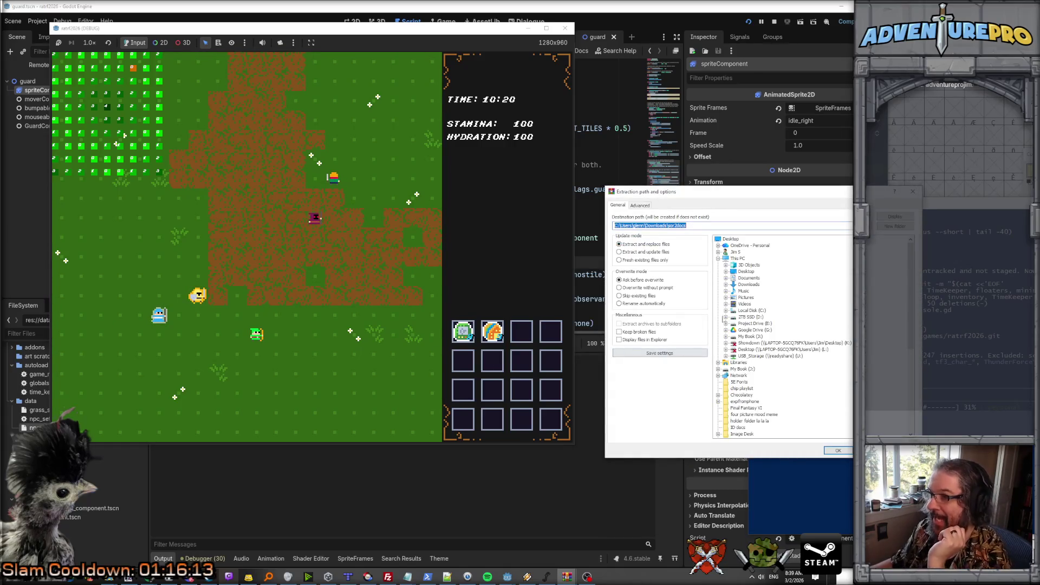
Enter d:\sor2_docs as the extraction destination and start extracting.
text(d:\)
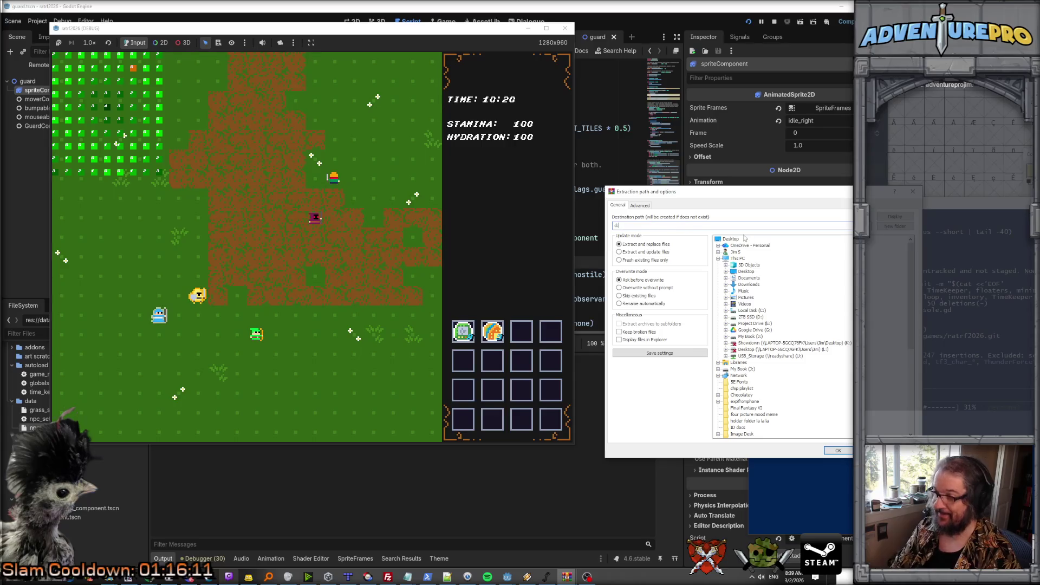
text(sor2_docs)
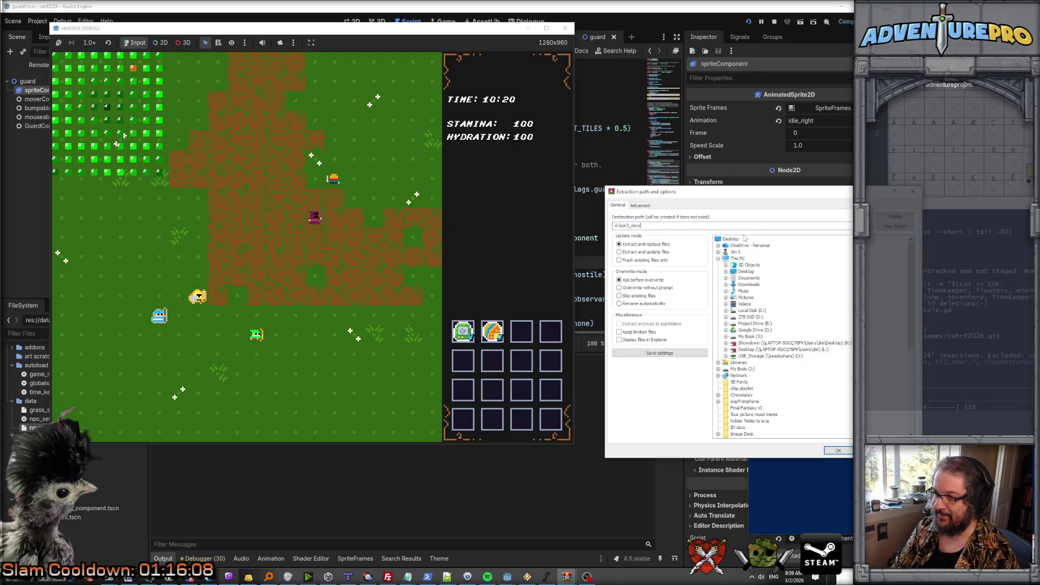
key(Return)
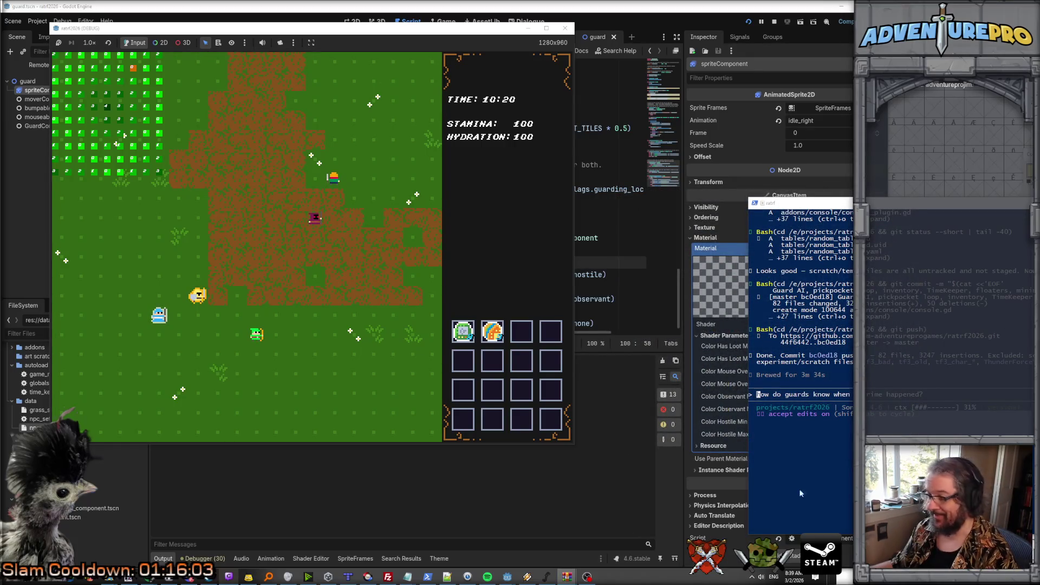
right_click(129, 577)
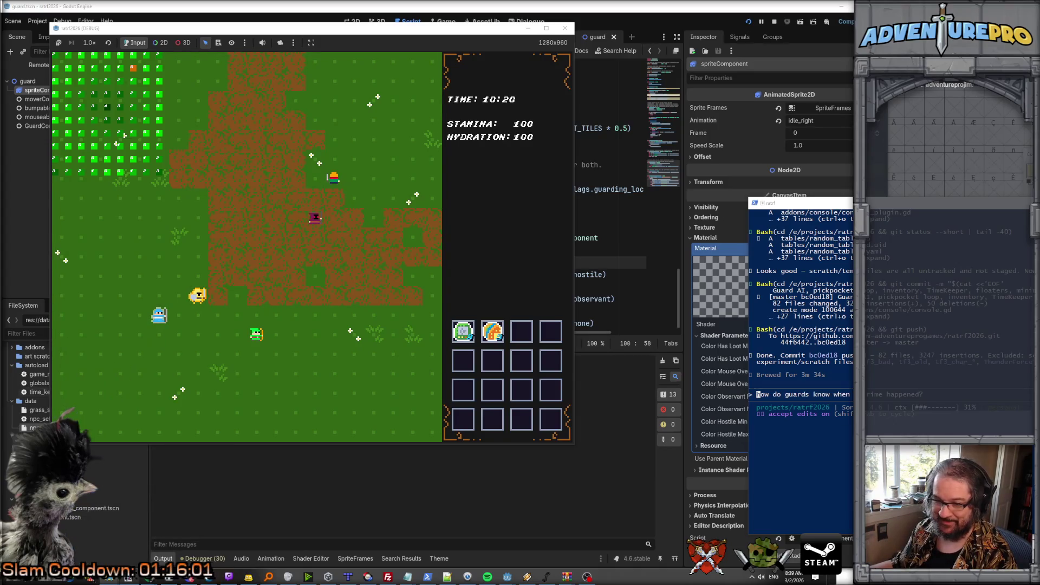
Open a File Explorer window and navigate to the d:\sor2_docs folder.
right_click(129, 578)
click(101, 549)
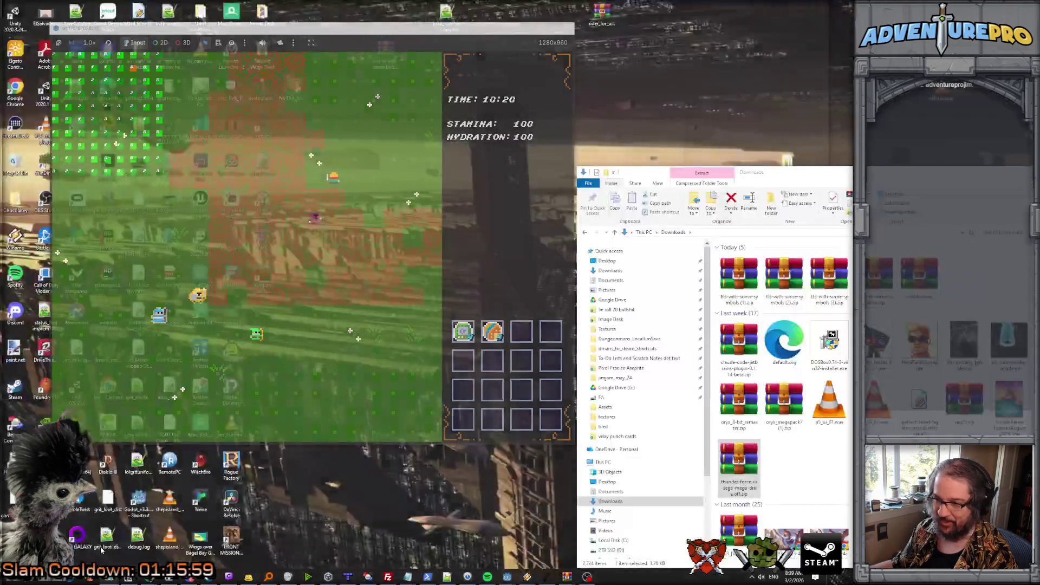
drag(772, 175, 788, 179)
click(767, 237)
text(d:\so)
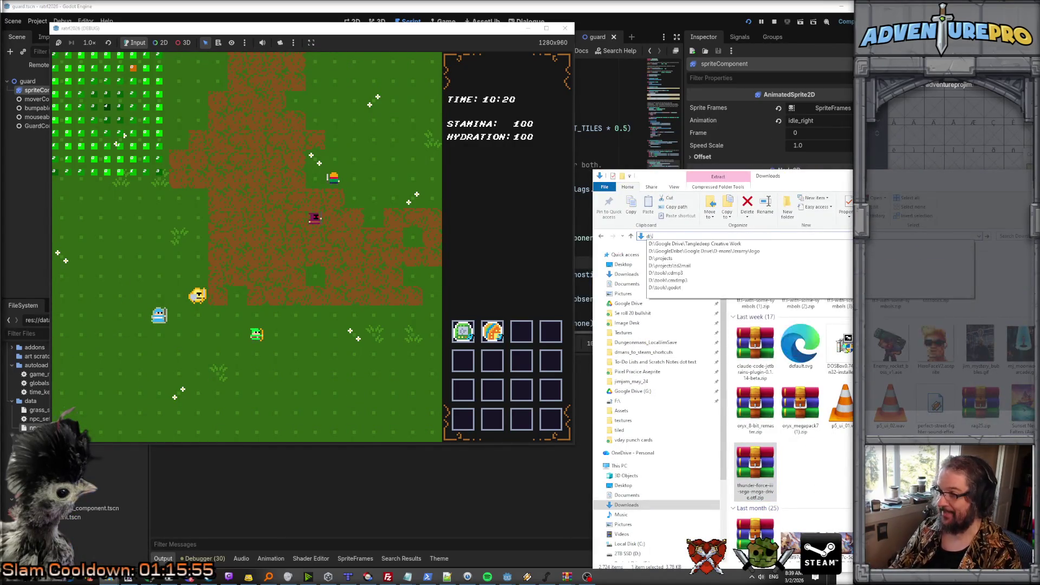
key(Down)
key(Return)
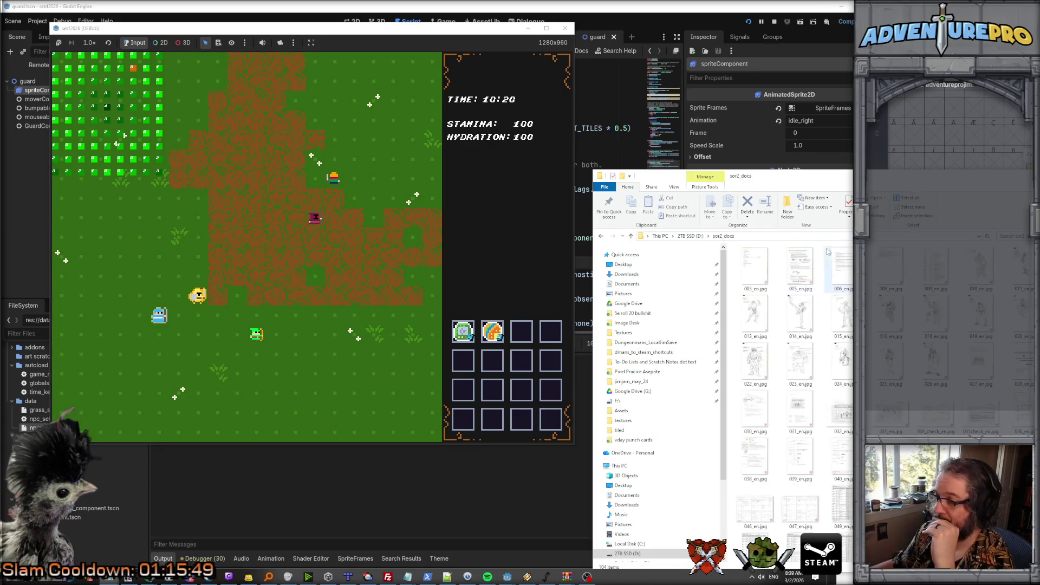
Show the folder's images as extra large icons and move the window over the game view.
click(675, 187)
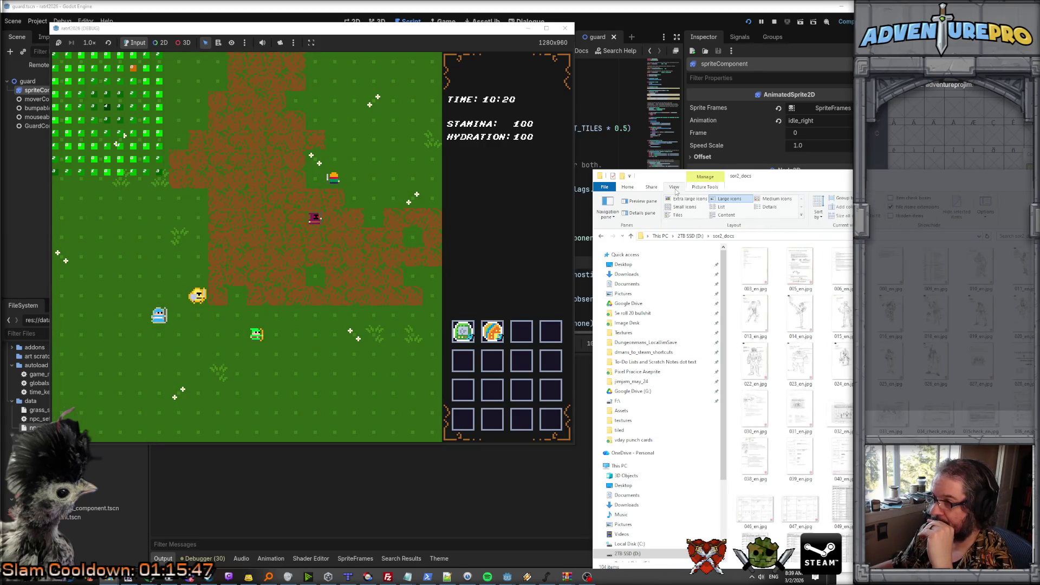
click(688, 199)
mouse_move(791, 175)
mouse_down()
mouse_move(384, 89)
mouse_move(291, 90)
mouse_up()
scroll(406, 269, down, 15)
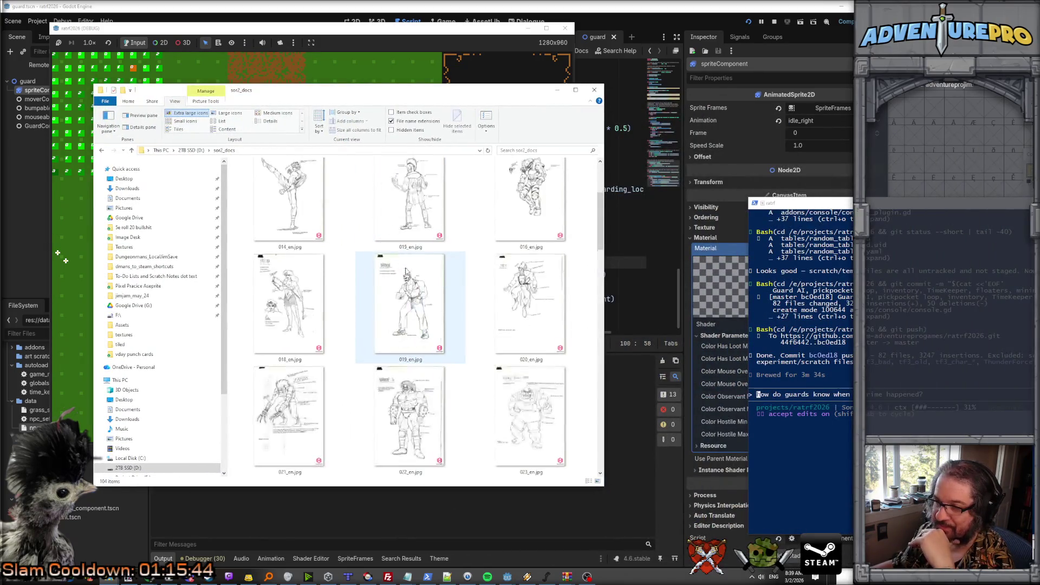
scroll(405, 271, down, 4)
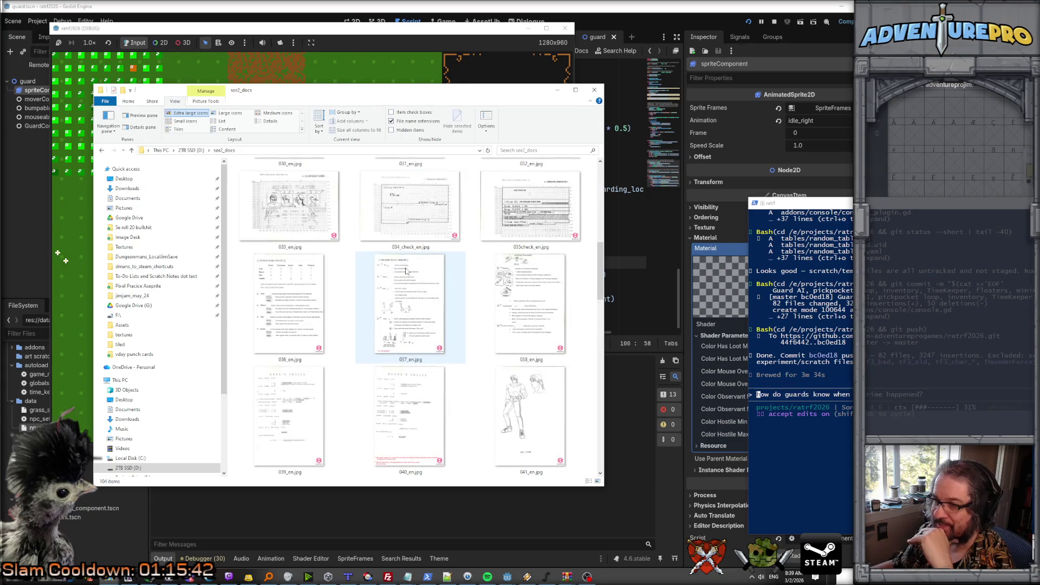
scroll(405, 271, down, 6)
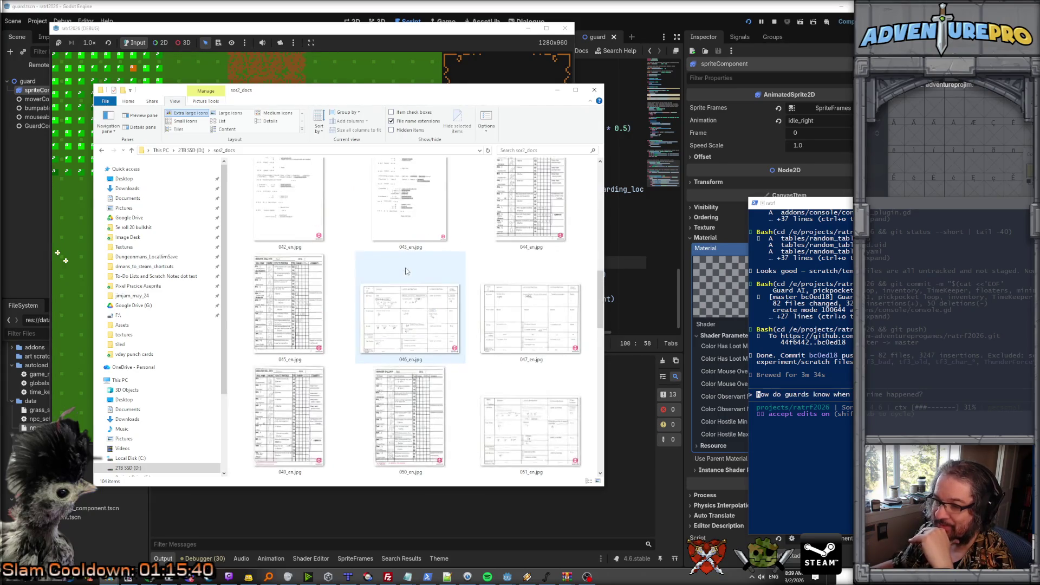
scroll(407, 270, down, 12)
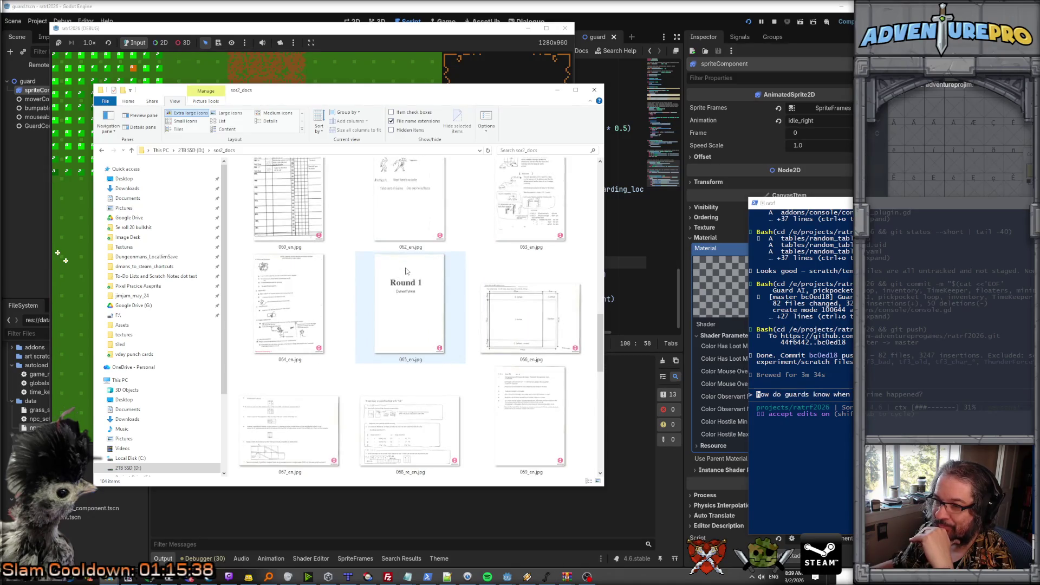
scroll(405, 270, up, 1)
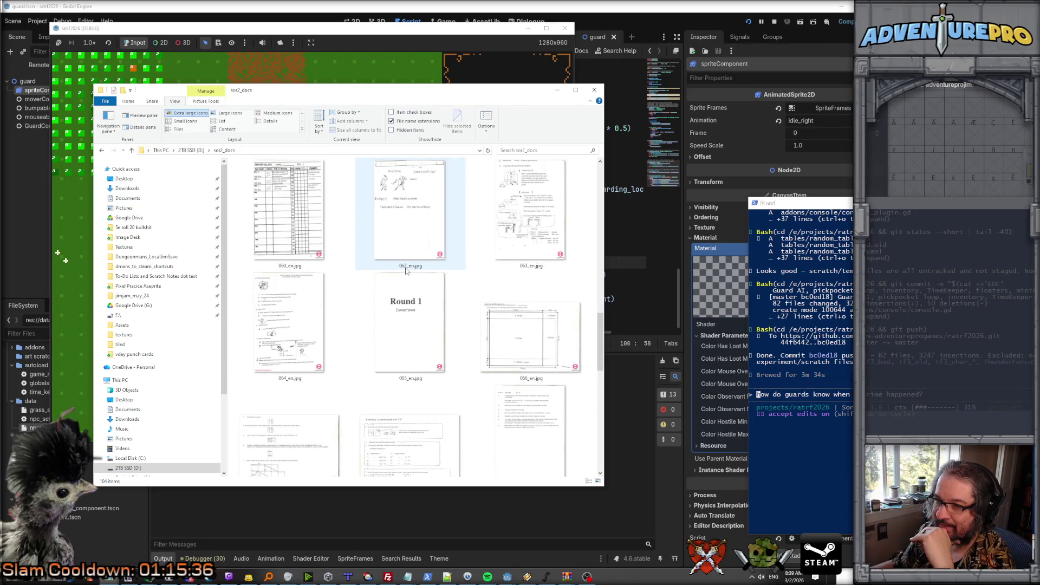
scroll(406, 271, down, 8)
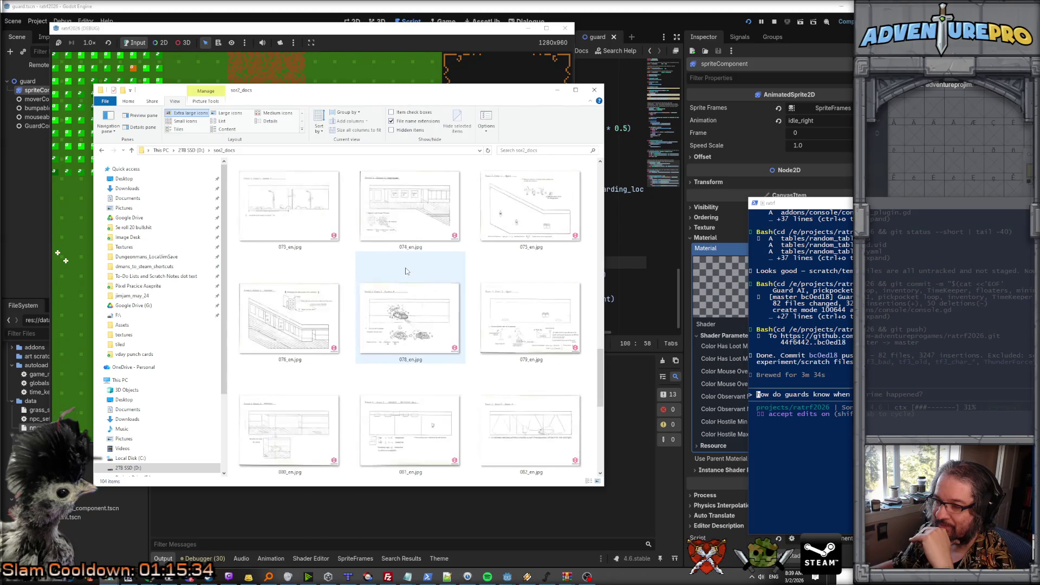
scroll(406, 271, down, 2)
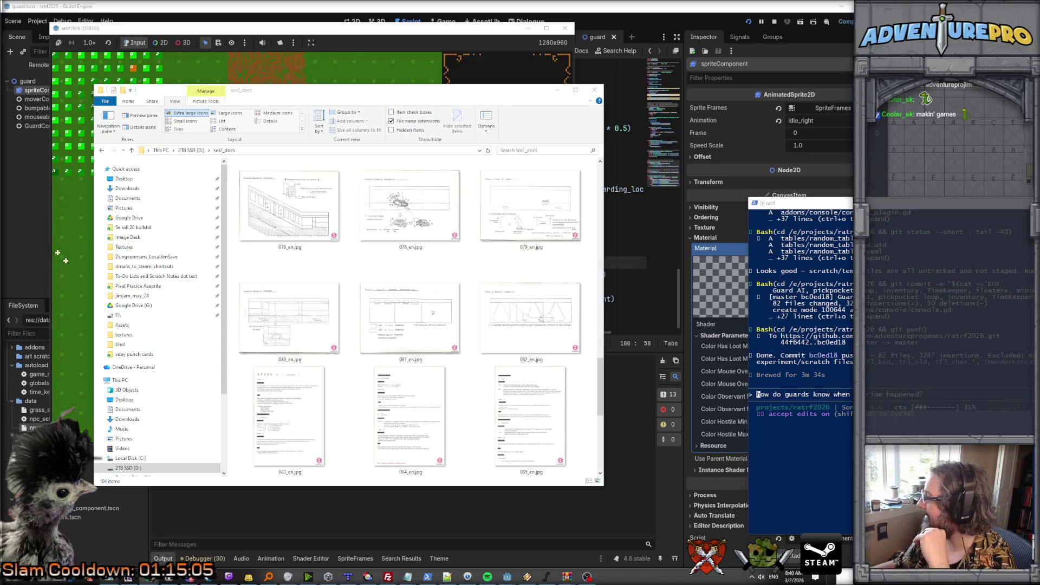
scroll(366, 387, down, 5)
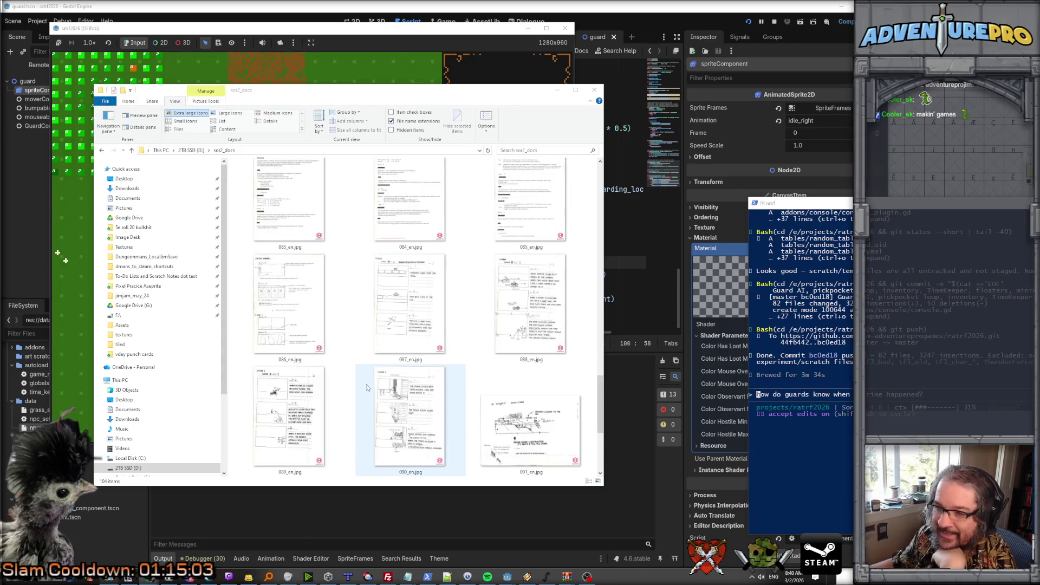
scroll(366, 387, up, 1)
scroll(366, 387, down, 1)
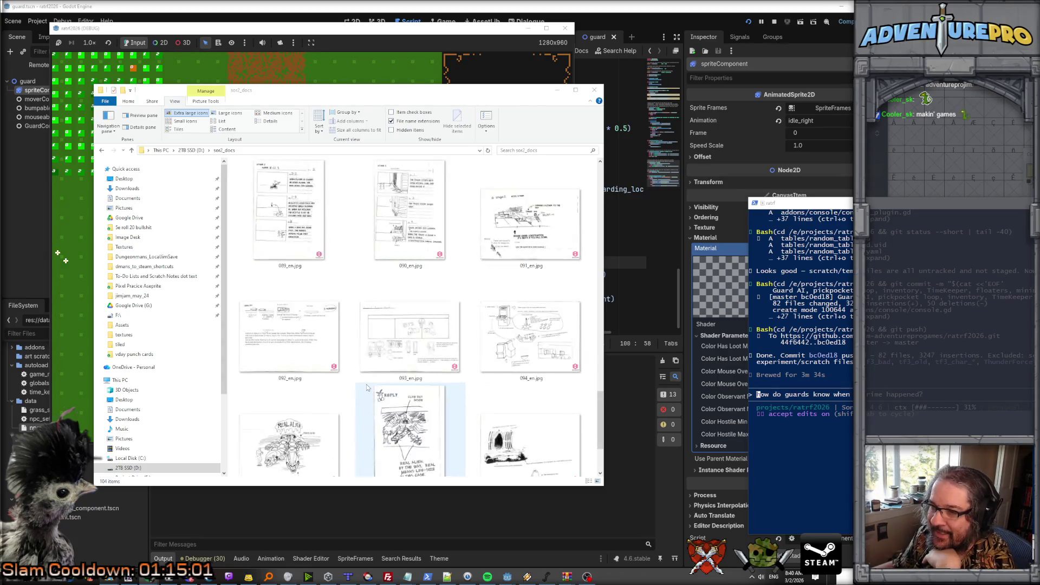
scroll(419, 347, up, 1)
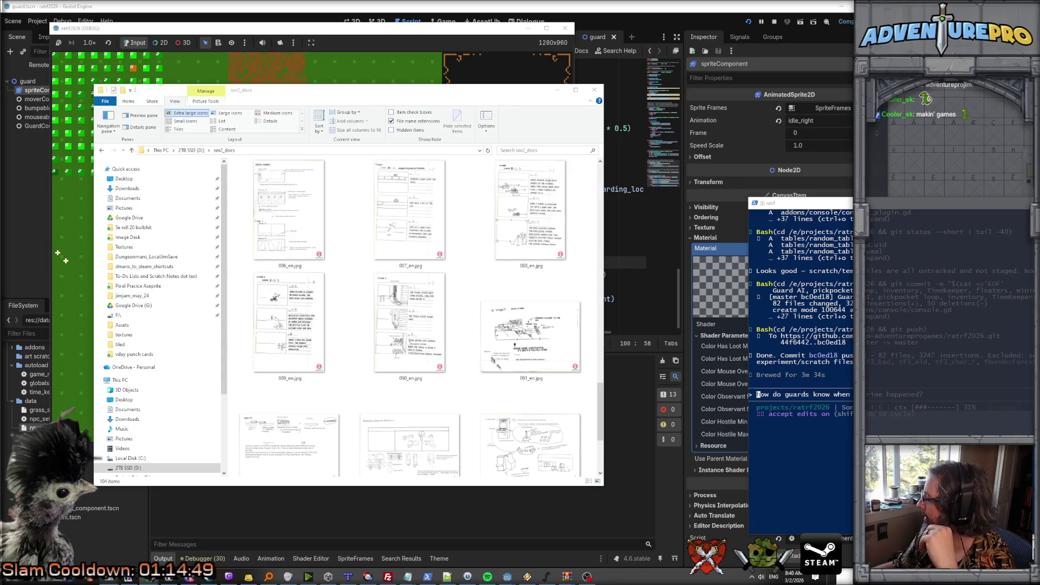
Open the 090_en.jpg storyboard page, select all, then close it with Don't Save.
click(405, 302)
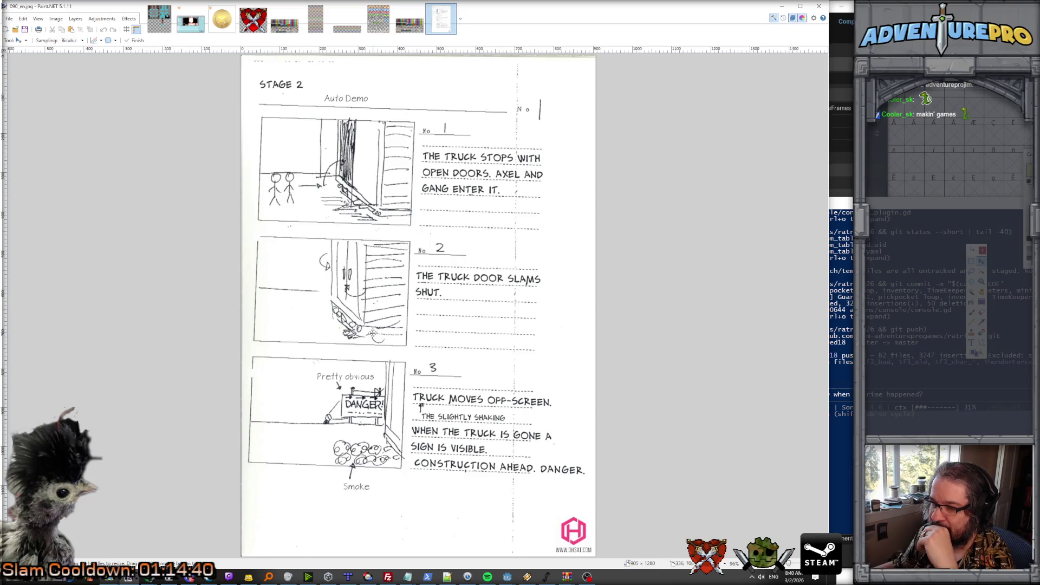
key(ctrl+a)
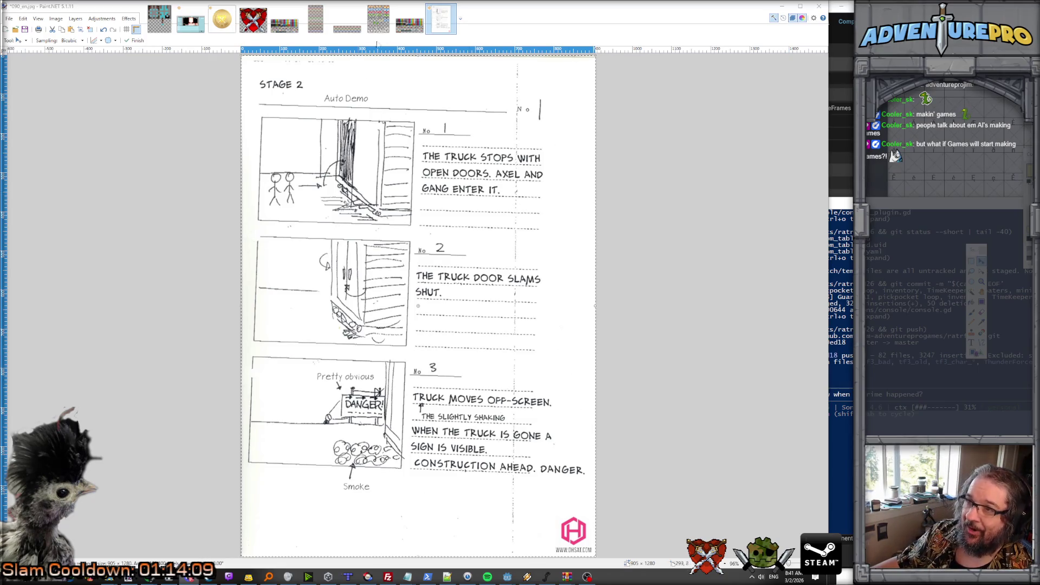
click(452, 8)
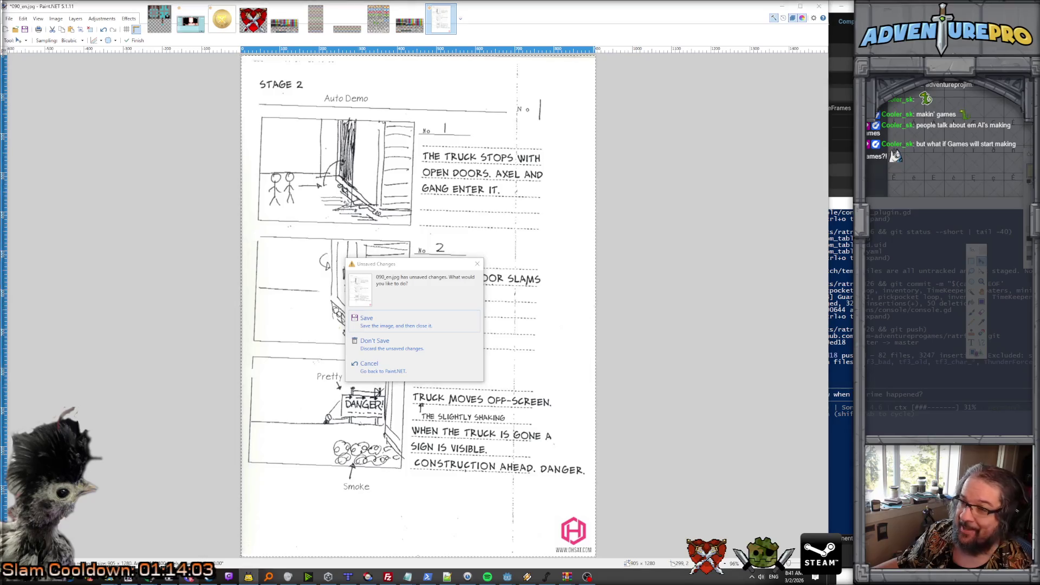
click(374, 343)
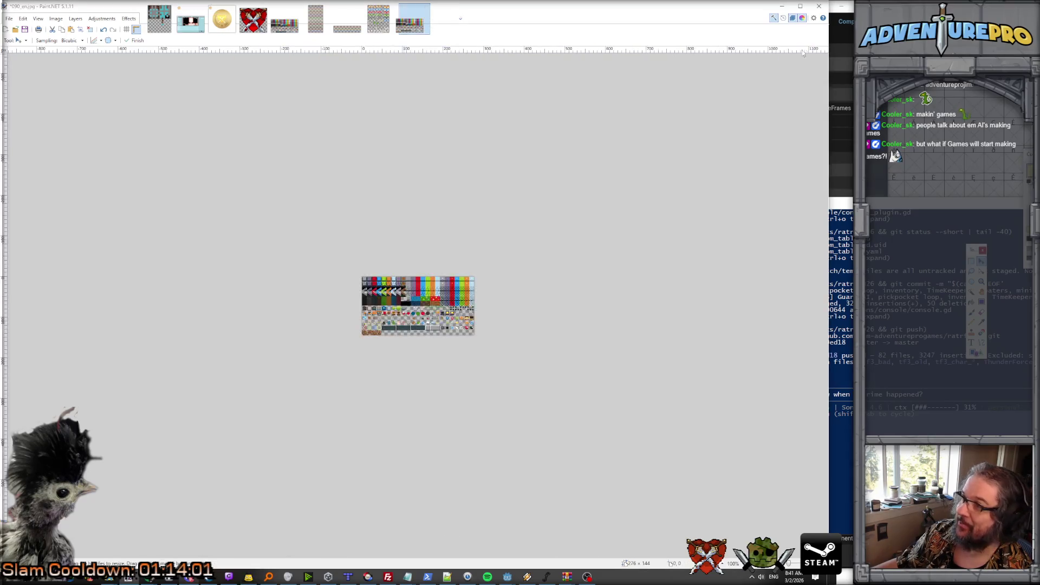
Hide Paint.NET and the sor2_docs window for the game run, then bring Paint.NET back.
click(781, 6)
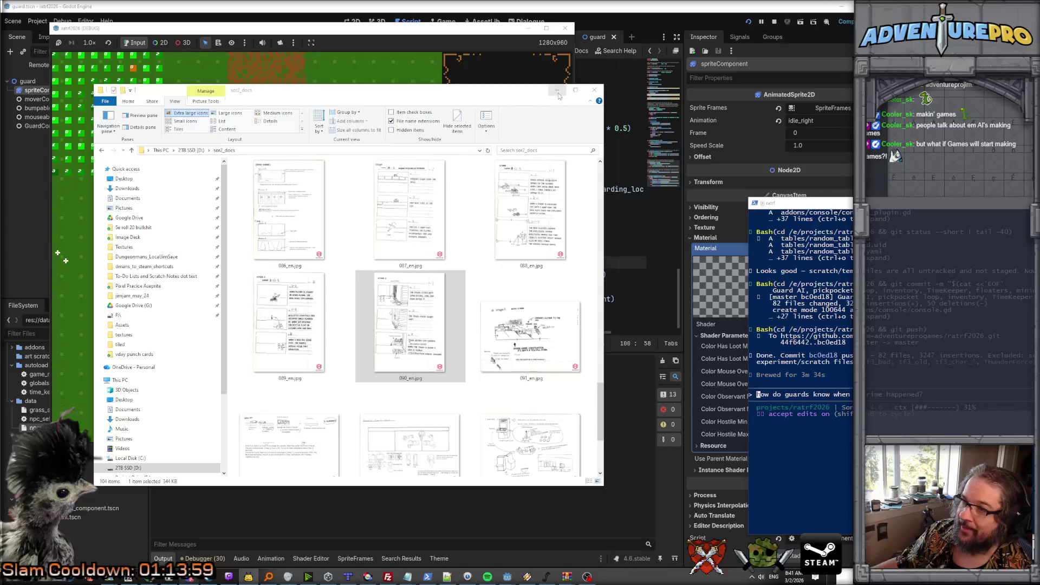
click(558, 90)
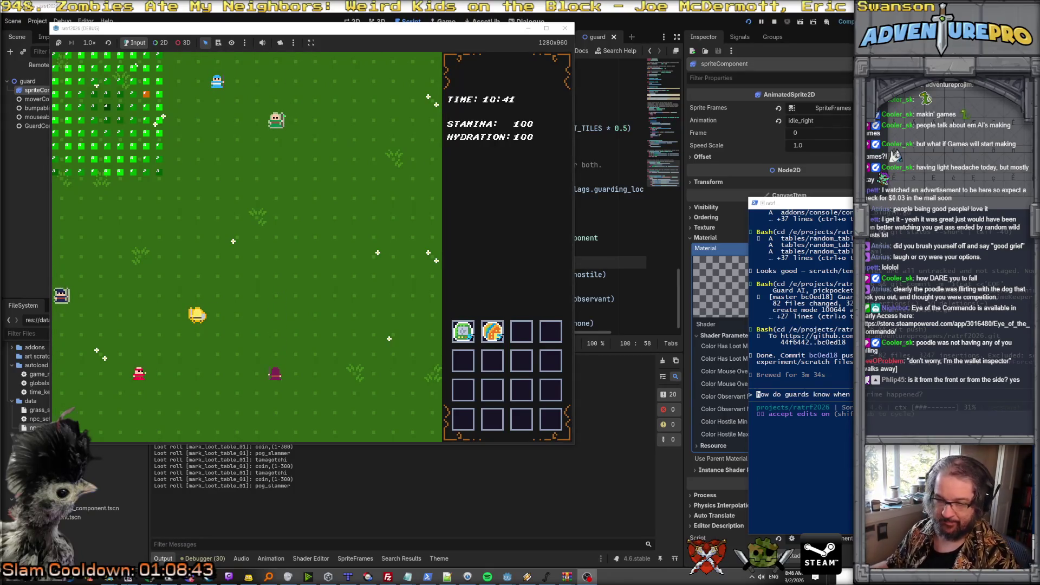
click(127, 577)
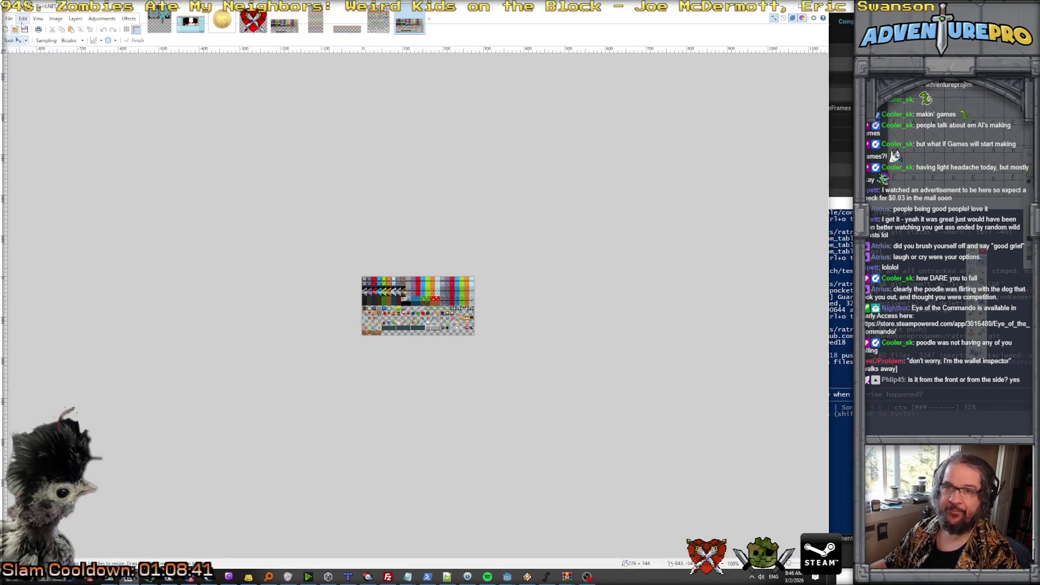
Paste the game screenshot as a new image and crop it to a 196×196 square around the character.
click(9, 18)
click(33, 100)
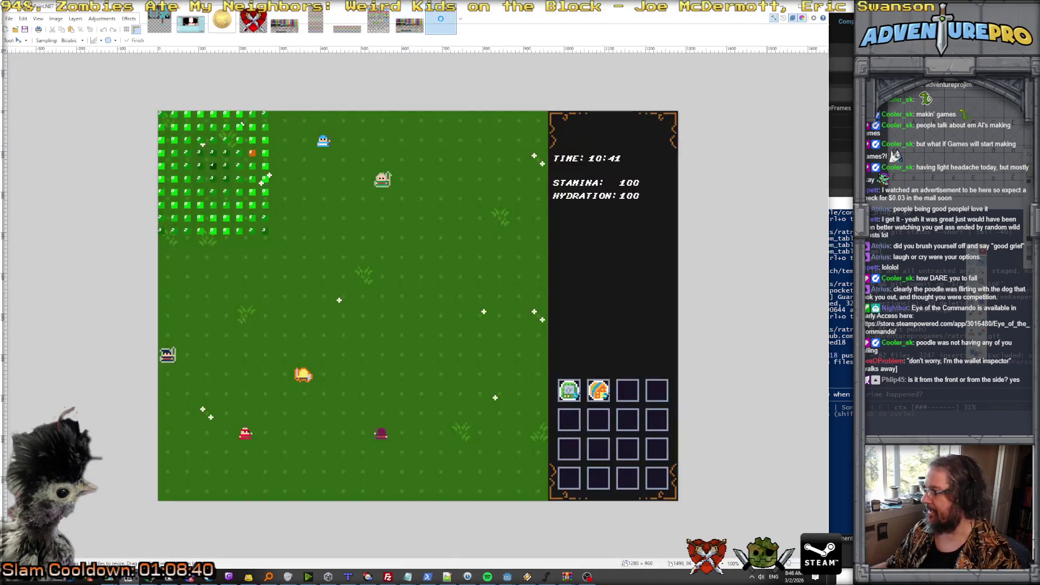
key(s)
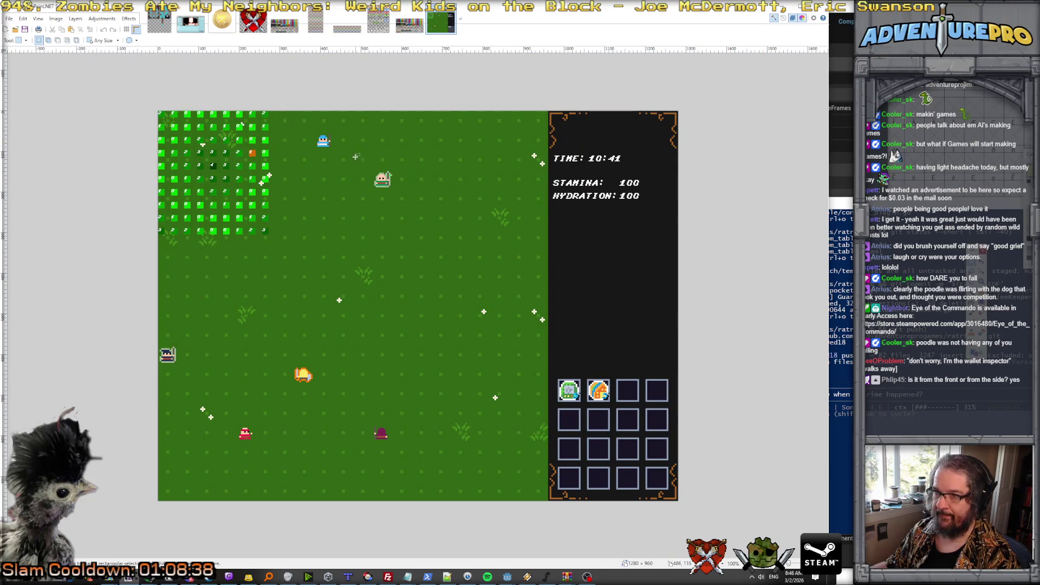
drag(344, 141, 422, 219)
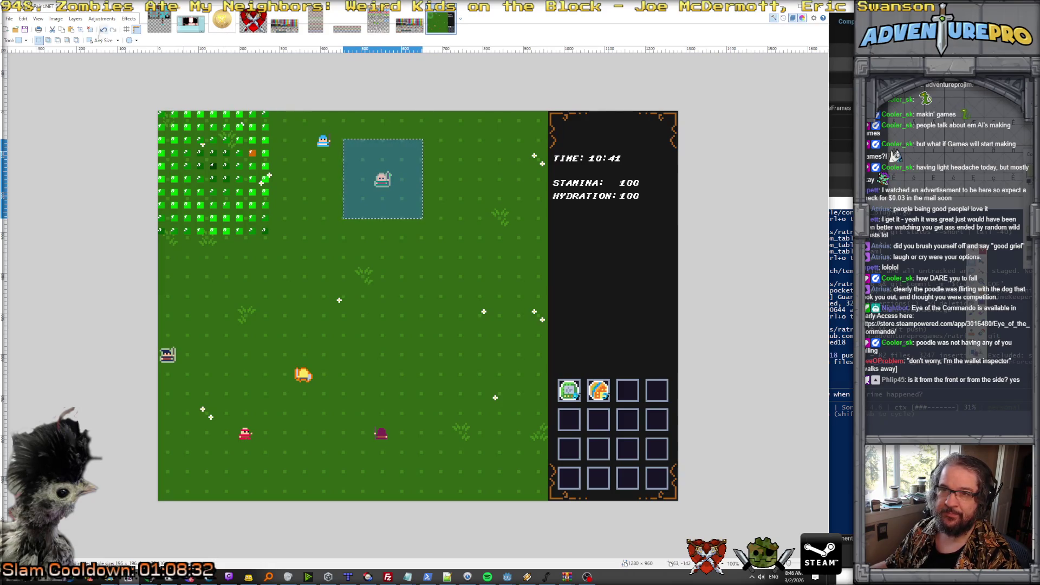
click(80, 29)
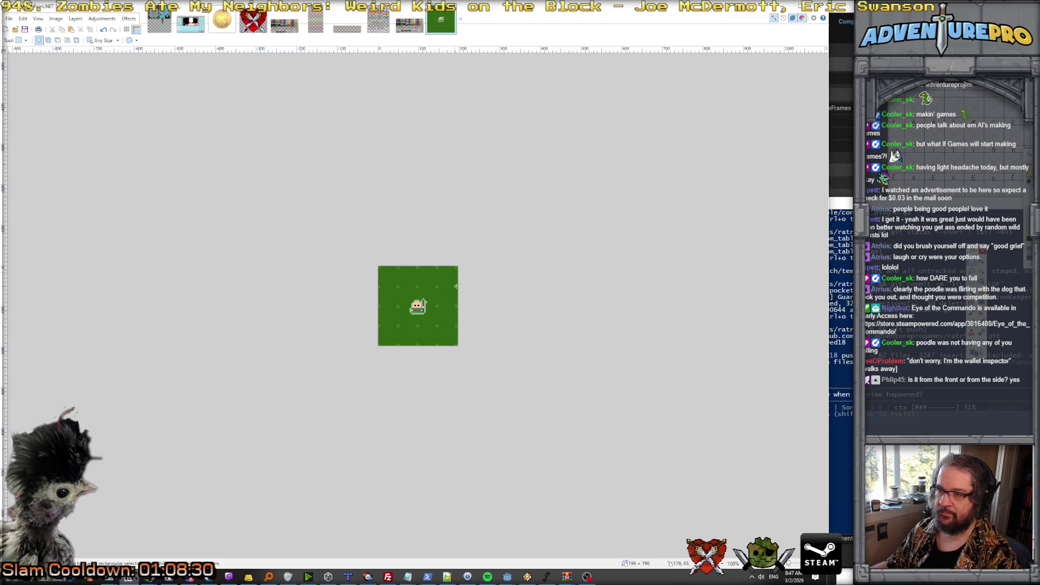
scroll(461, 293, up, 5)
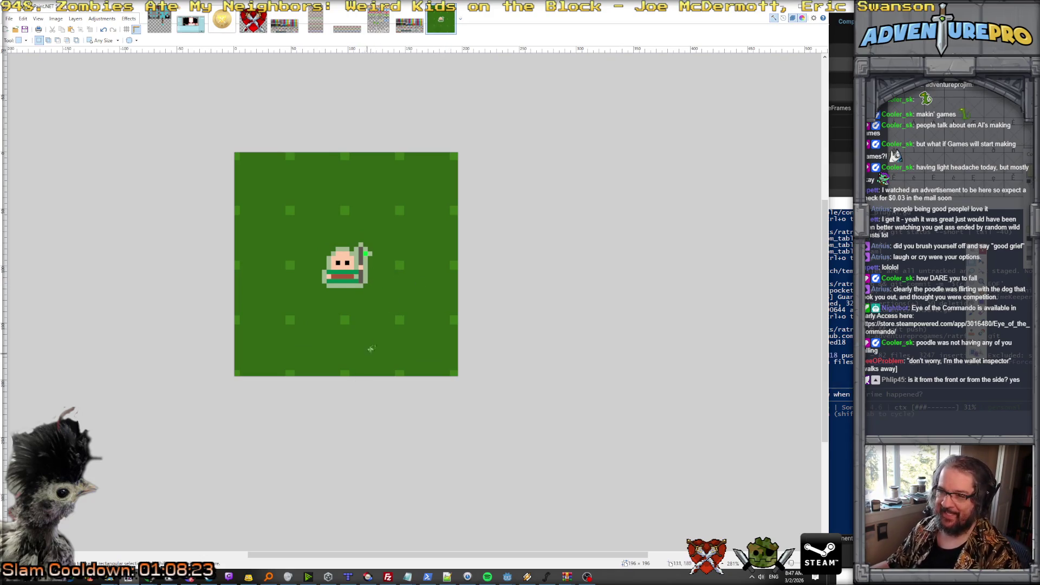
click(75, 19)
click(90, 33)
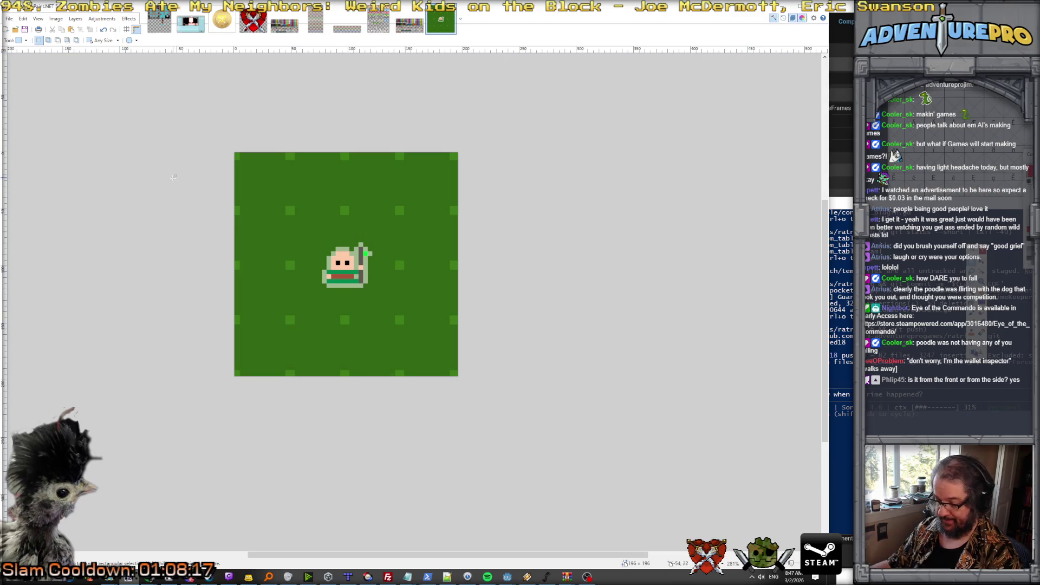
Set the Paintbrush to size 14 and paint red and orange dots below the character.
key(b)
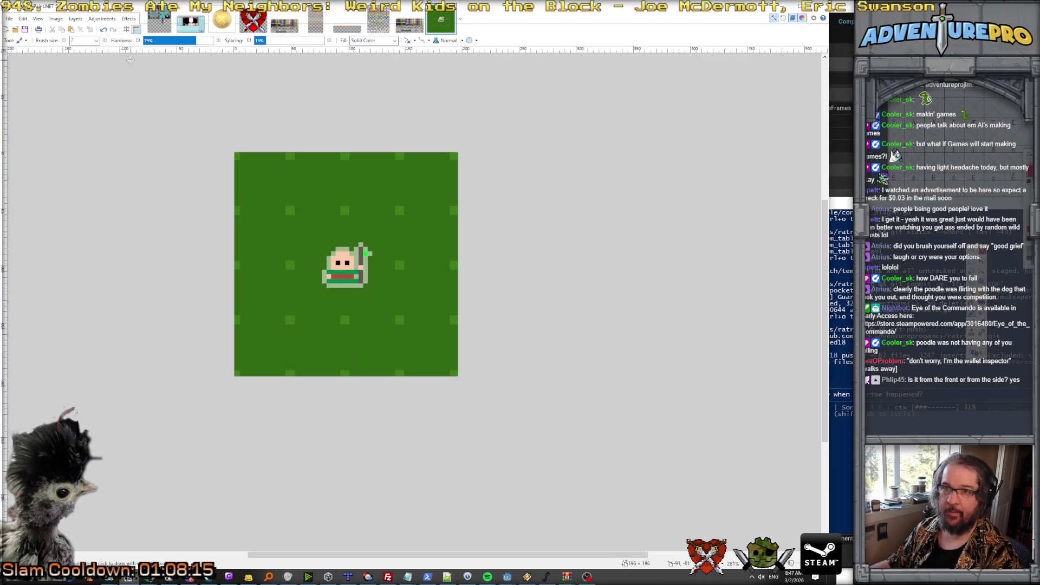
click(96, 40)
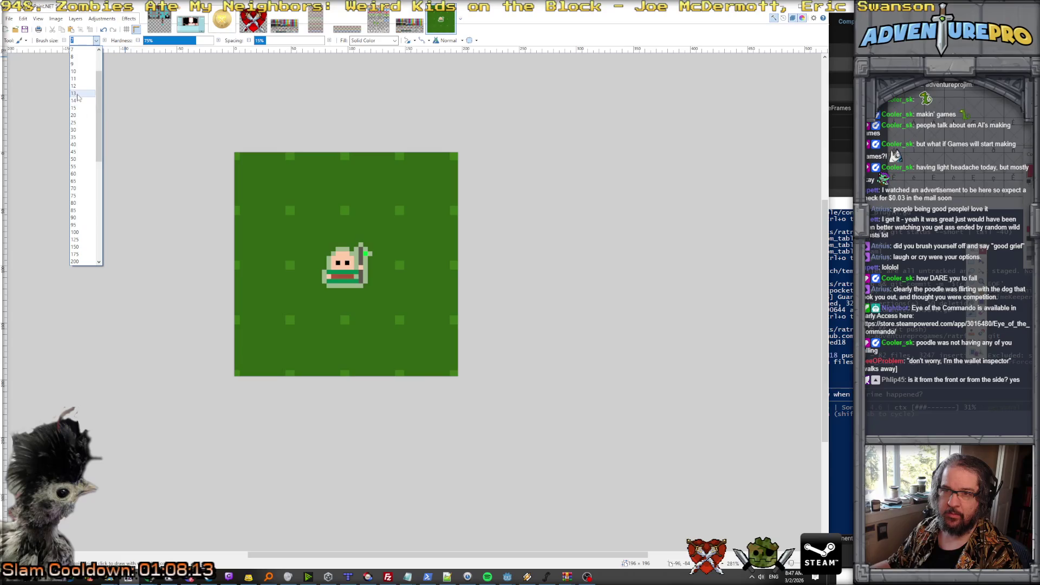
click(75, 100)
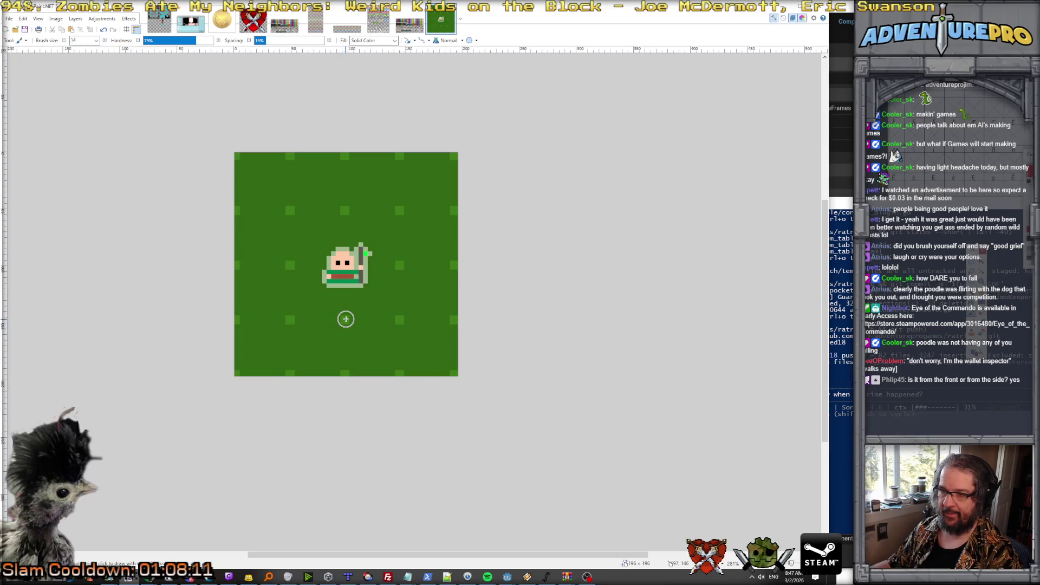
click(345, 319)
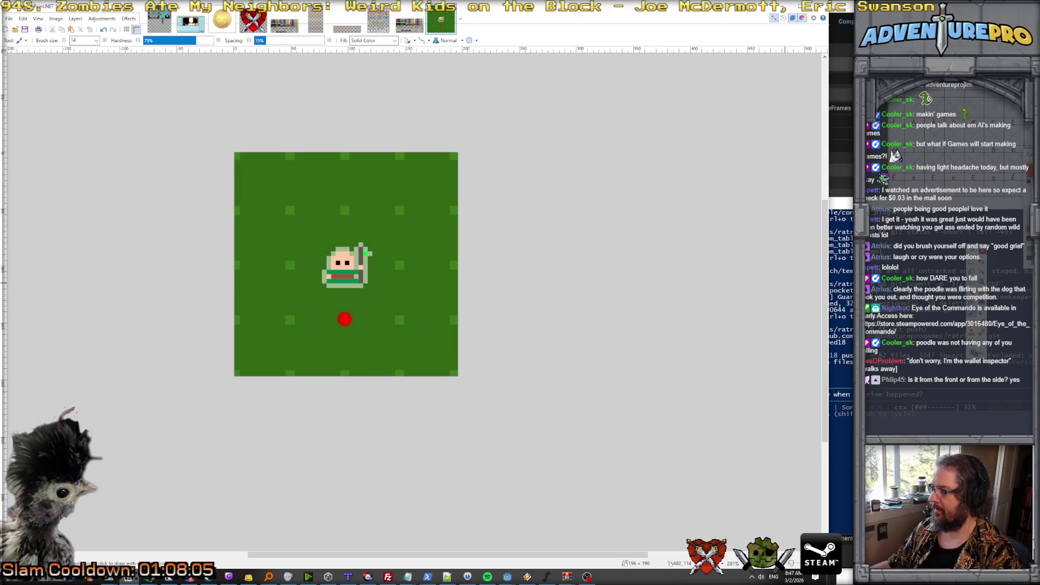
click(289, 319)
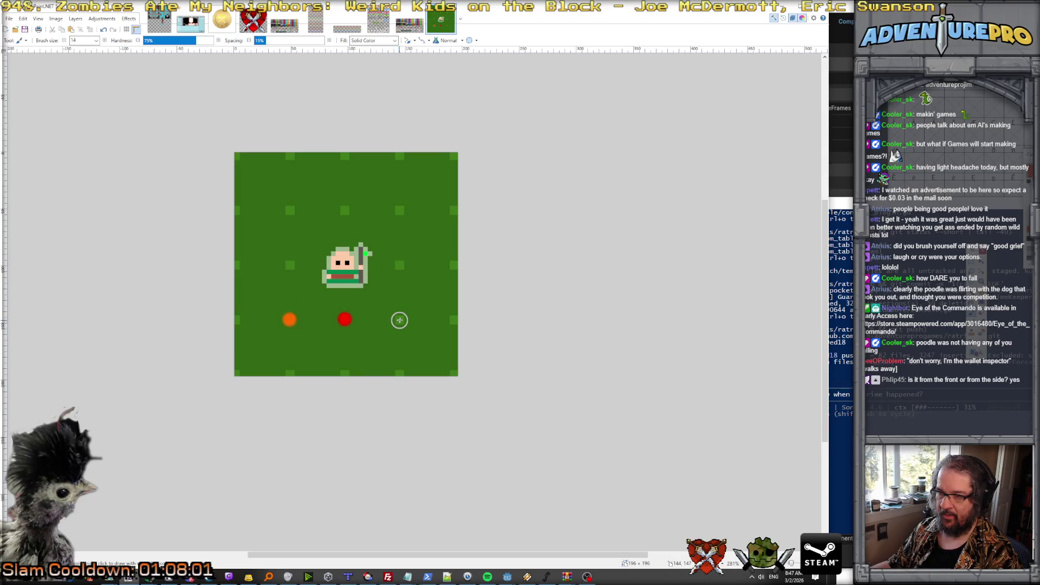
click(399, 319)
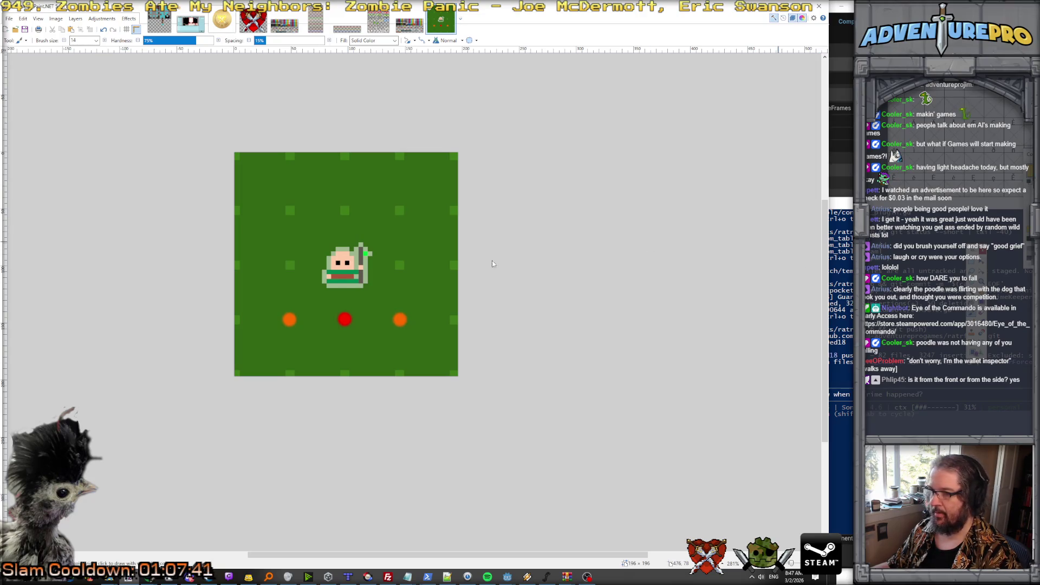
Paint yellow dots on either side of the character and cyan dots above it.
click(400, 265)
click(290, 265)
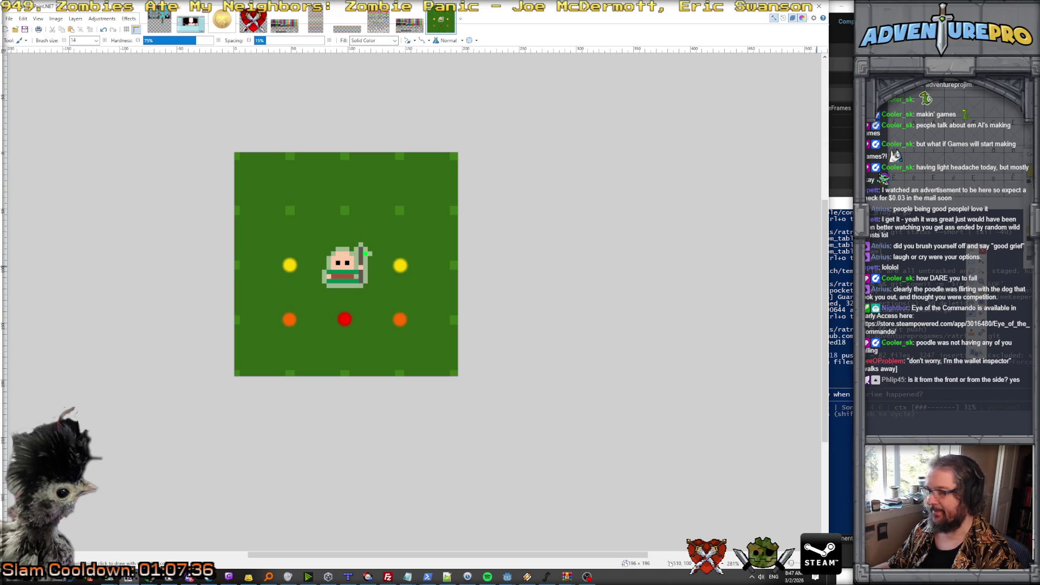
click(290, 209)
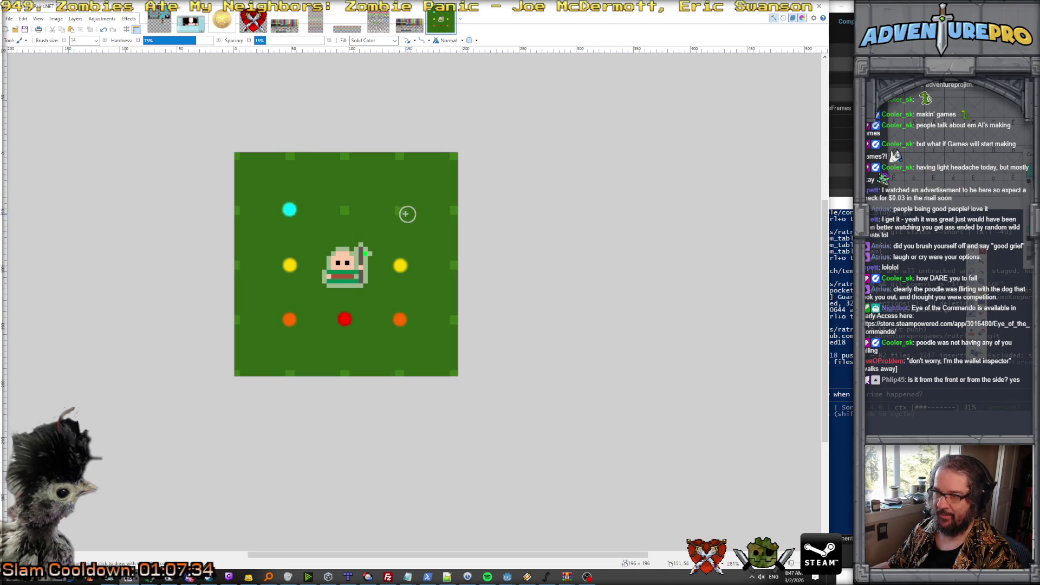
click(400, 210)
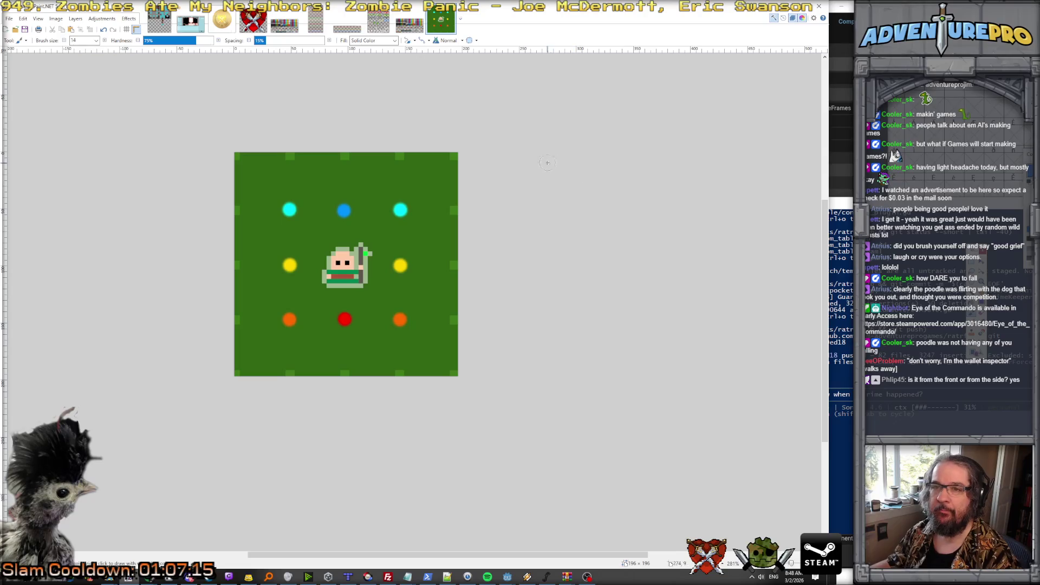
click(55, 19)
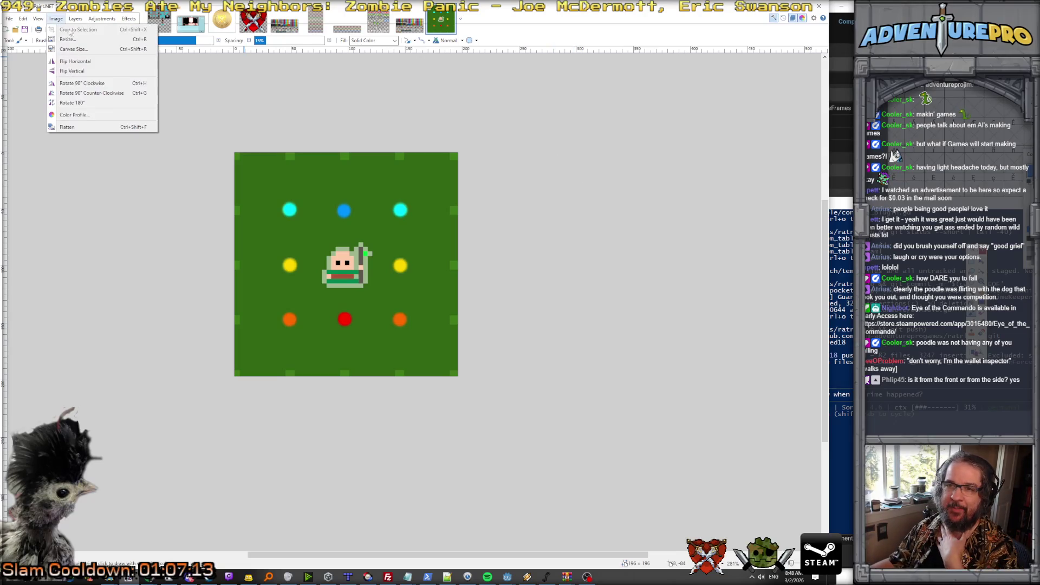
click(90, 50)
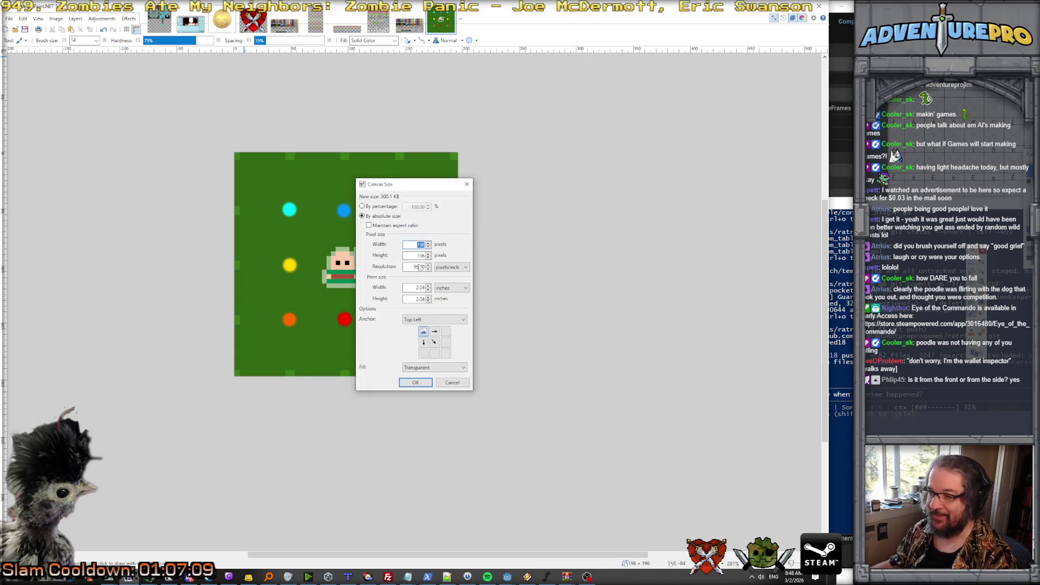
Widen the canvas to 600 pixels and fill the new right-hand area with white.
click(416, 245)
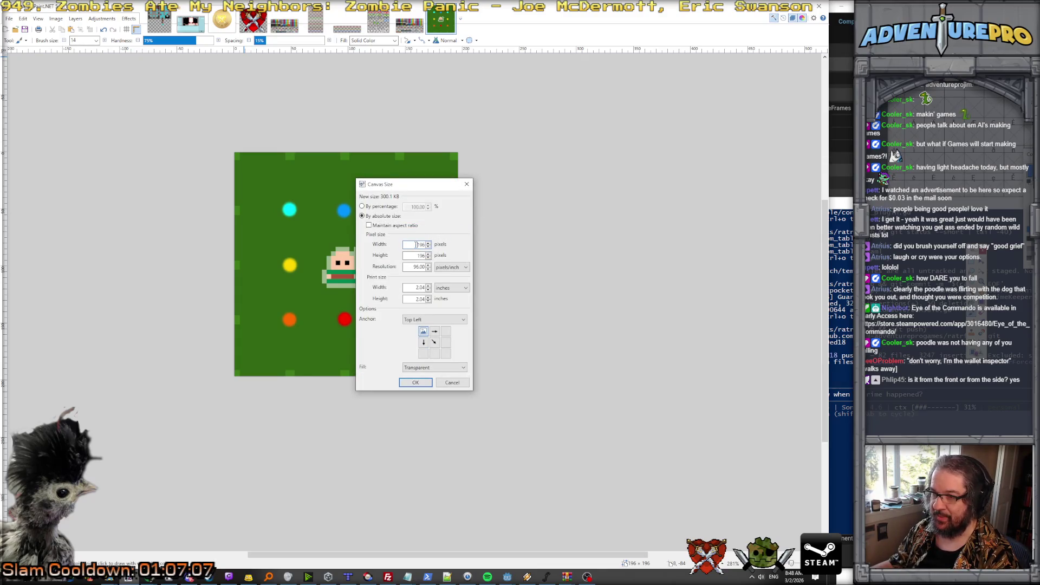
text(00)
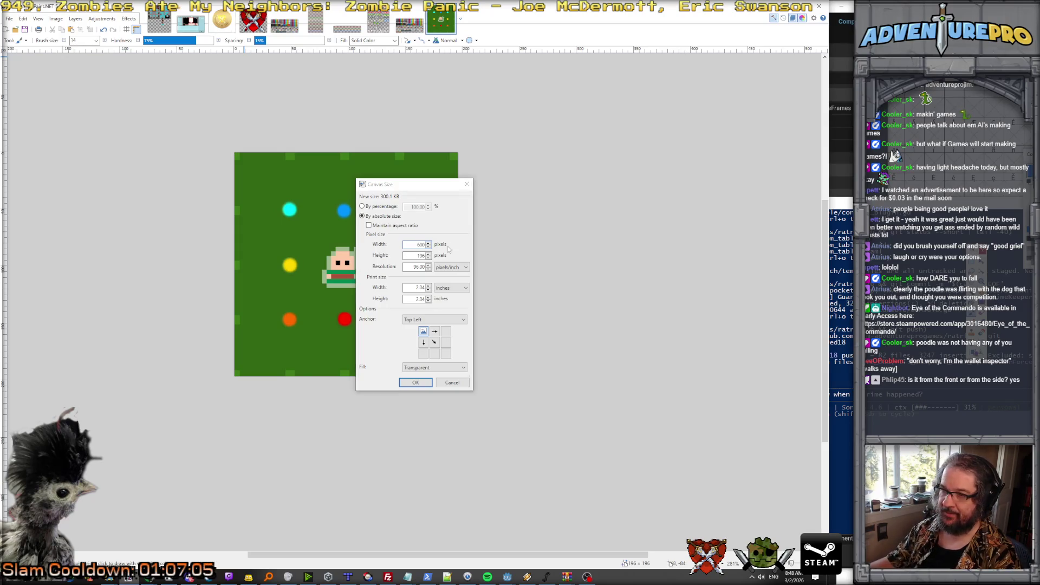
key(Return)
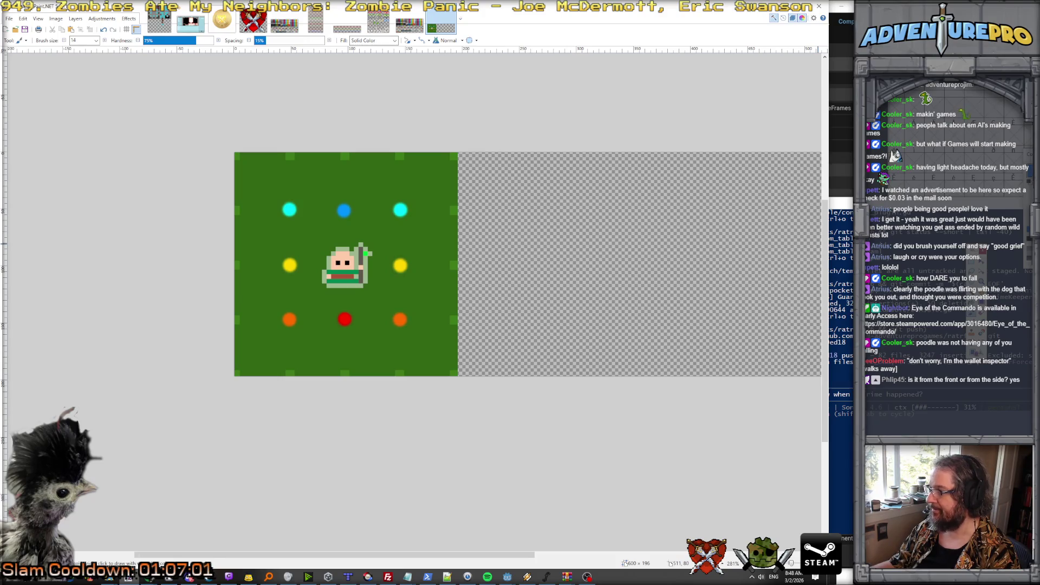
key(f)
click(573, 250)
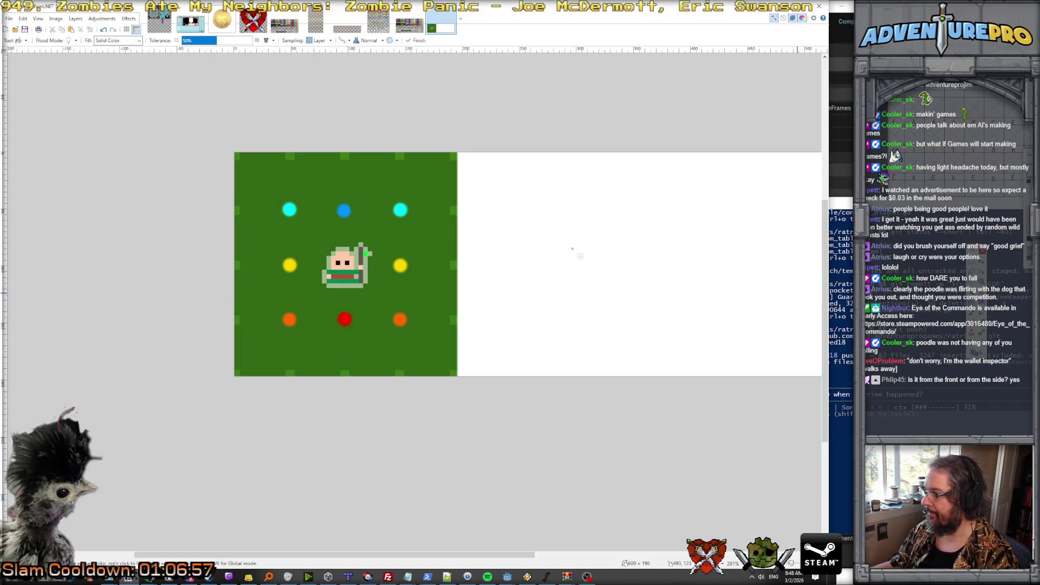
Show the Colors palette, add a new layer, and return to the Paintbrush.
key(F8)
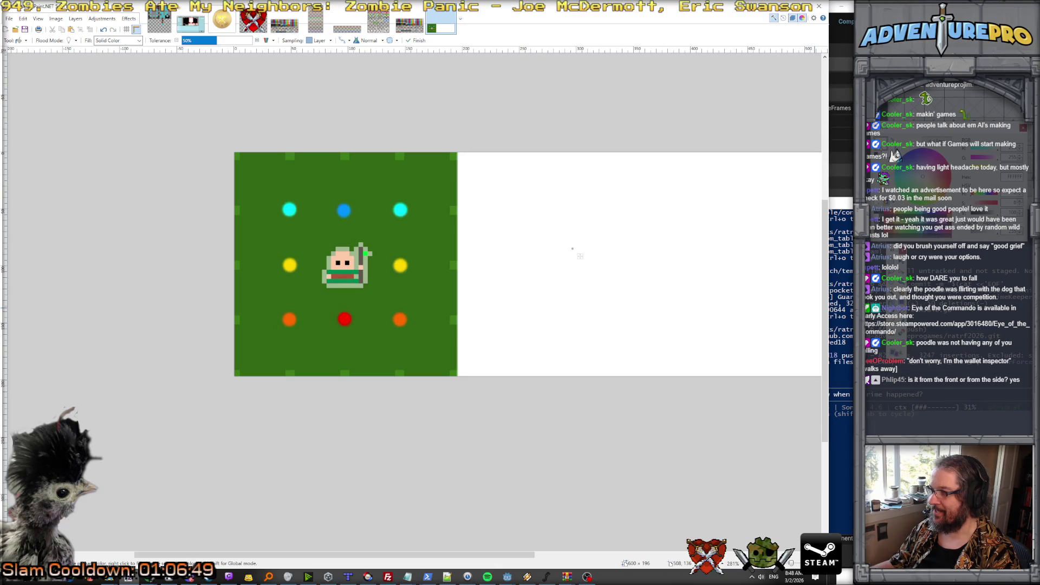
click(75, 18)
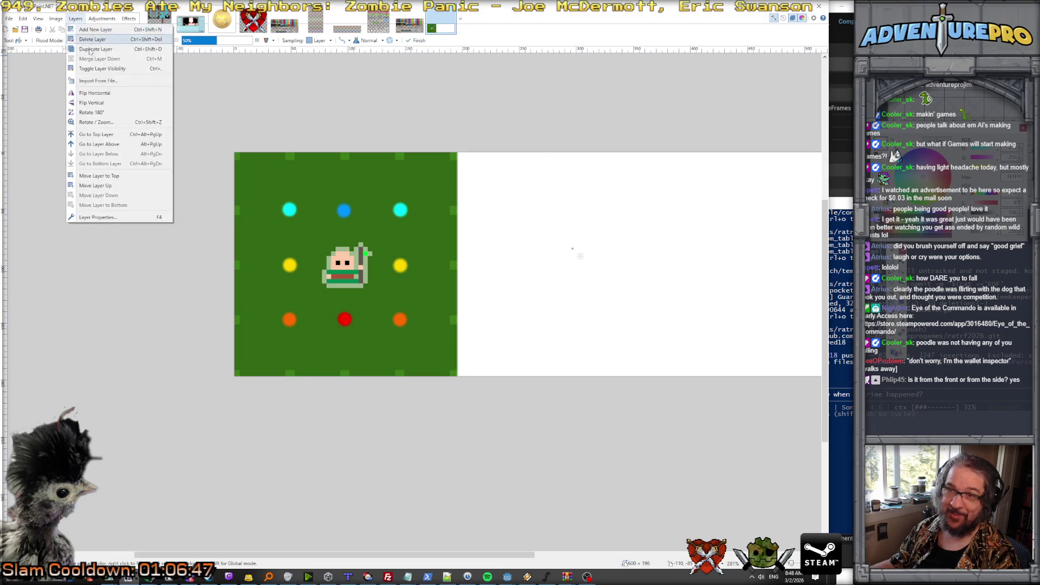
click(98, 30)
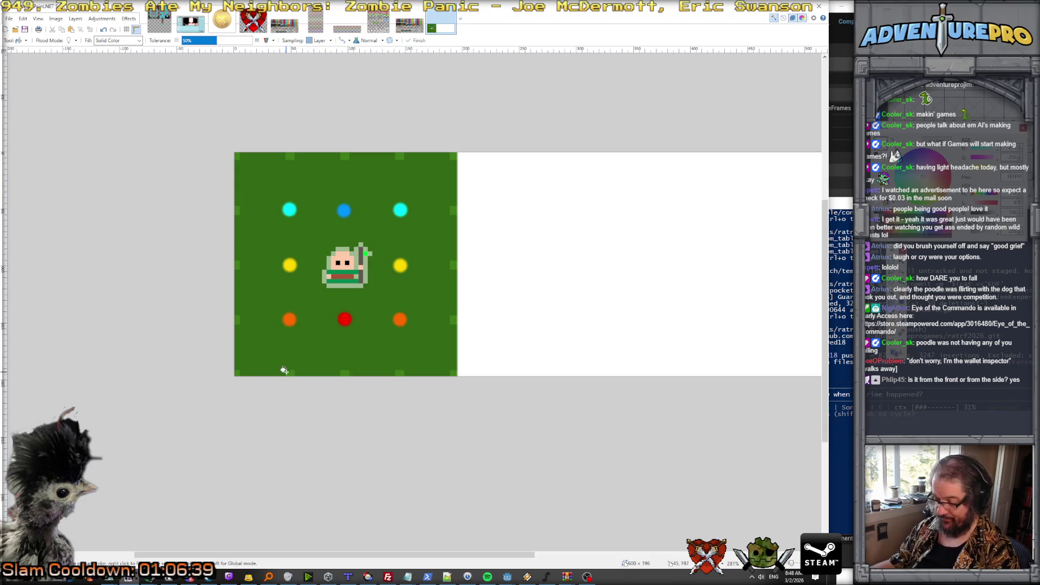
key(b)
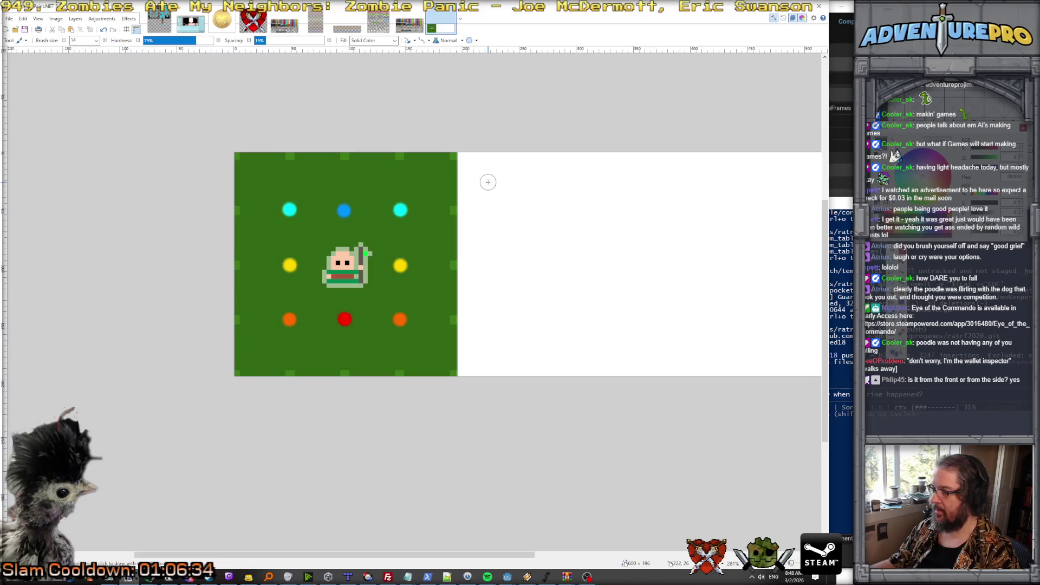
Sample red, orange and yellow from the grid dots and paint them in a column.
key(k)
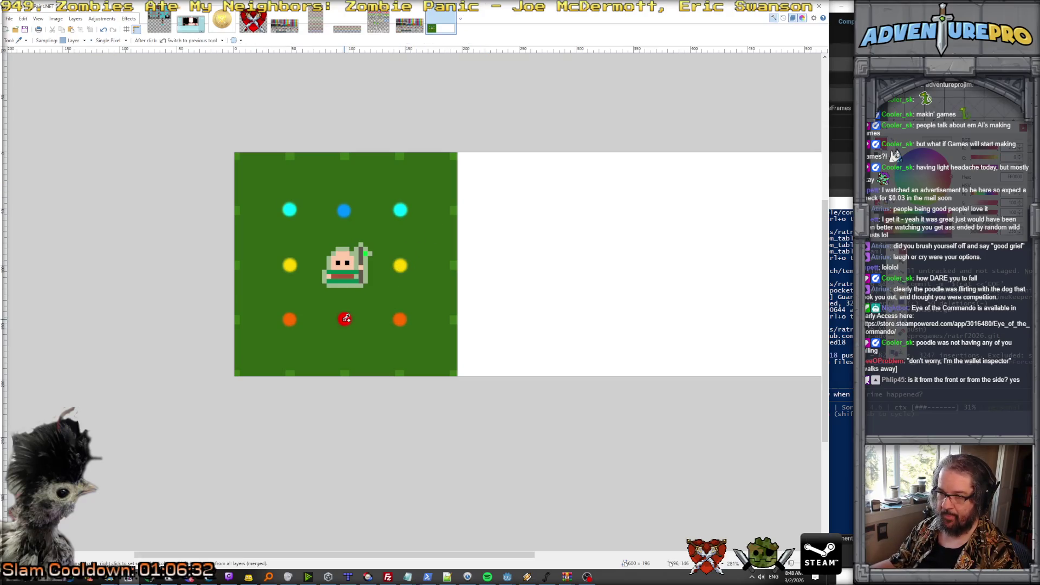
click(345, 318)
click(493, 181)
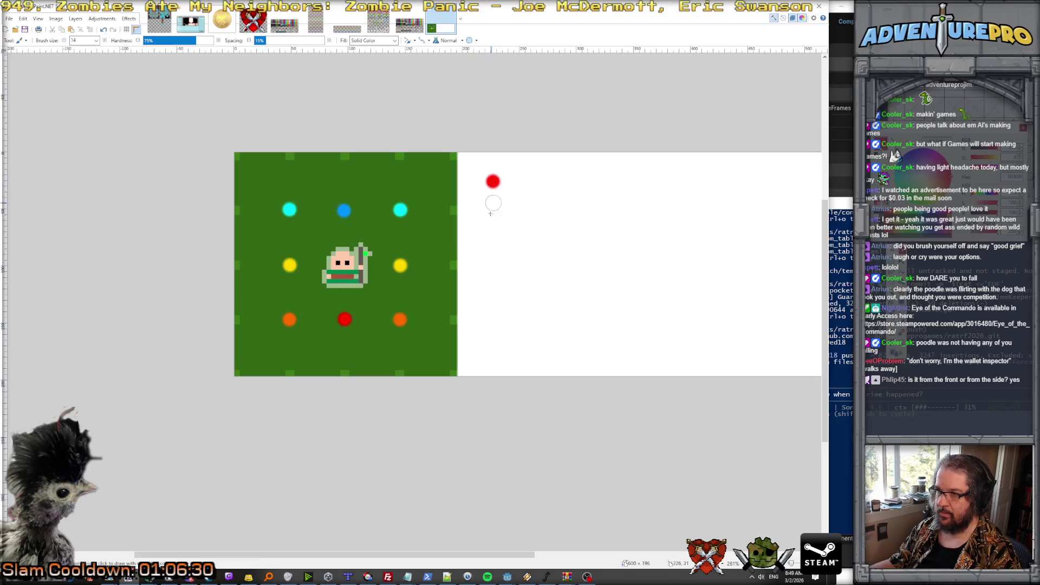
key(k)
click(401, 319)
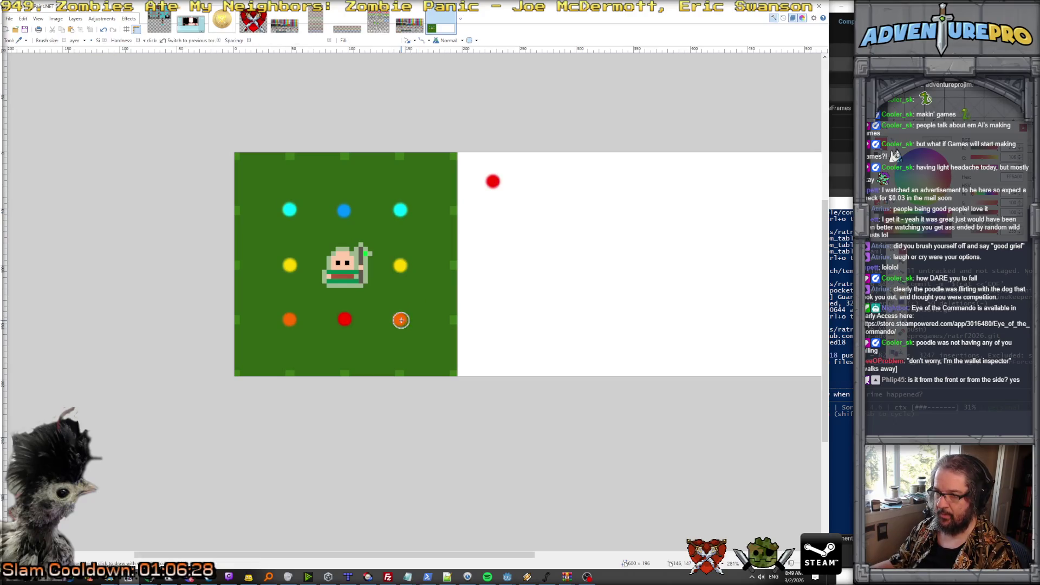
click(493, 208)
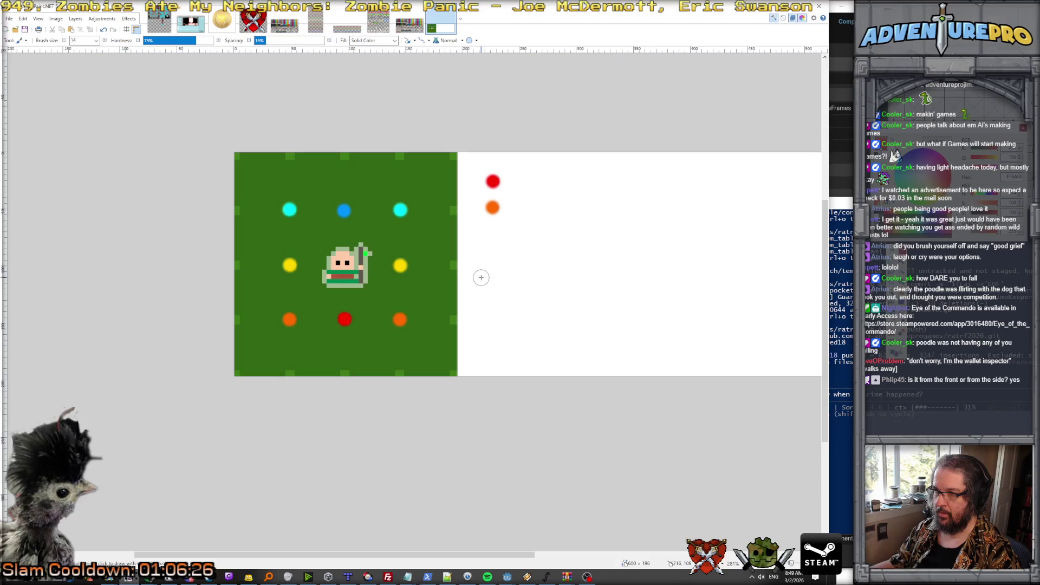
key(k)
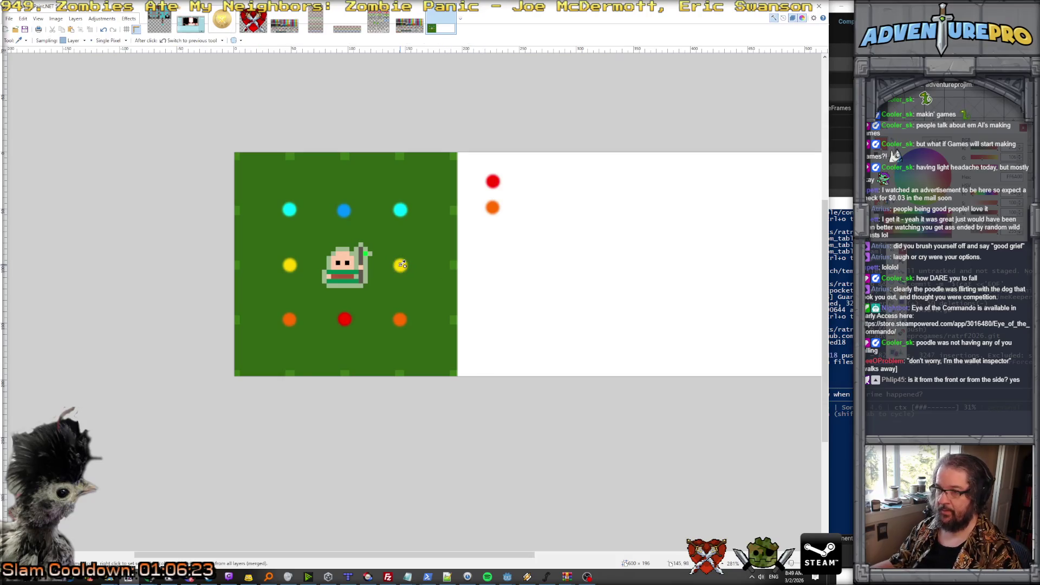
click(401, 264)
click(492, 231)
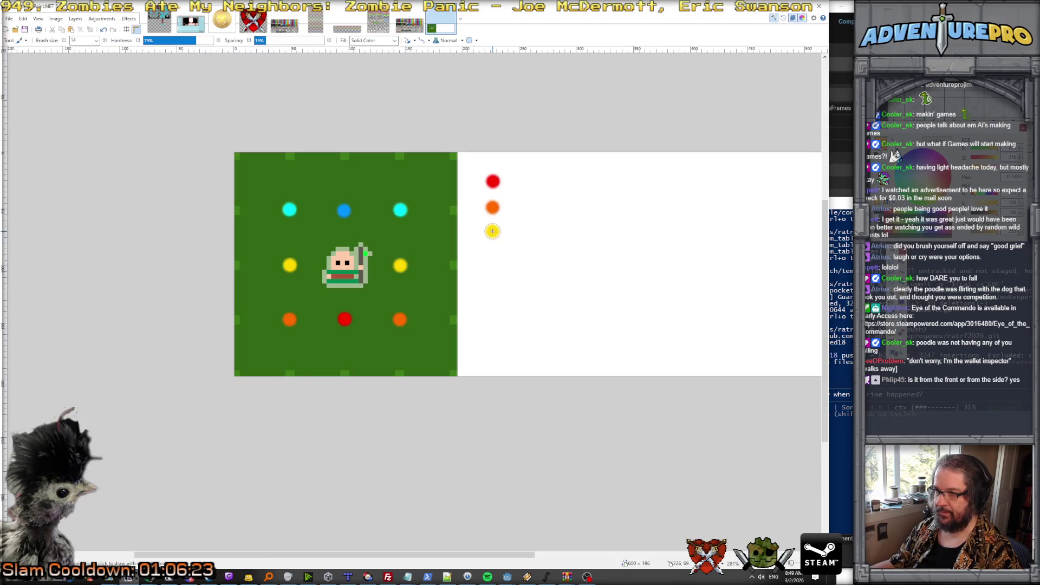
Sample cyan and blue from the grid dots and paint them below the yellow dot.
key(k)
click(401, 210)
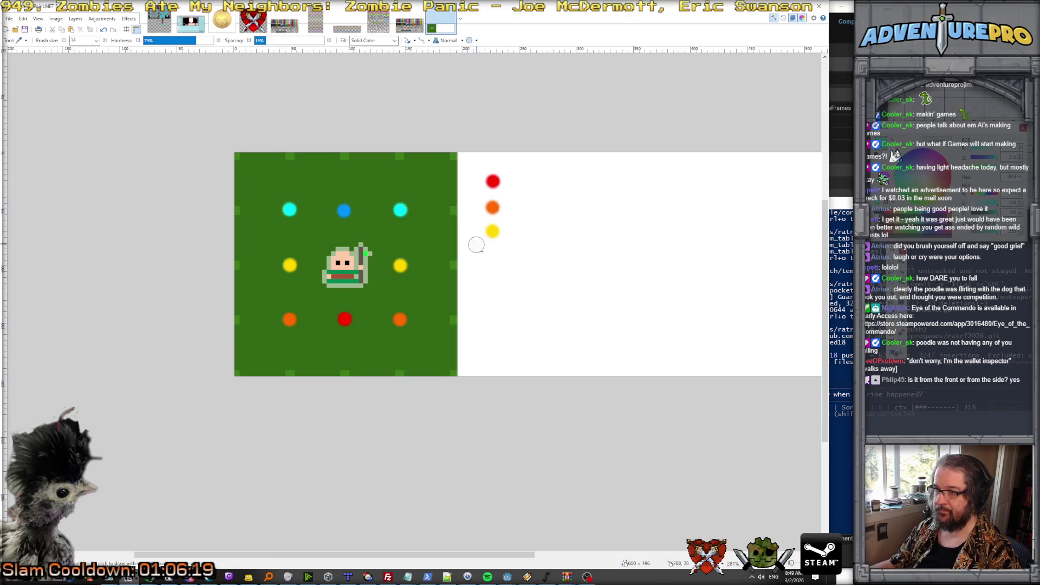
click(493, 258)
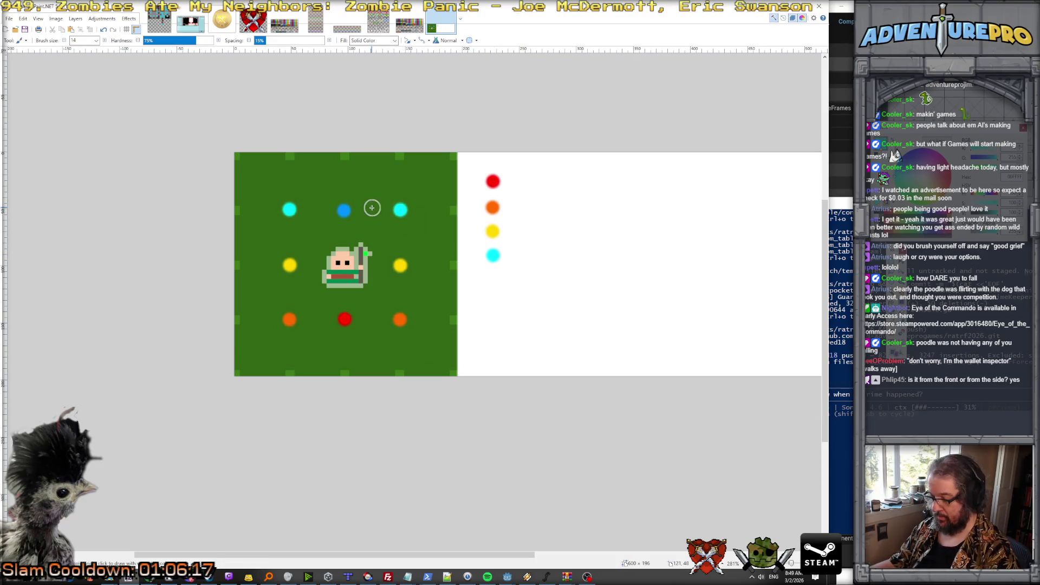
key(k)
click(345, 210)
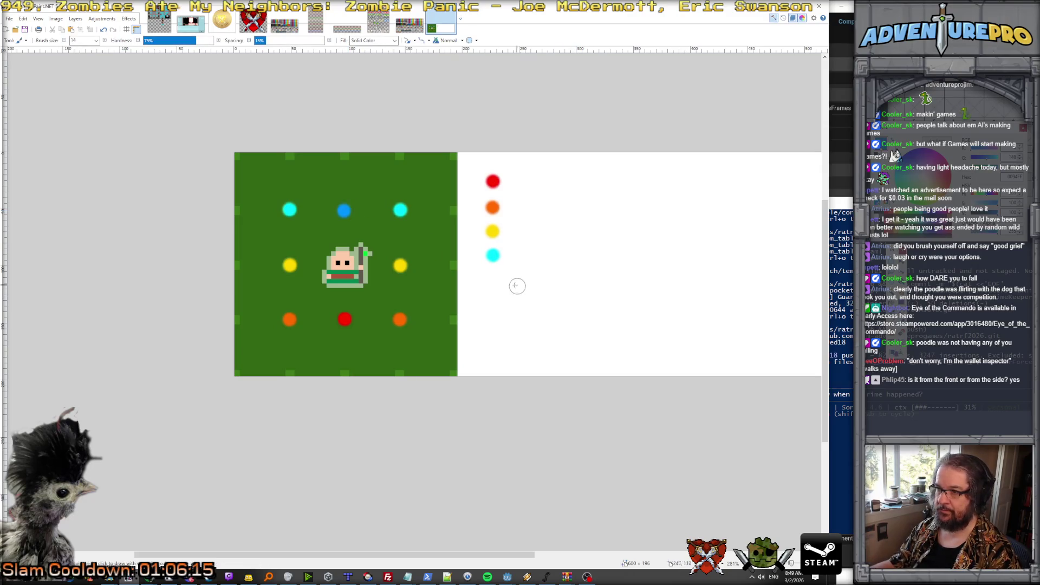
click(493, 280)
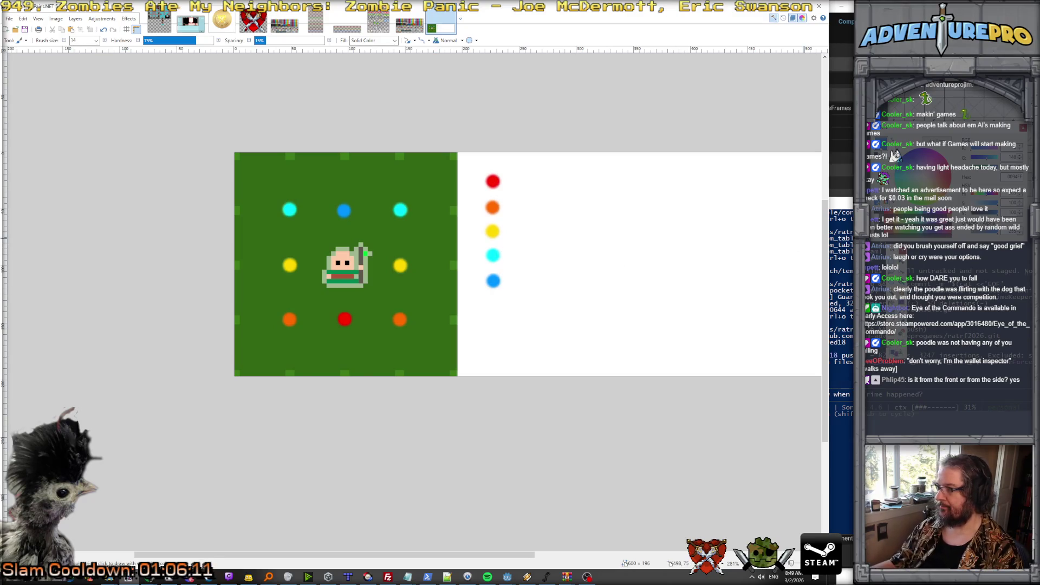
key(t)
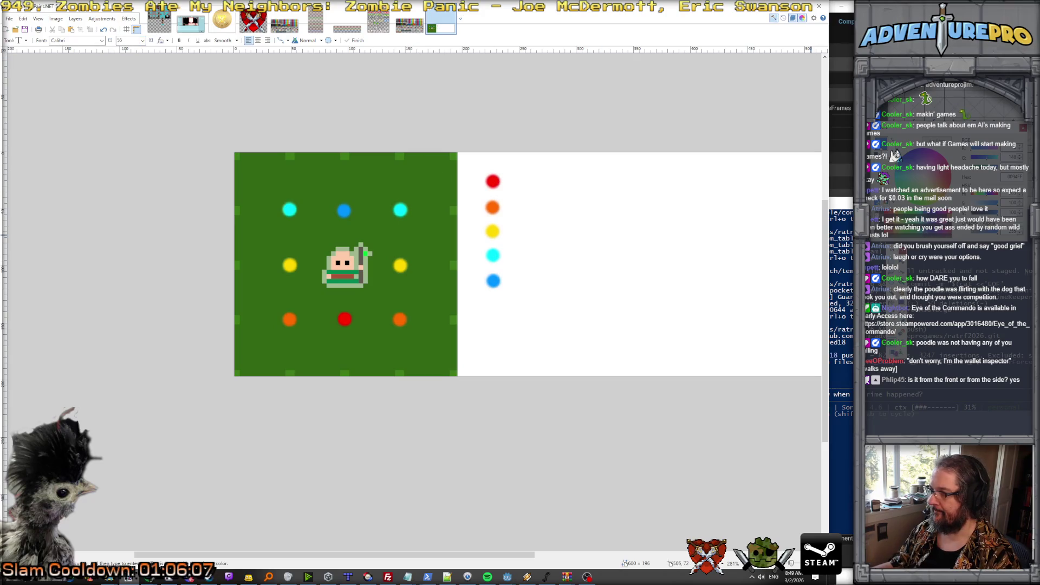
Set text size 14 and label the blue and cyan dots 'perfect' and 'smooth'.
click(522, 275)
click(142, 40)
click(142, 40)
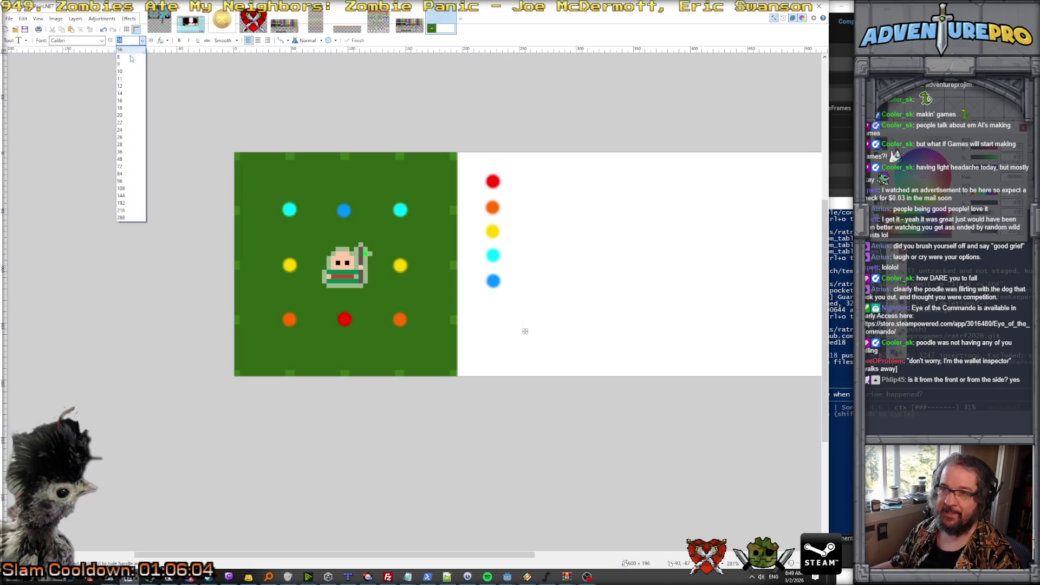
click(125, 93)
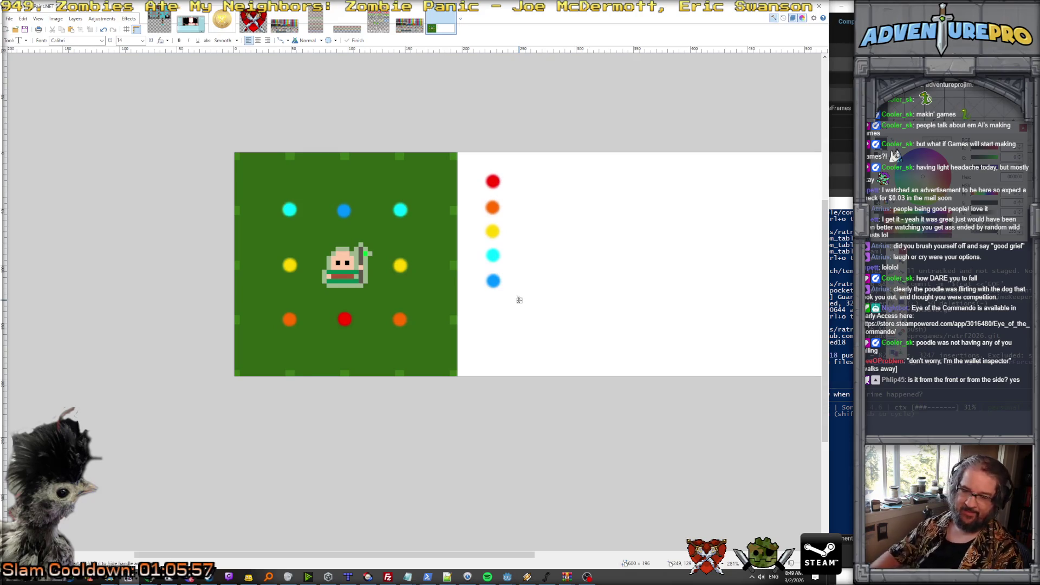
text(perfect)
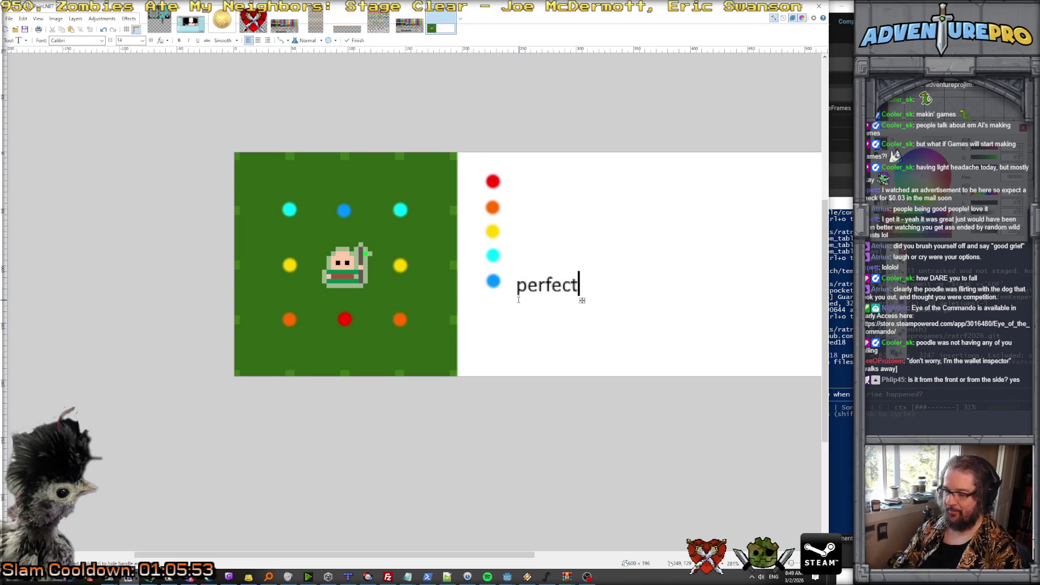
click(588, 227)
text(smooth)
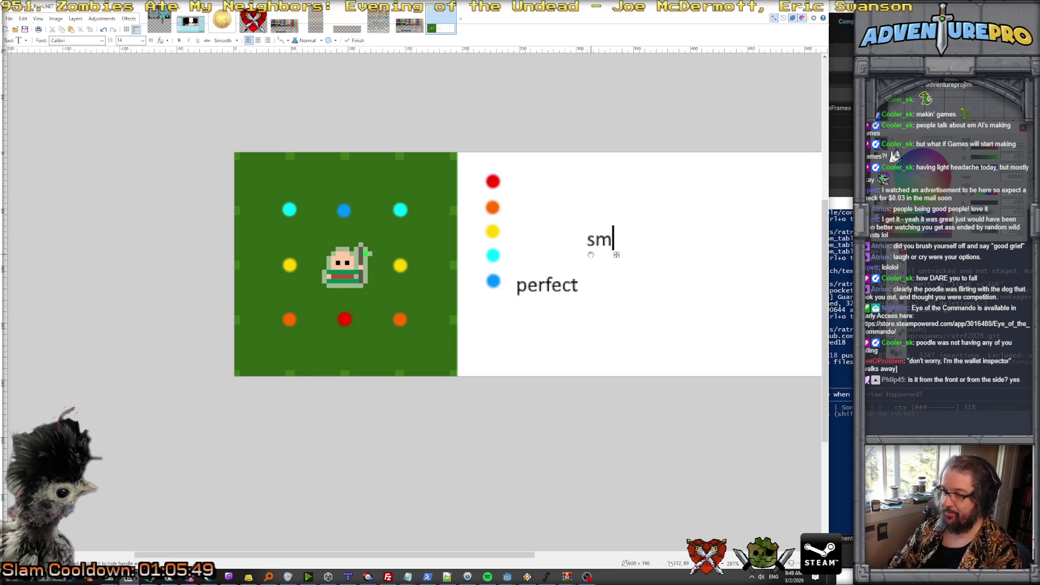
drag(656, 255, 589, 272)
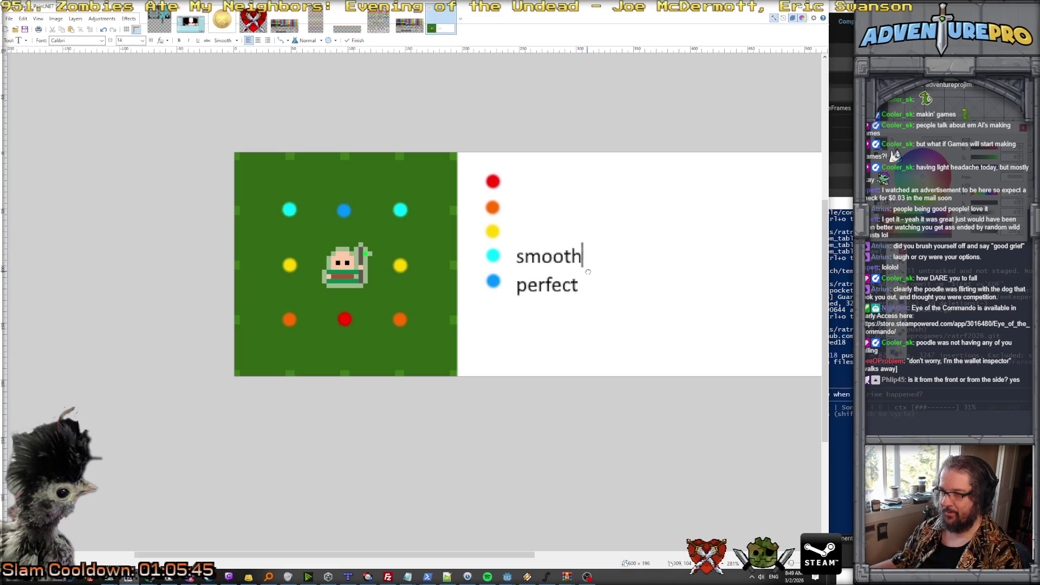
Label the yellow dot 'normal' and the orange dot 'sketchy'.
click(535, 191)
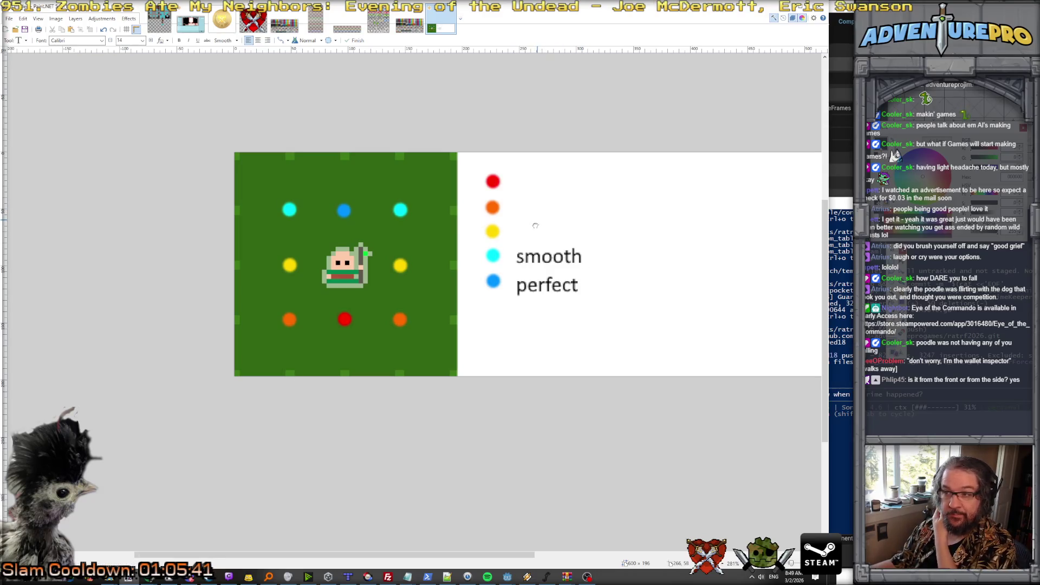
drag(523, 245, 520, 249)
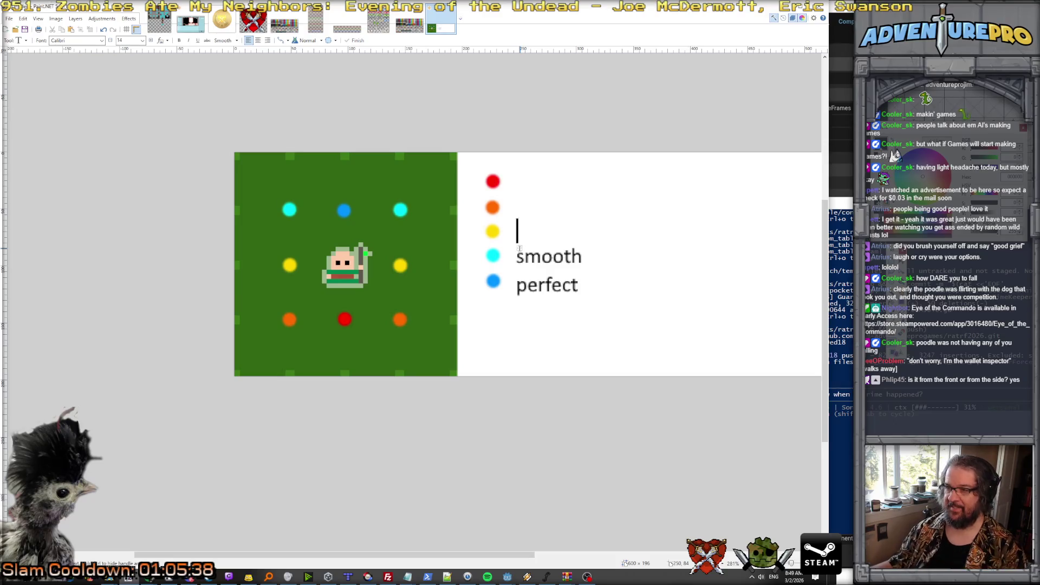
text(normal)
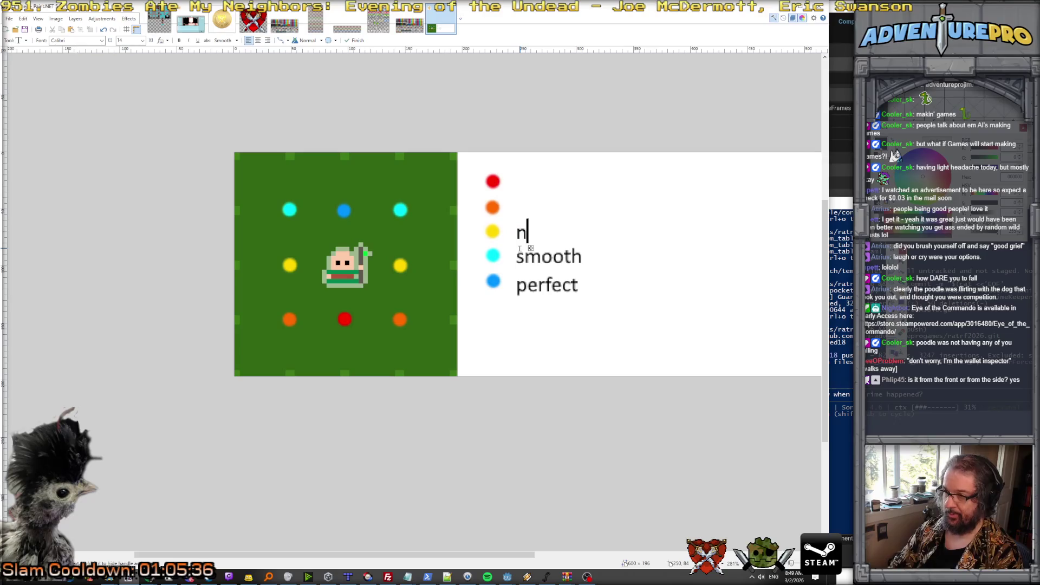
click(647, 208)
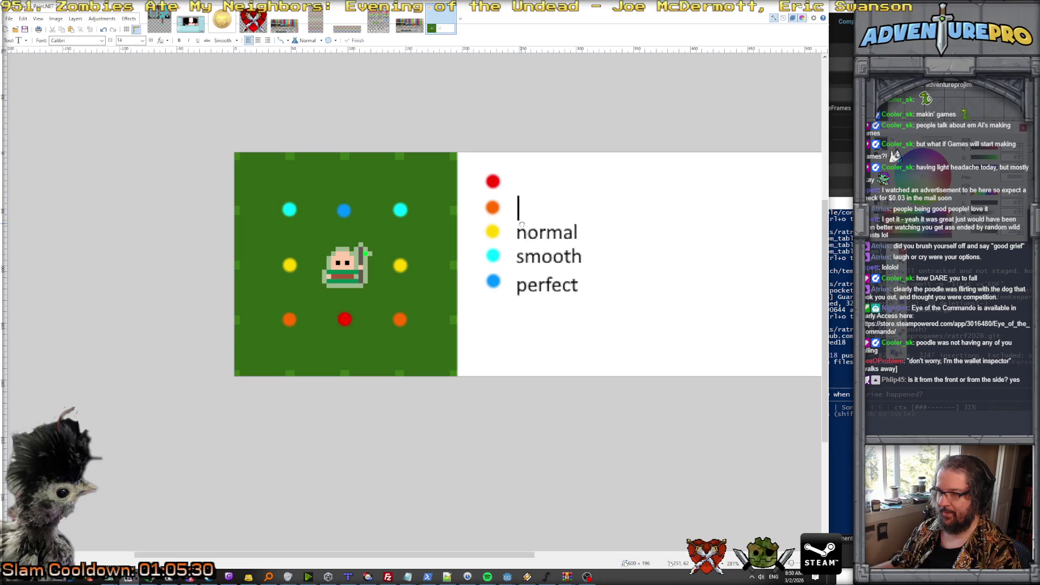
text(sketchy)
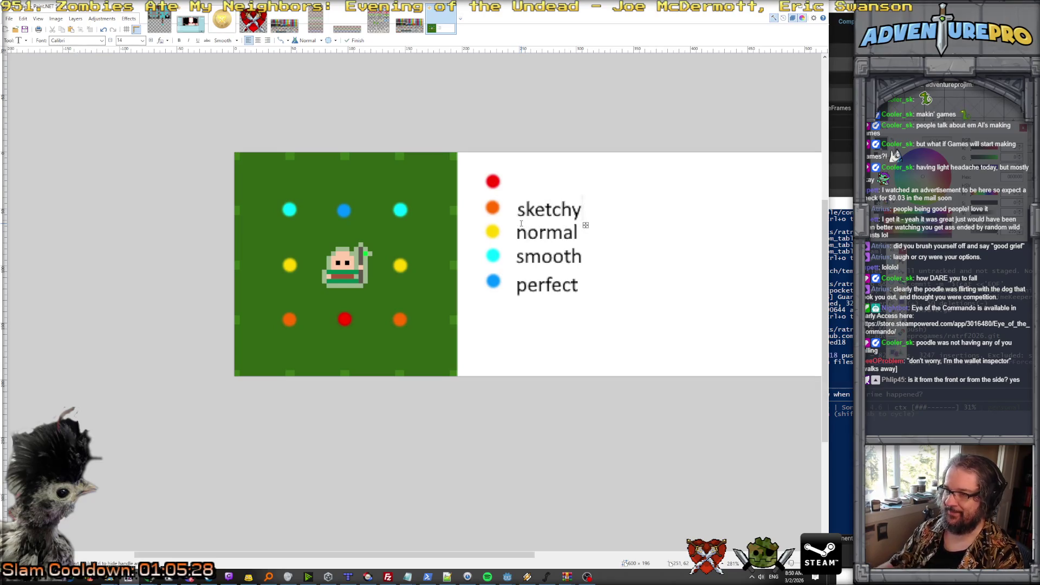
drag(587, 224, 585, 221)
key(Left)
key(Left)
key(Left)
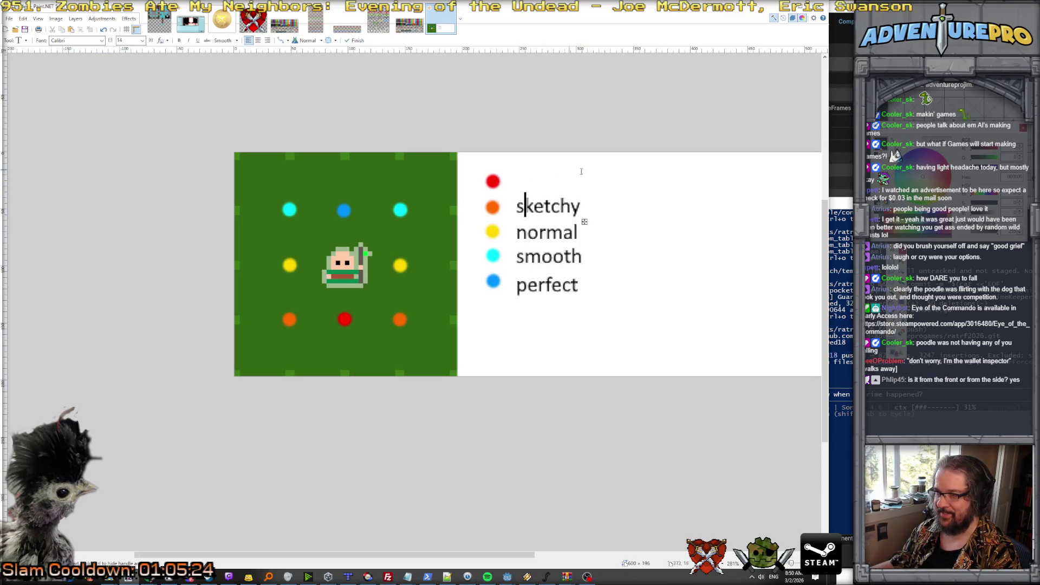
Label the red dot 'brazen', replacing an initial 'sloppy', and nudge it into place.
click(619, 176)
click(536, 181)
click(520, 195)
text(sloppy)
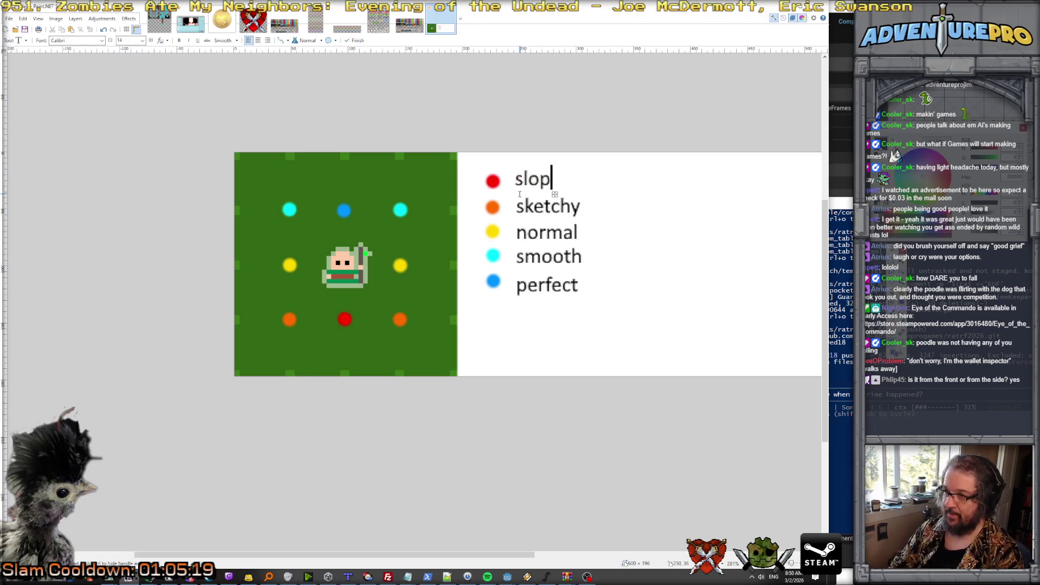
key(BackSpace)
key(BackSpace)
key(BackSpace)
key(BackSpace)
text(br)
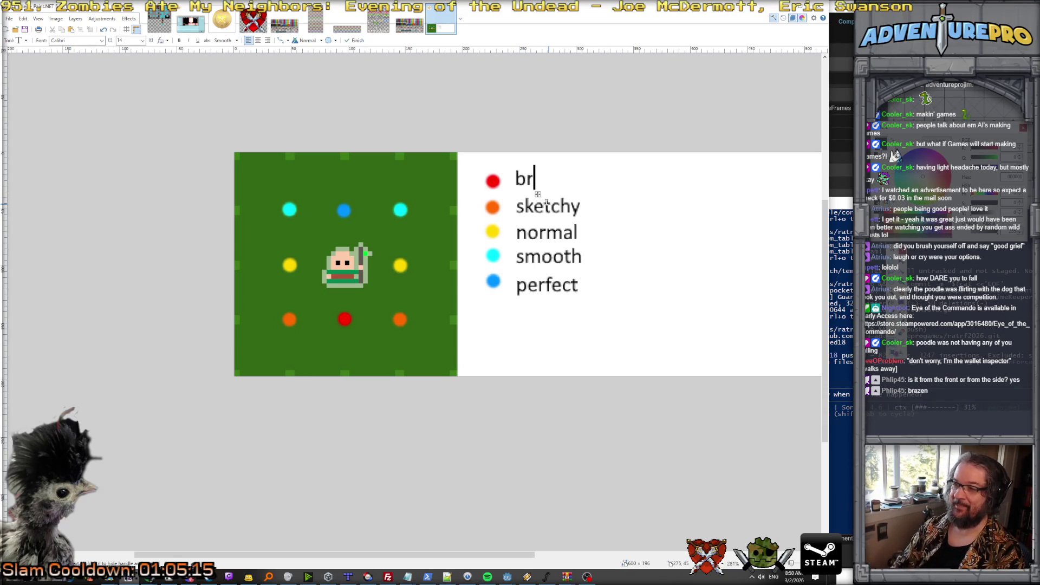
text(azenm)
key(BackSpace)
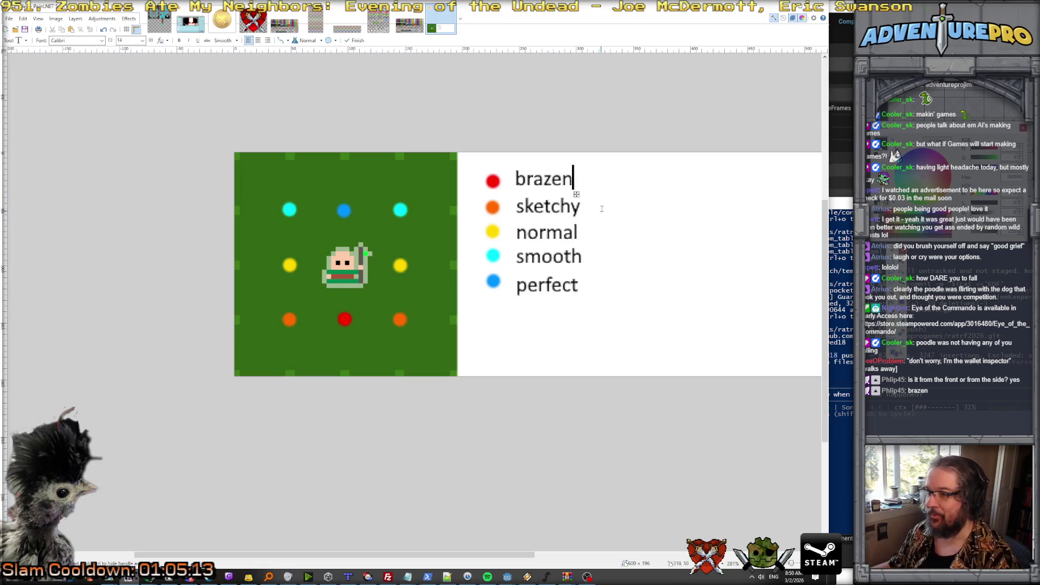
drag(578, 194, 580, 197)
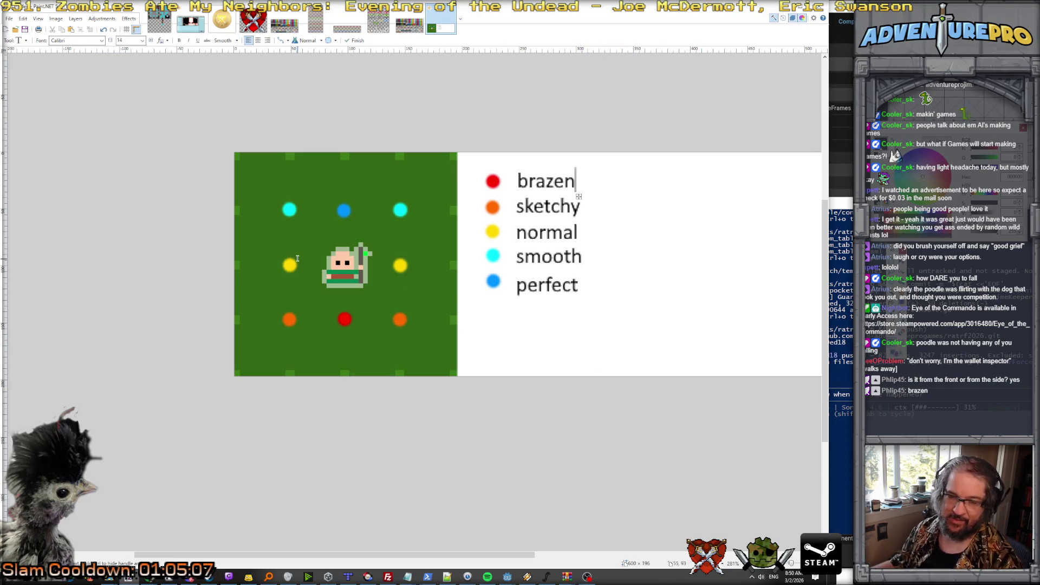
click(636, 125)
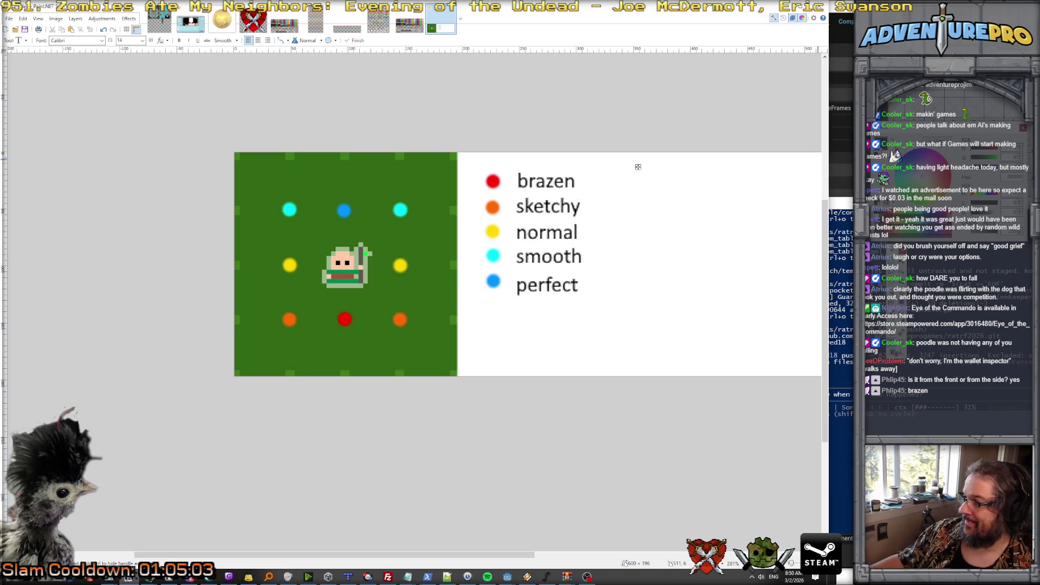
Crop the image to the grid and labels, removing the empty right side.
key(s)
mouse_move(232, 149)
mouse_down()
mouse_move(645, 411)
mouse_move(626, 494)
mouse_up()
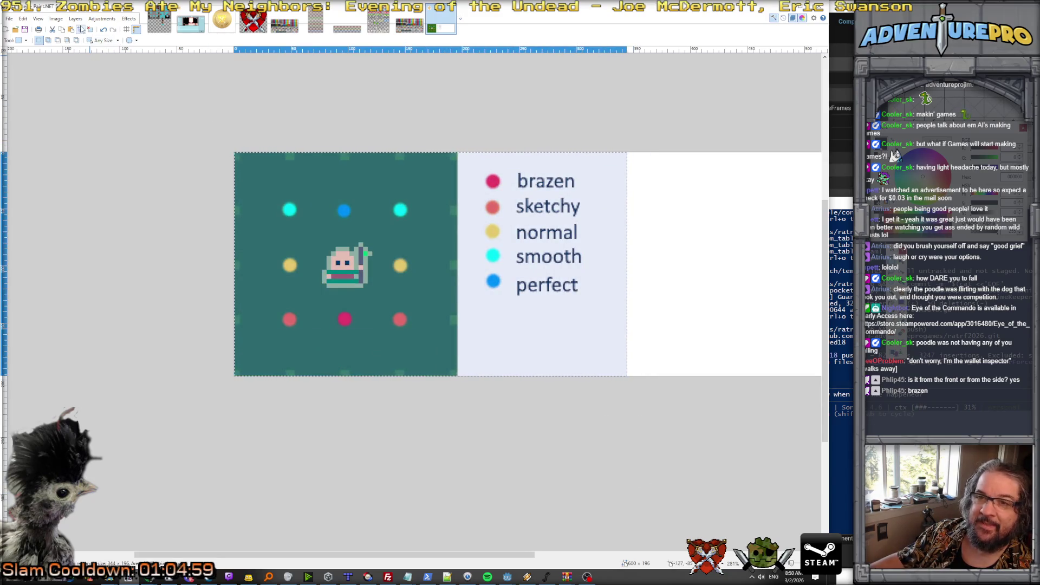
key(ctrl+shift+x)
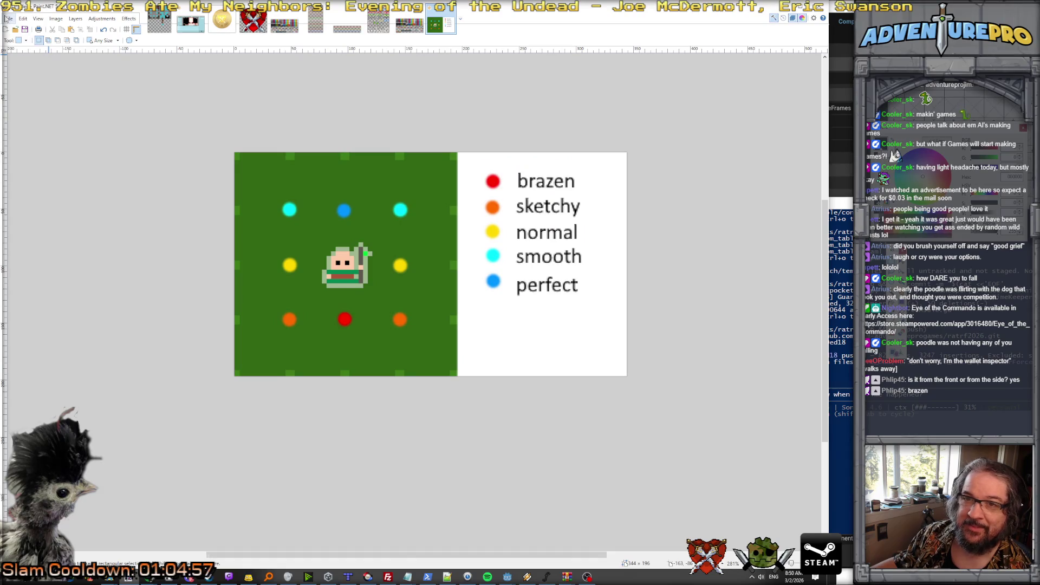
Begin Save As and go to the docs folder in the ratrf2026 project.
click(9, 19)
click(53, 84)
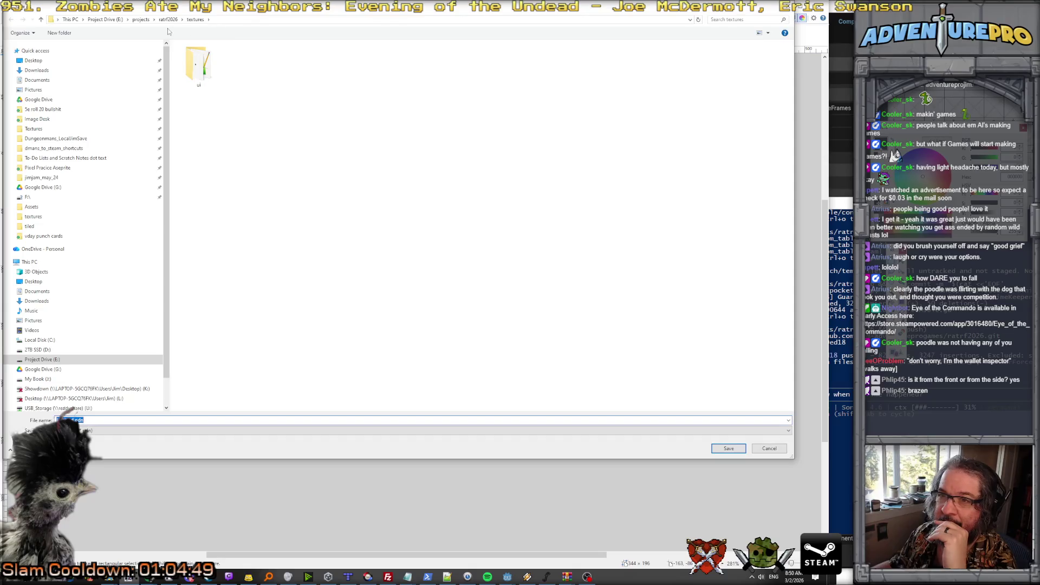
click(172, 20)
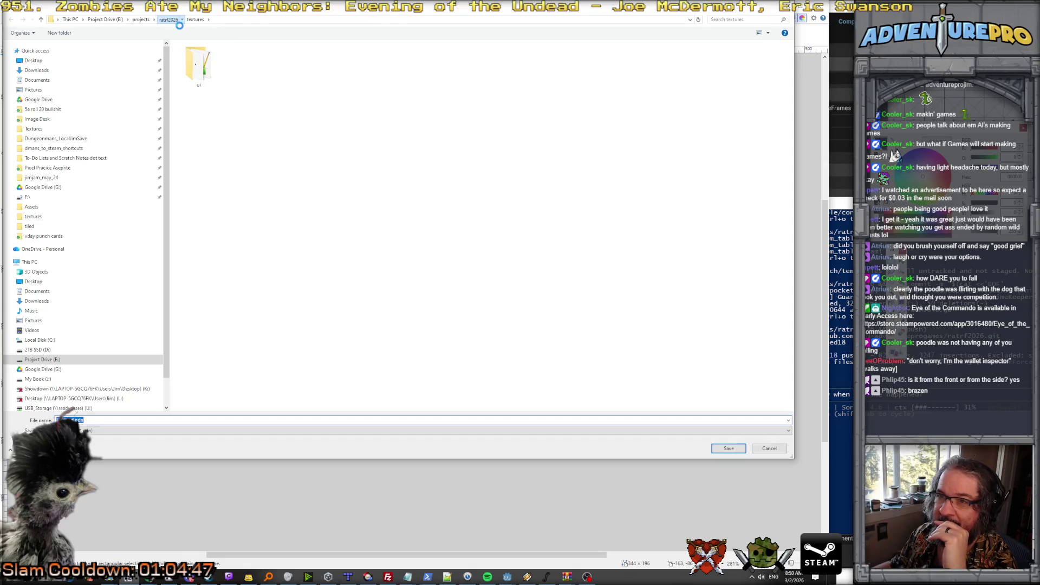
right_click(200, 263)
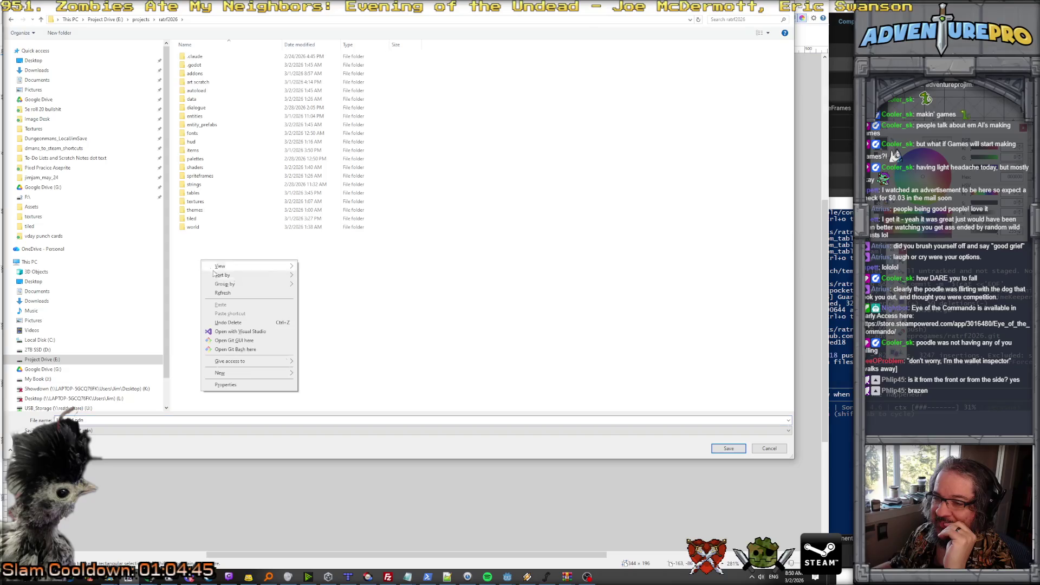
mouse_move(260, 373)
key(Escape)
key(Escape)
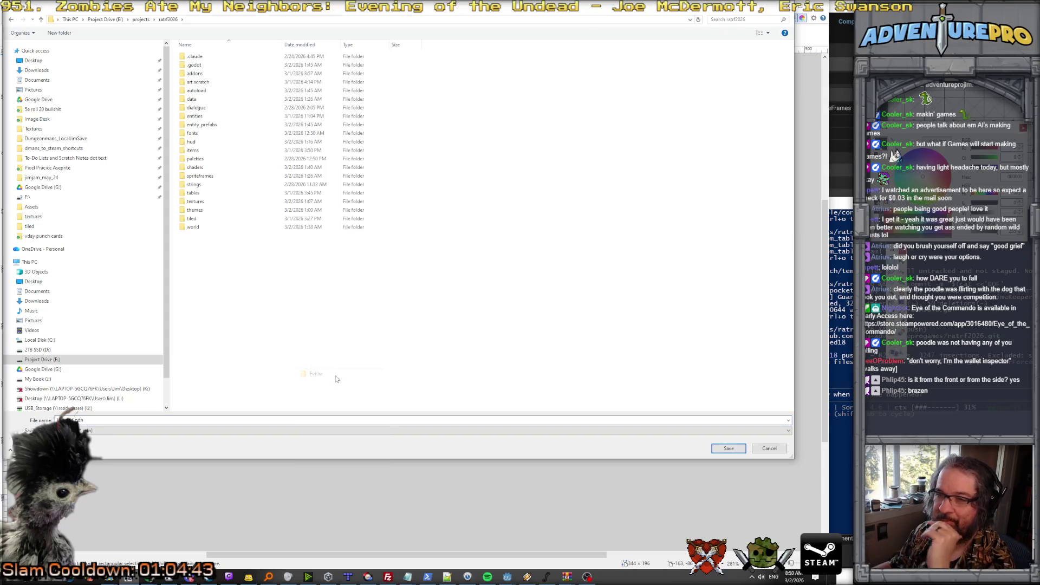
text(docs)
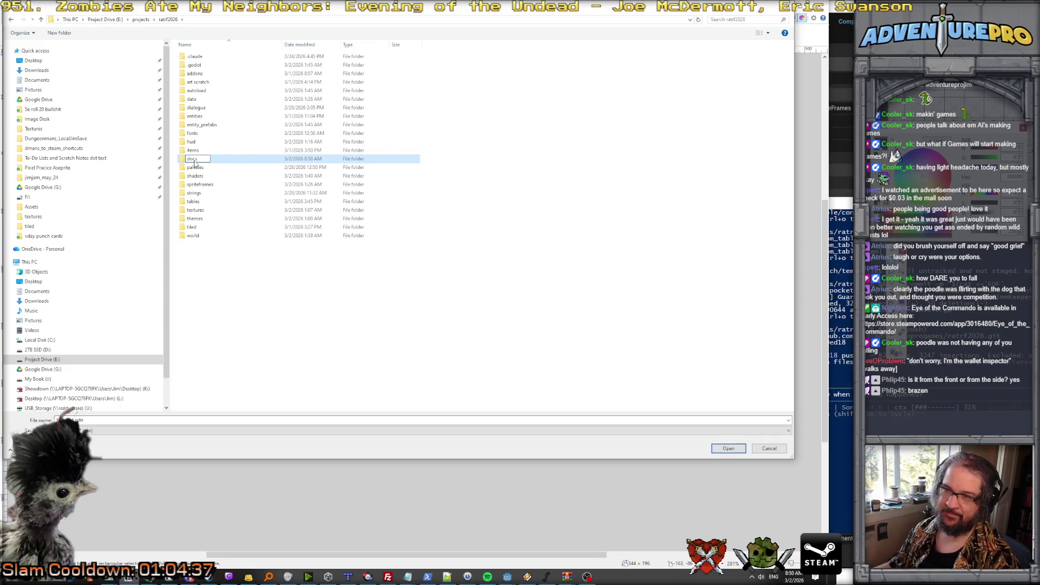
click(190, 121)
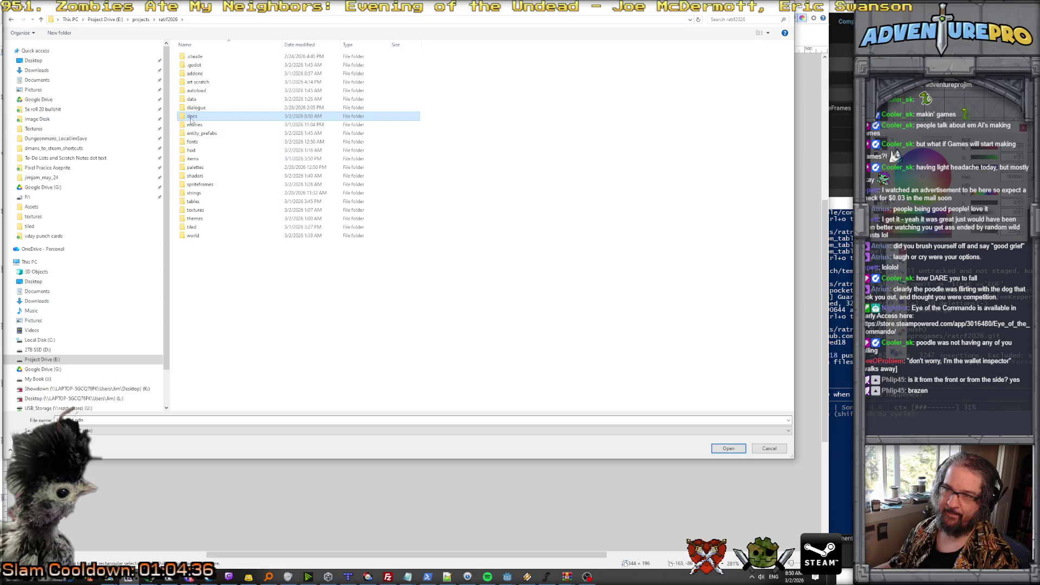
Save the image as a PNG named pickpocket_approach_ratings.
click(97, 430)
click(92, 444)
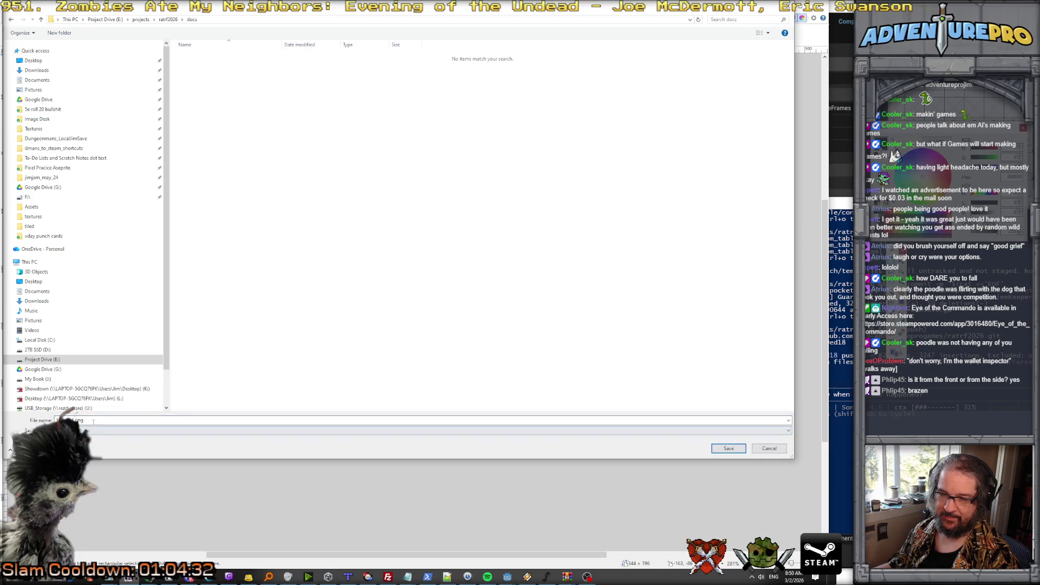
text(pocket_app)
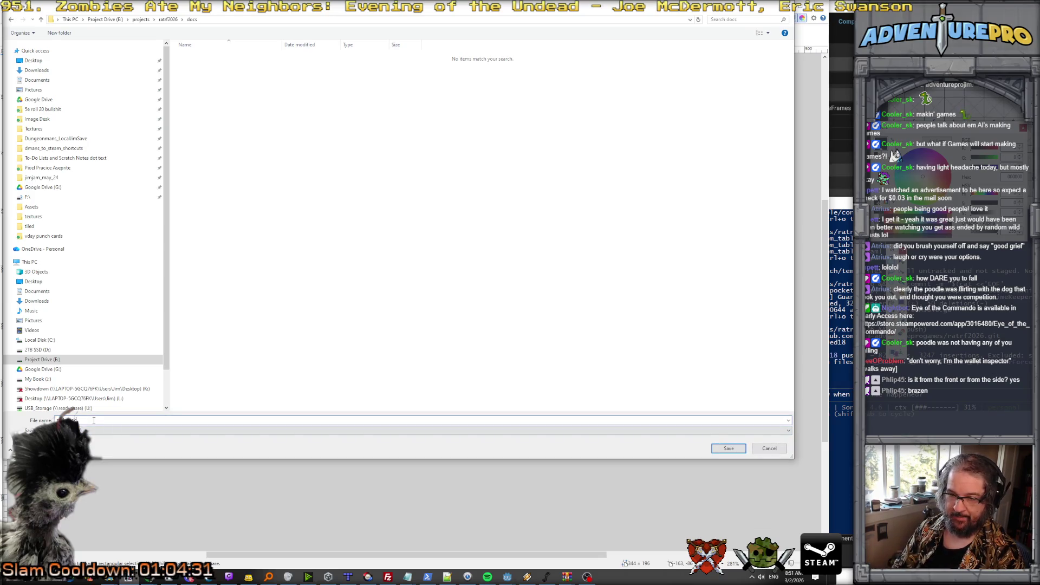
text(roach_ratings.png)
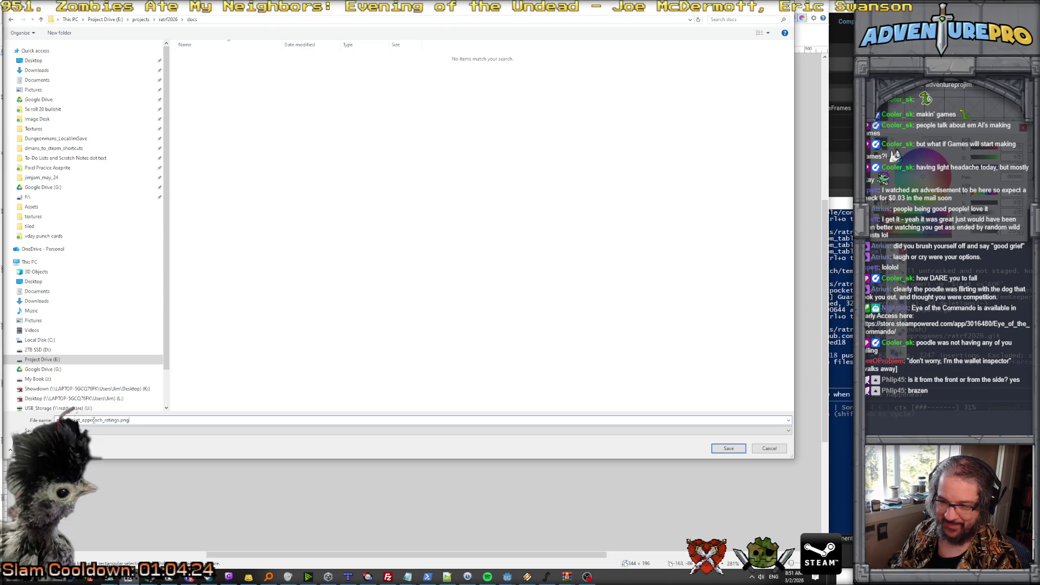
key(Return)
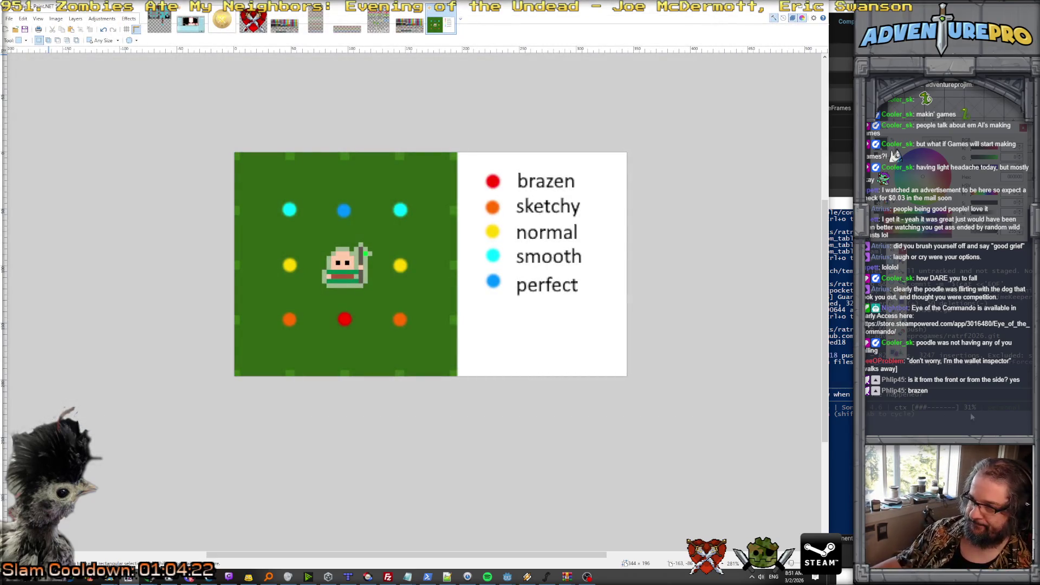
Accept the PNG save settings, flatten the image, and move the ratrf2026 terminal beside it.
key(ctrl+s)
key(alt+Tab)
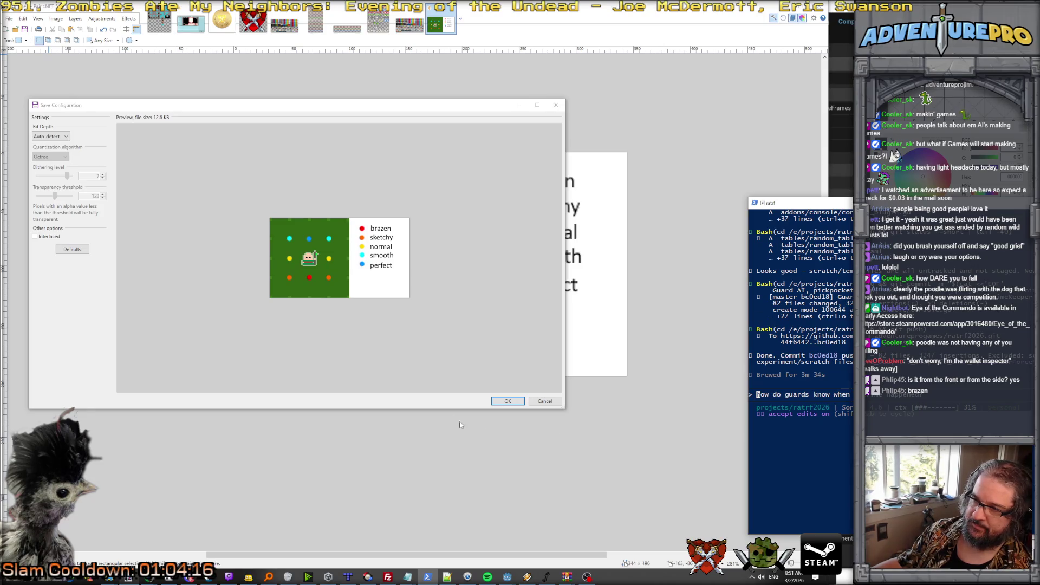
click(507, 402)
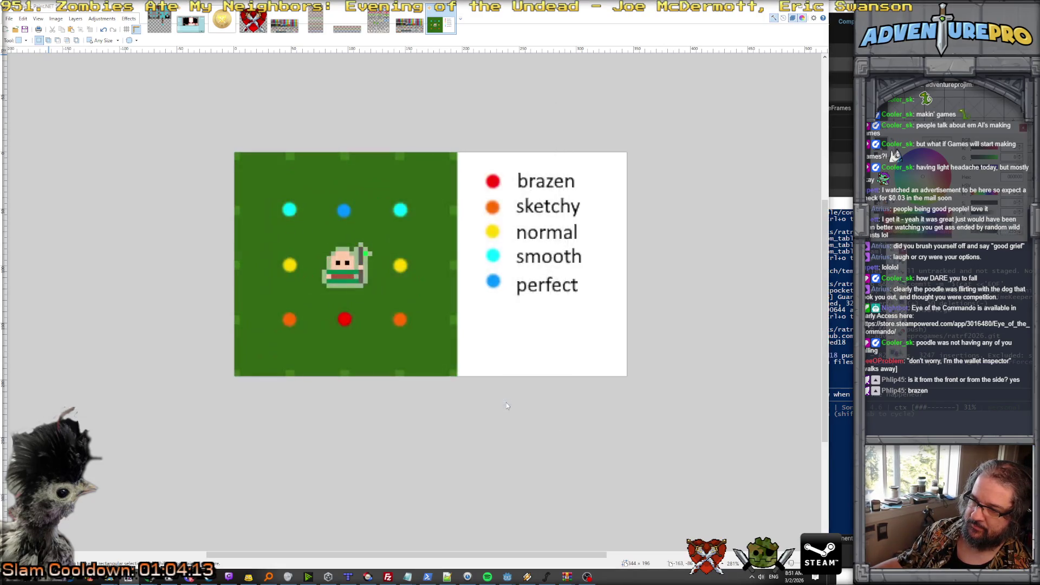
click(427, 307)
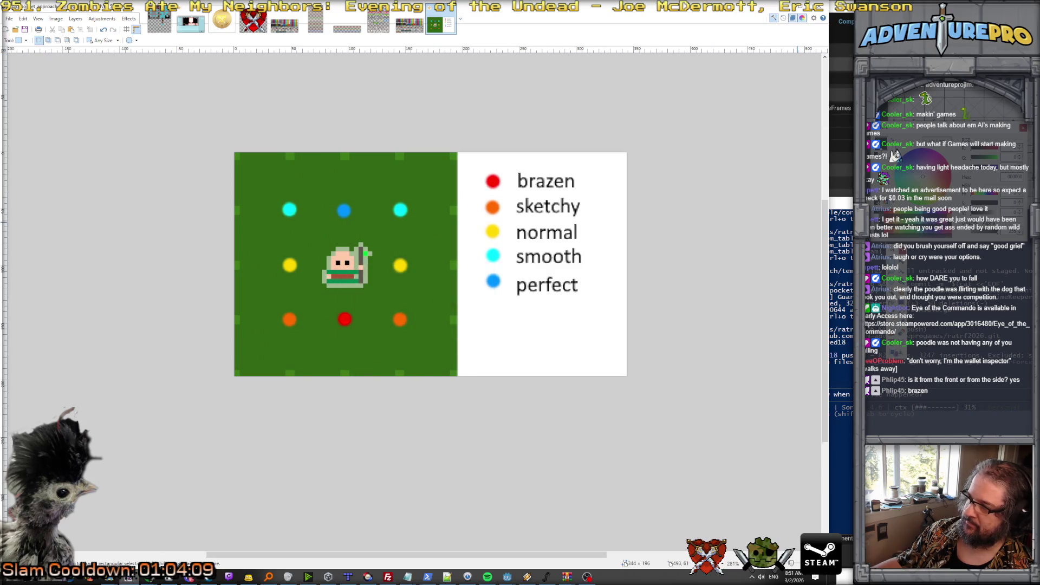
drag(844, 203, 742, 159)
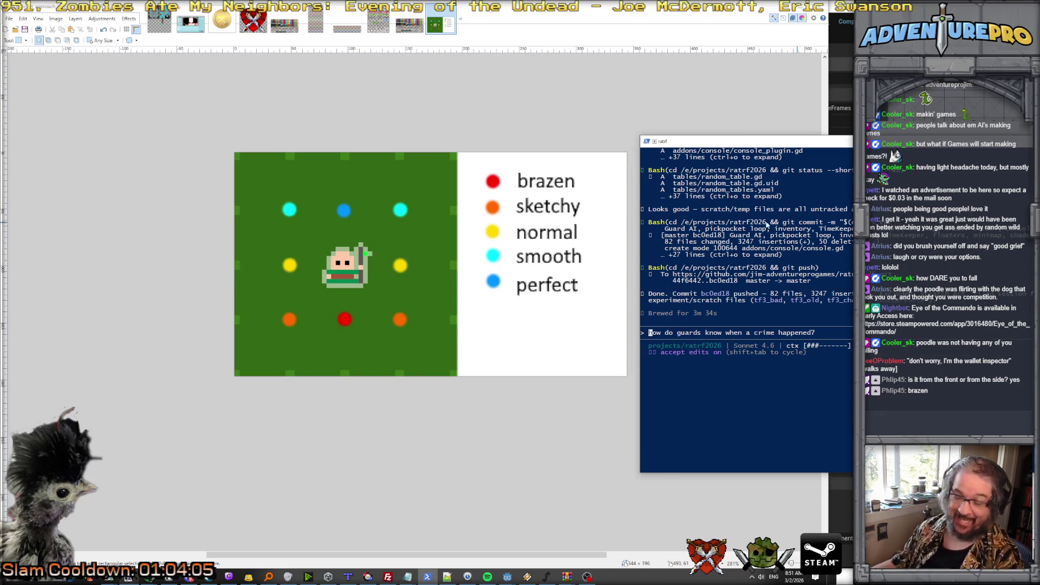
mouse_move(730, 144)
mouse_down()
mouse_move(624, 164)
mouse_move(621, 198)
mouse_move(626, 136)
mouse_move(612, 130)
mouse_move(788, 130)
mouse_up()
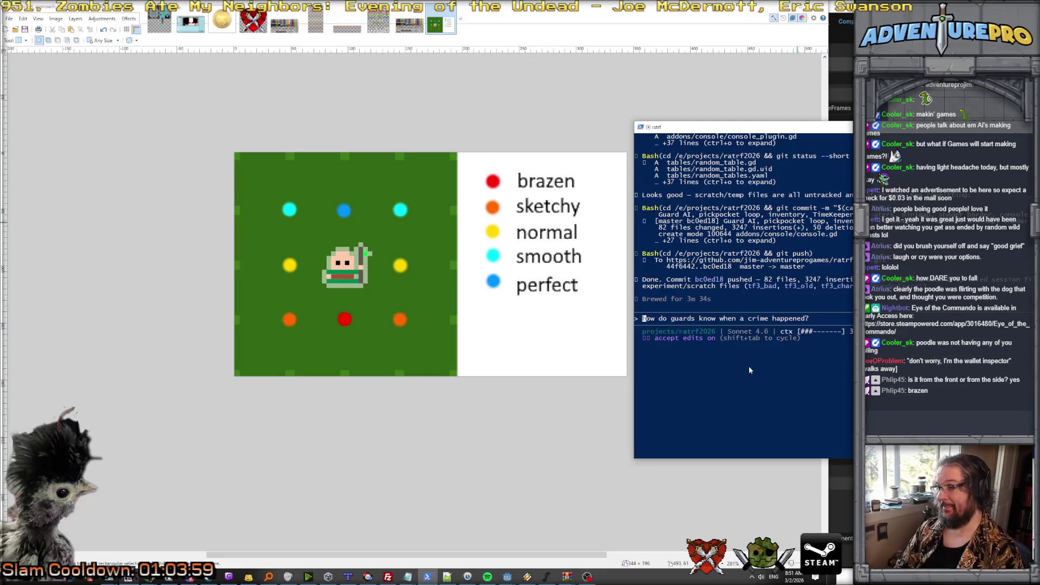
text(I've written a design)
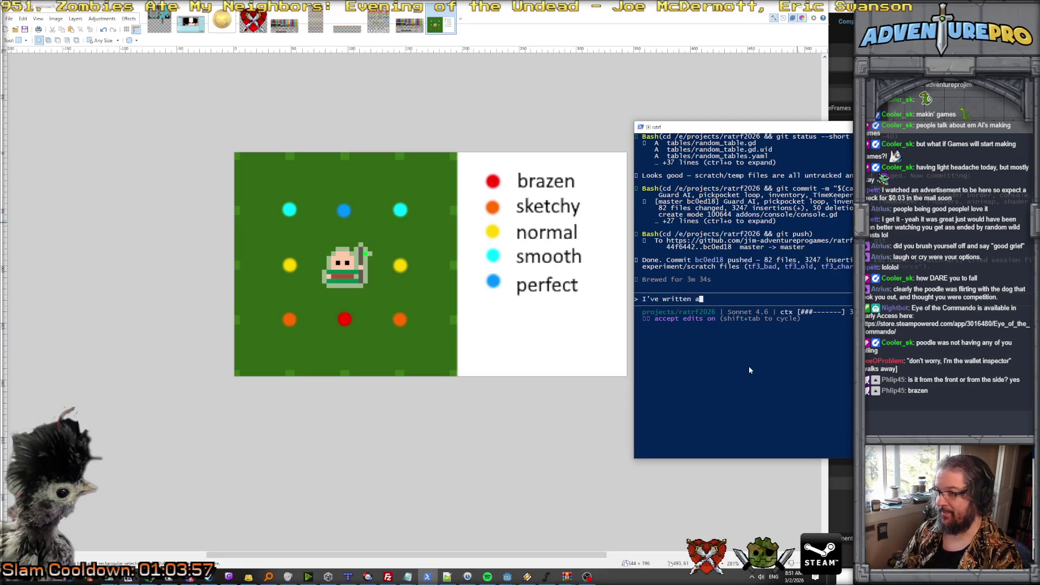
text( doc)
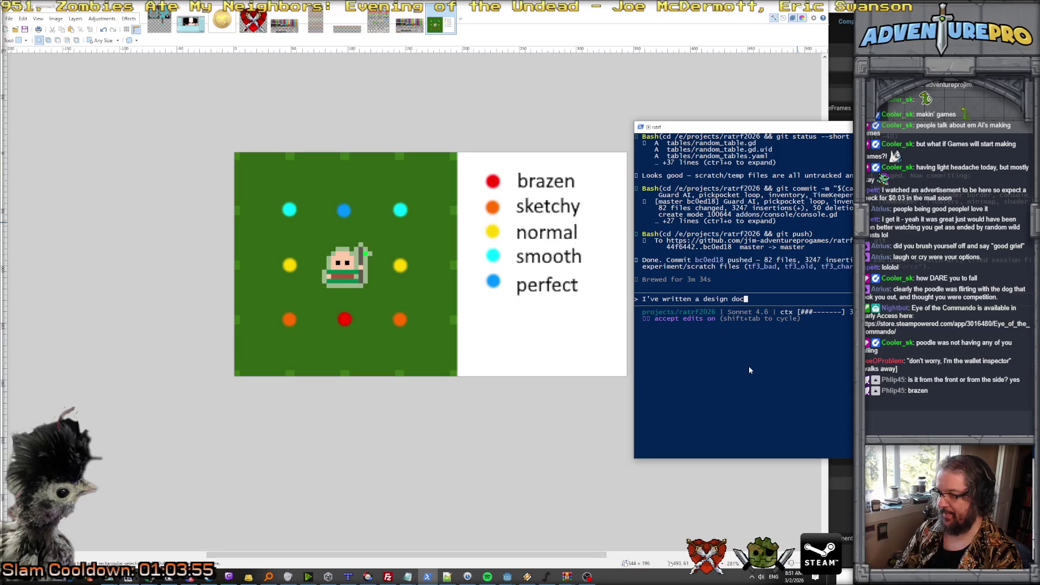
text(ument at @docs)
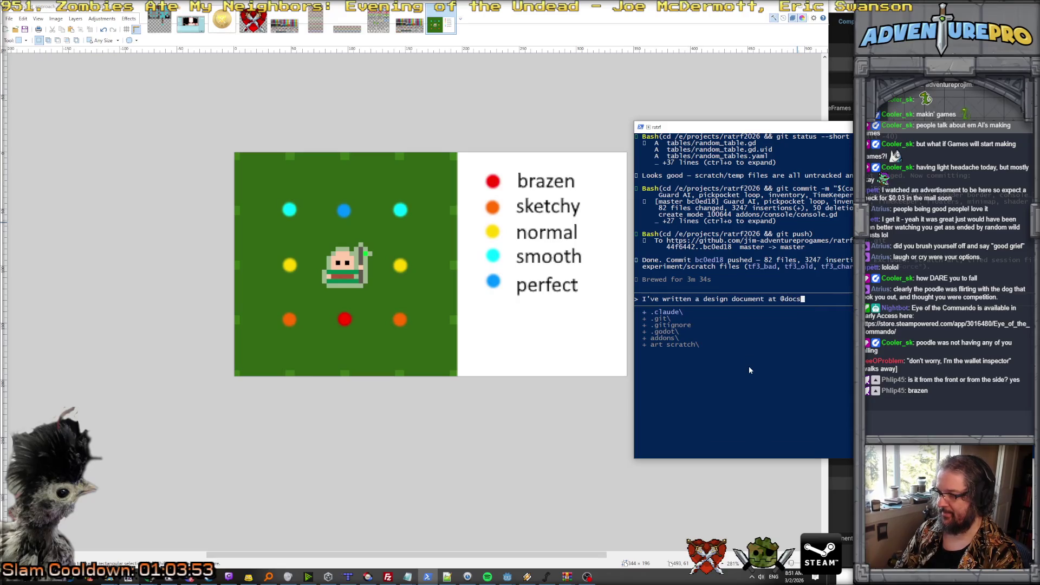
text(\po)
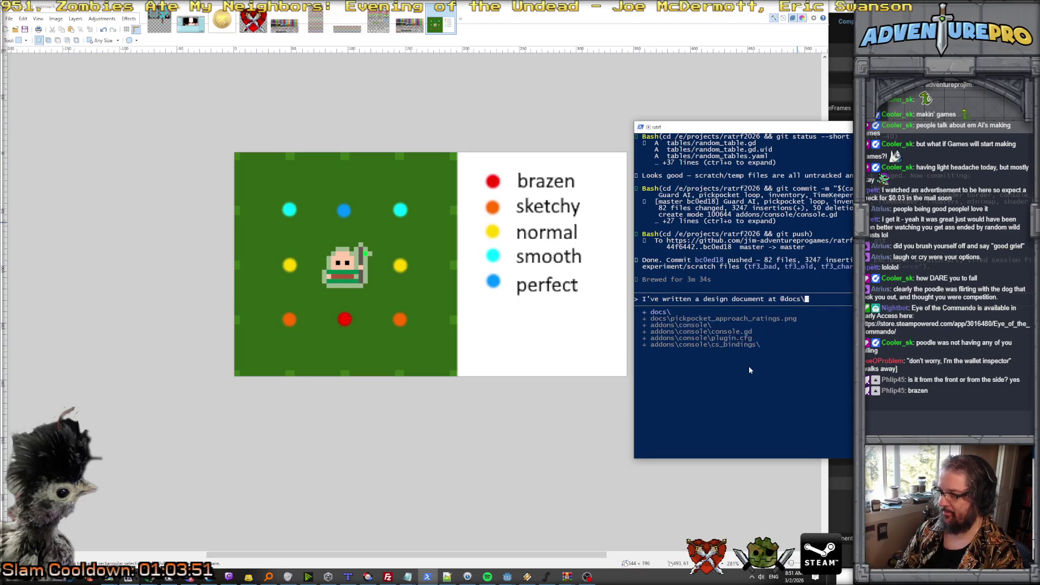
key(Tab)
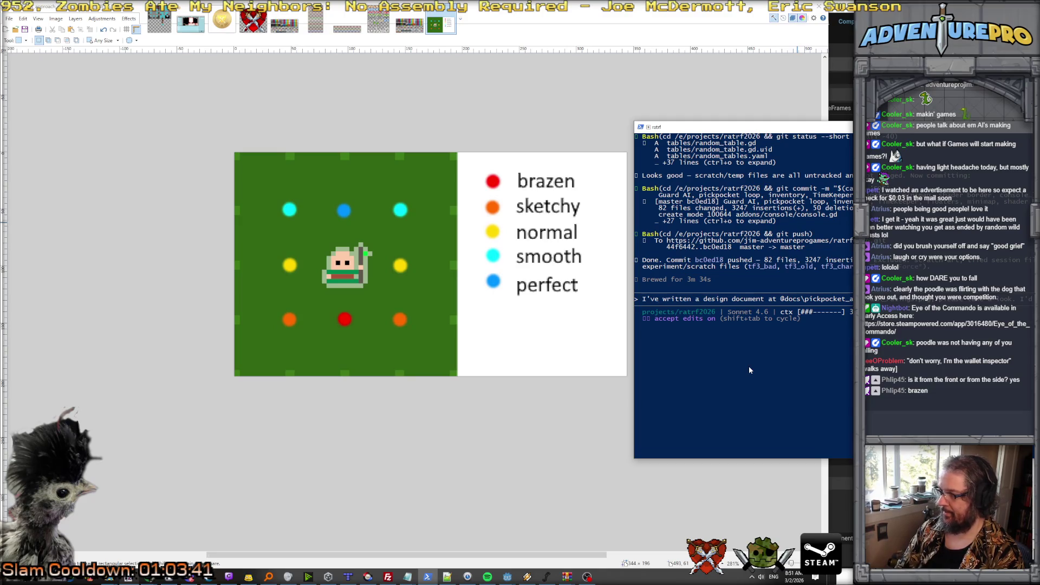
text(enum that rates the )
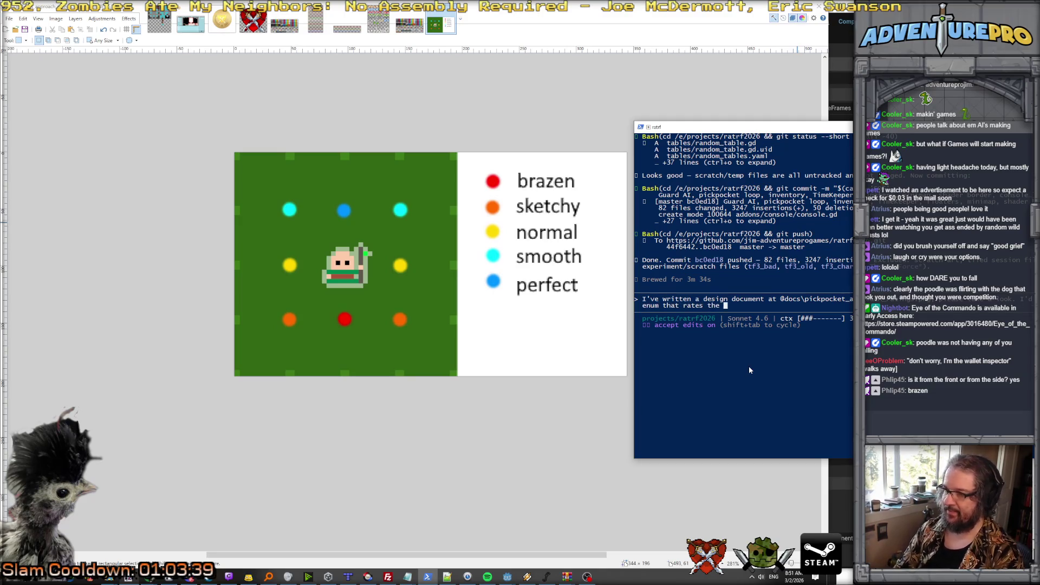
text(quality of the player's )
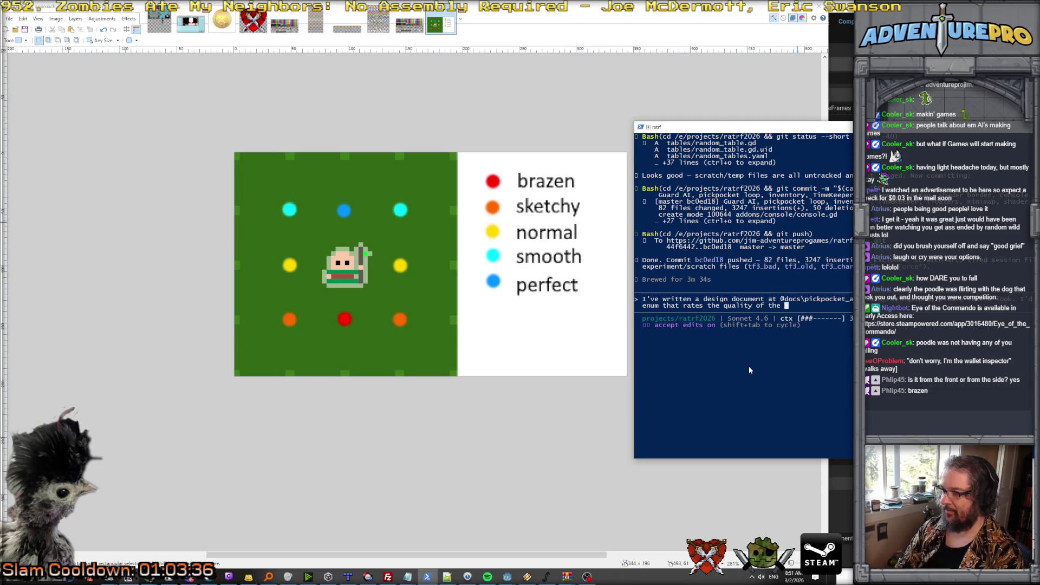
text(approach)
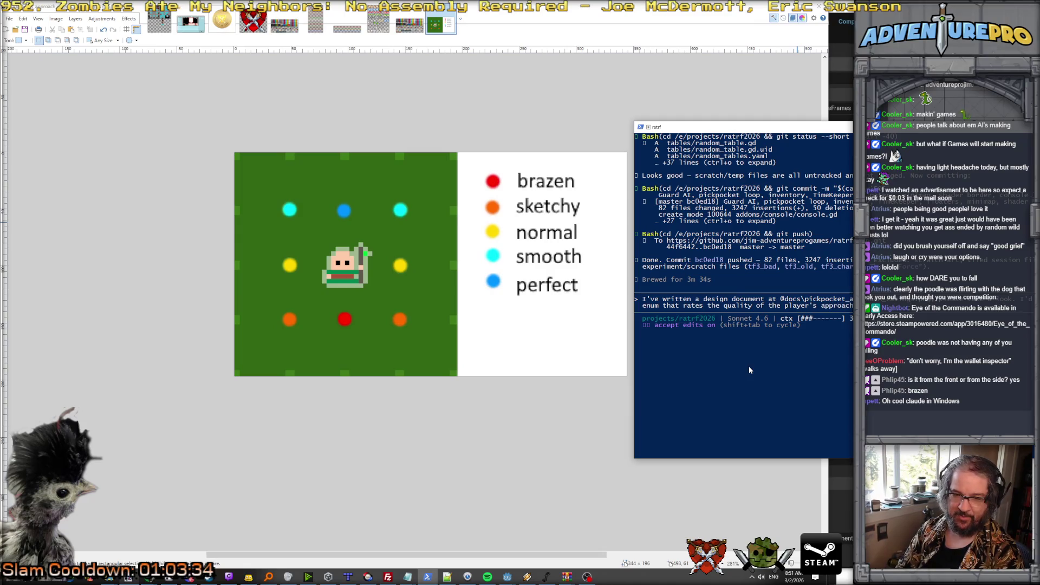
text( to a pickp)
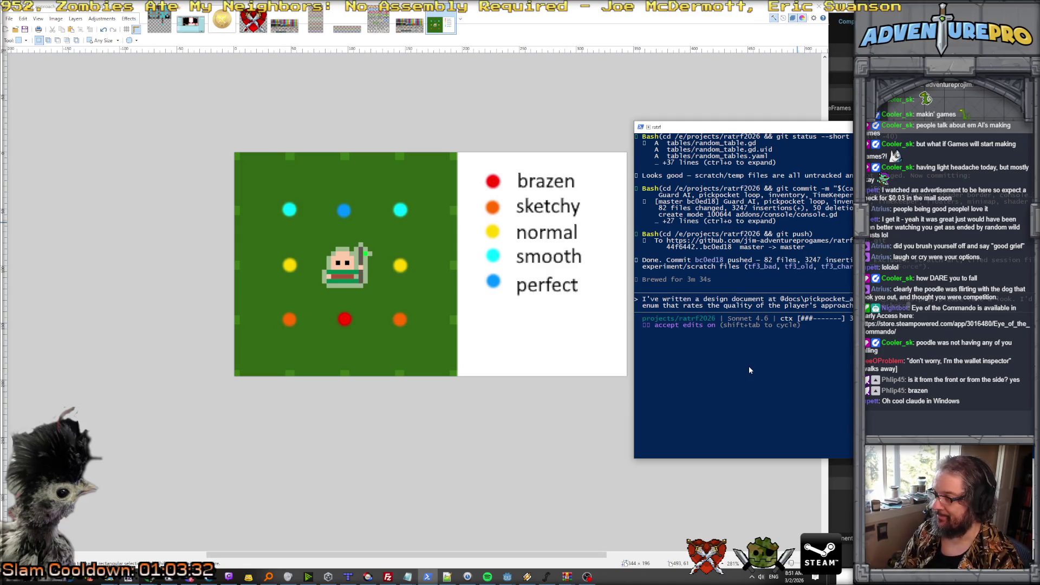
text(ocket)
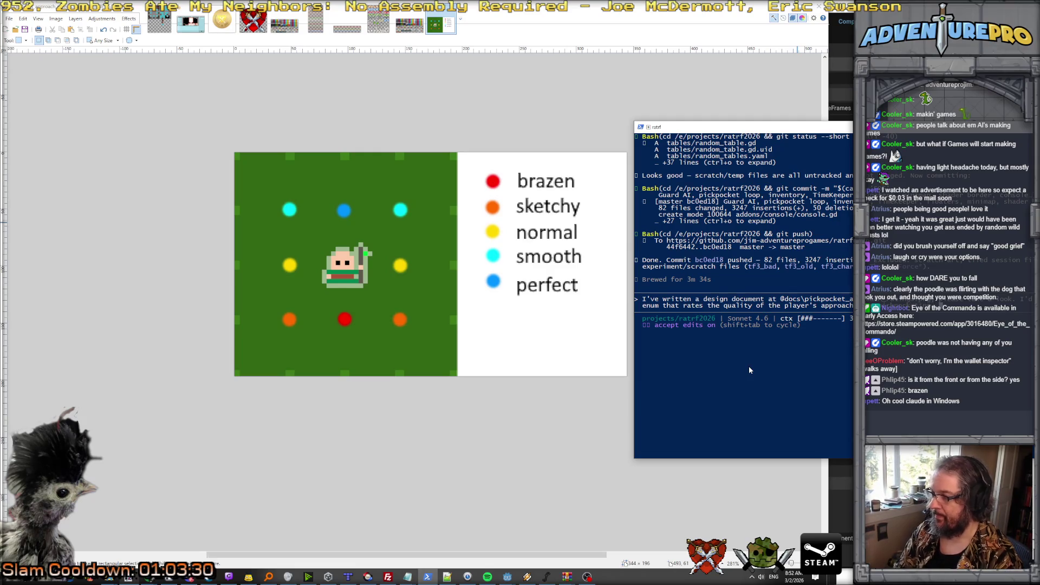
text( s approach)
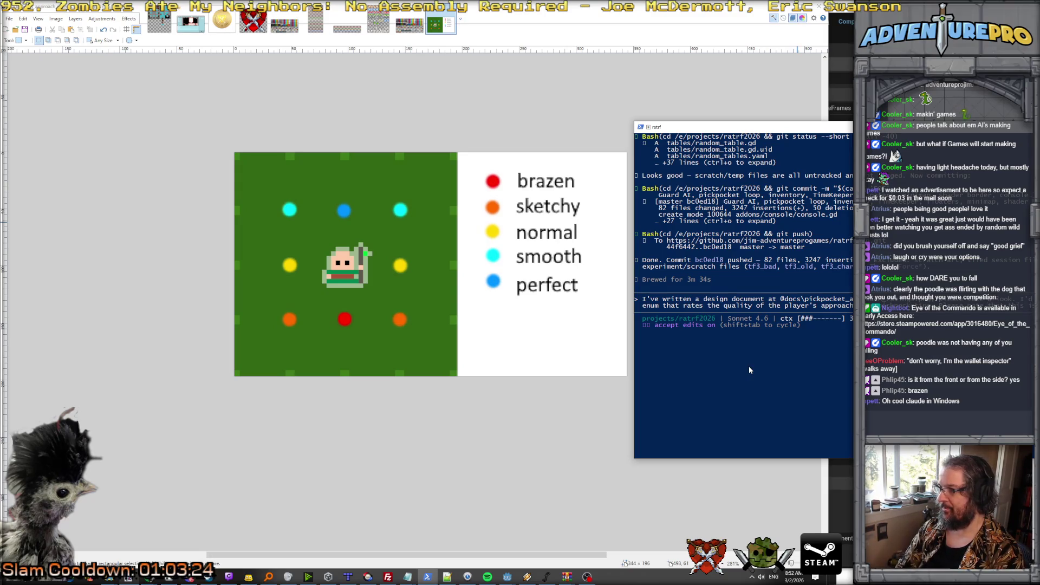
text( facing)
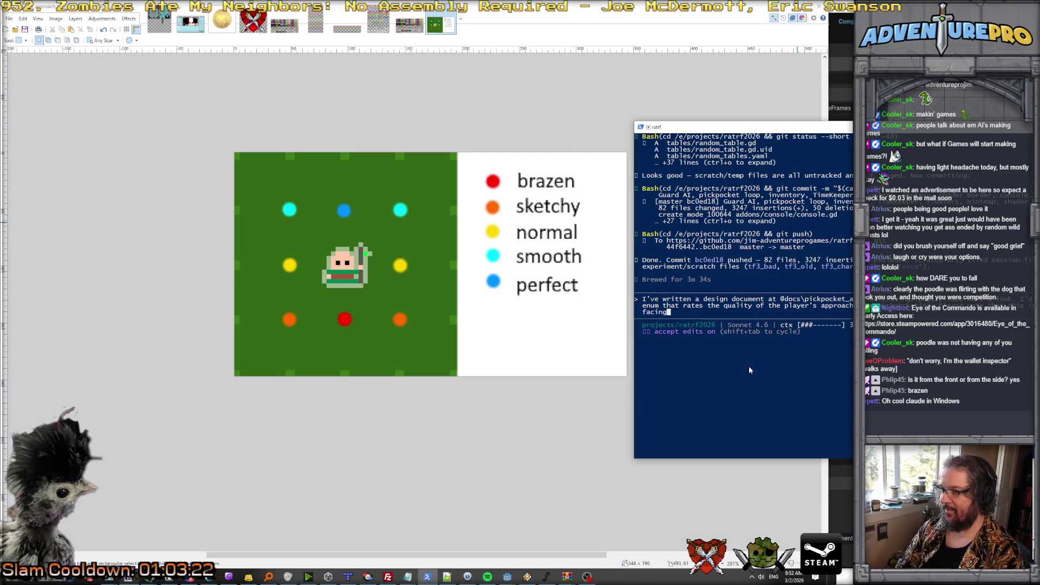
text( of the target.)
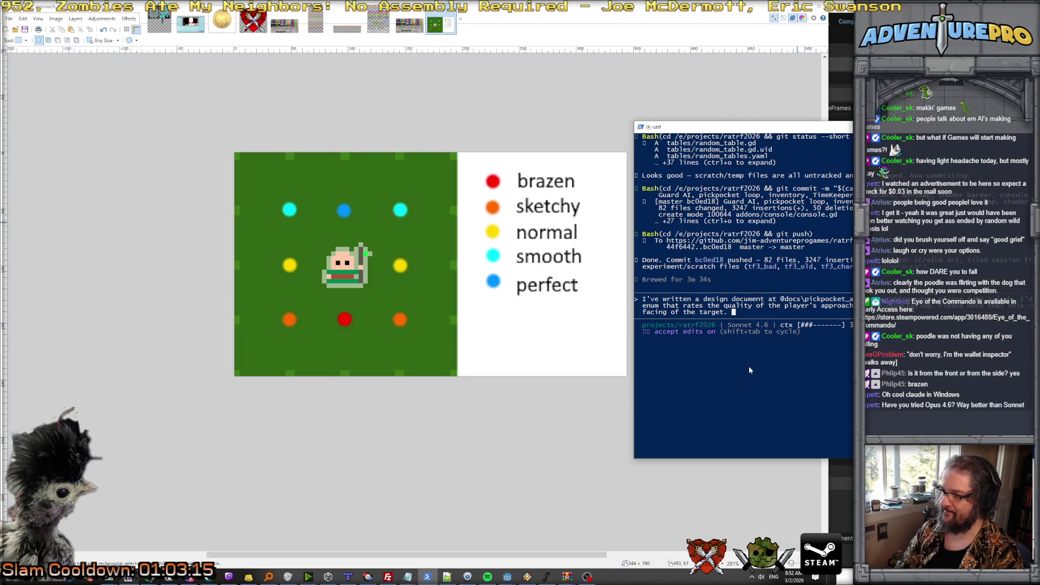
key(Return)
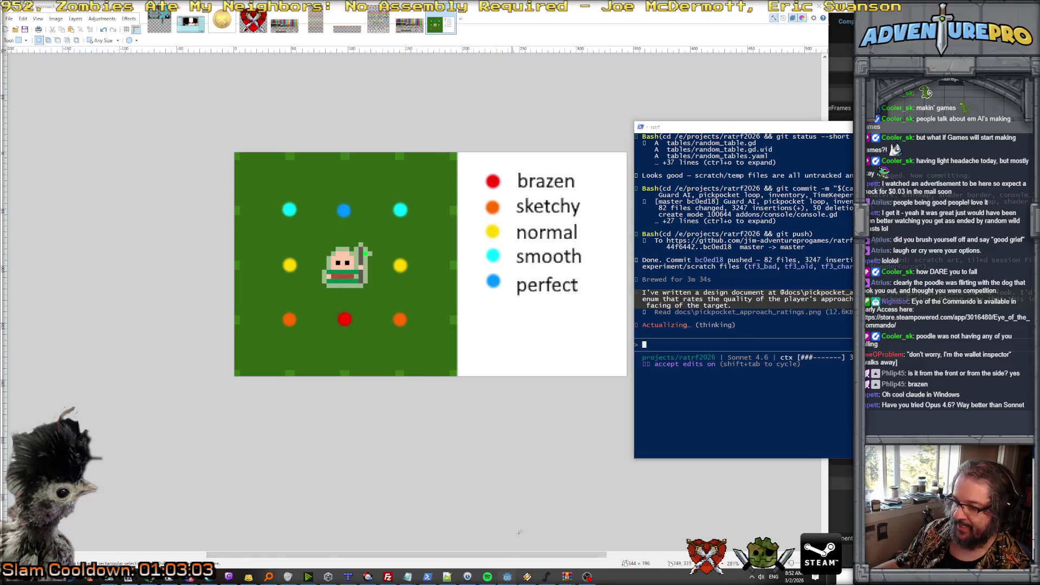
click(508, 577)
Stop the running game and open Find in Files with behaviorFlags prefilled.
mouse_move(519, 579)
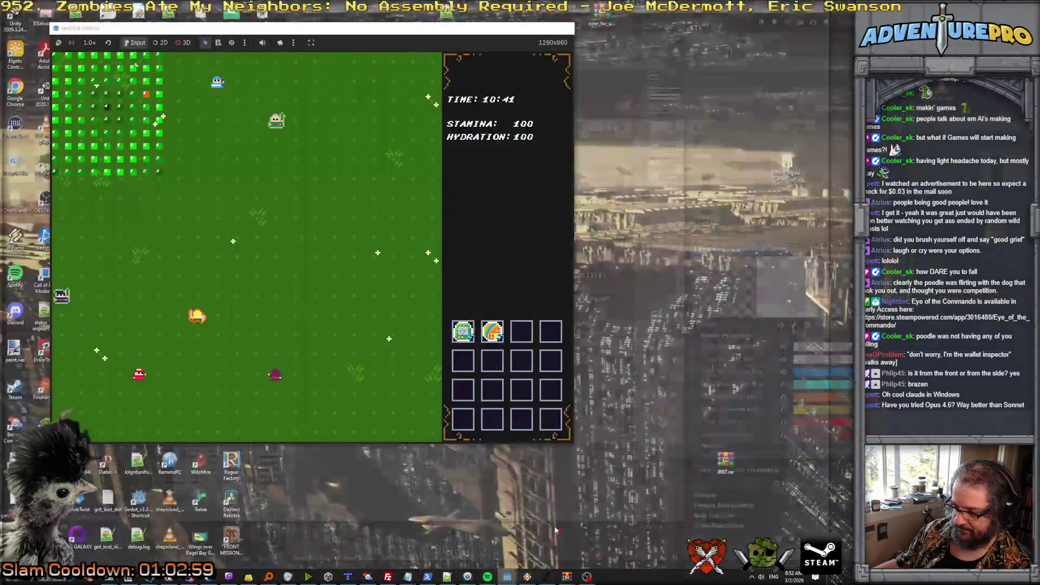
click(555, 526)
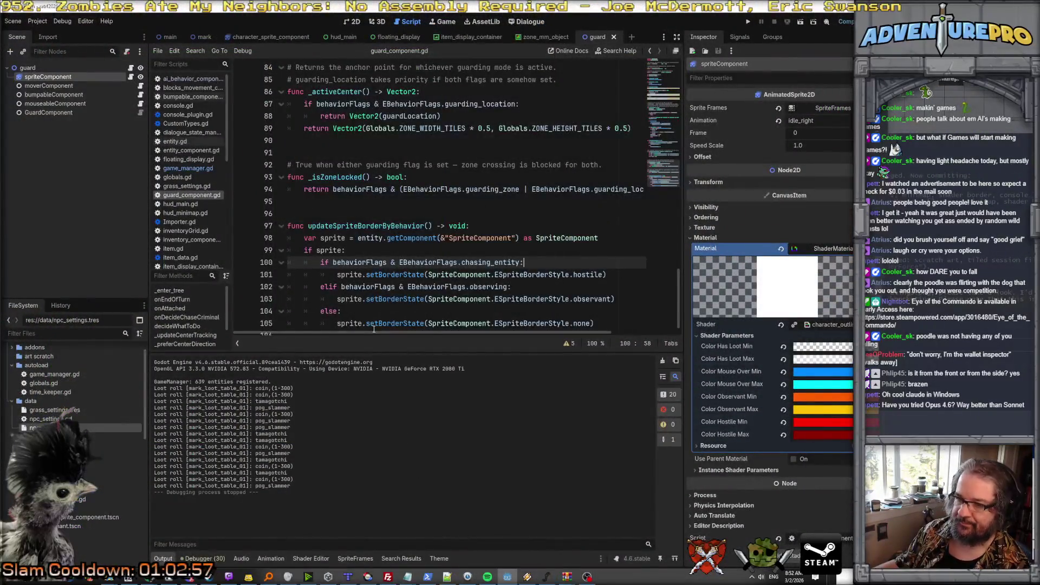
scroll(450, 282, up, 5)
scroll(441, 254, down, 5)
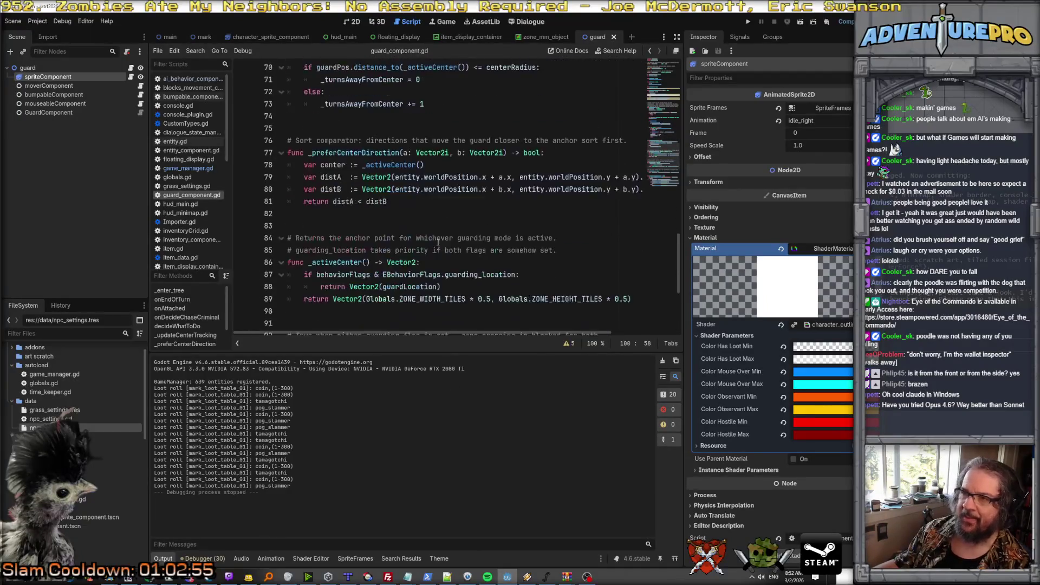
scroll(438, 242, up, 10)
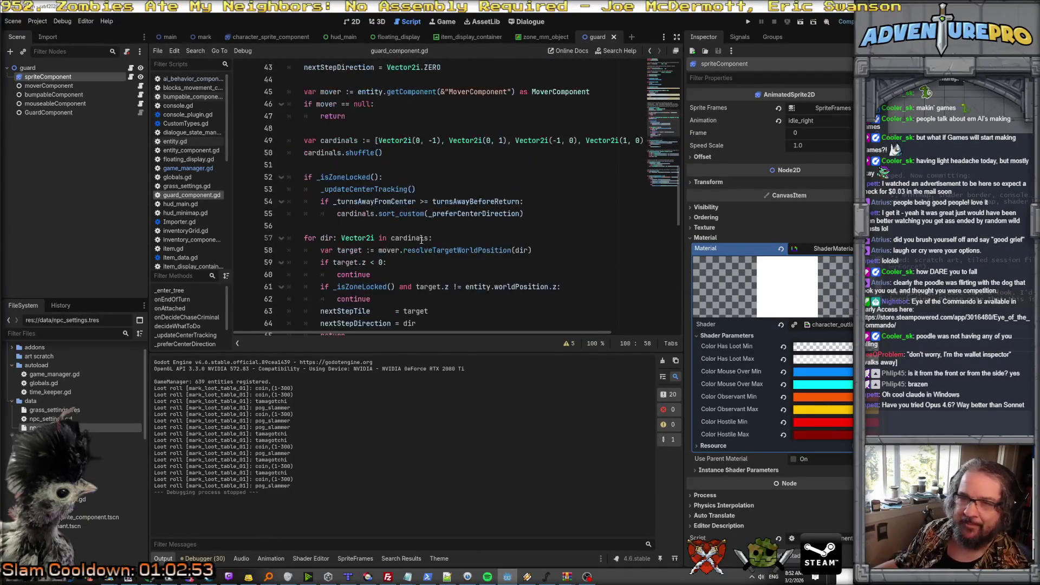
scroll(416, 197, down, 8)
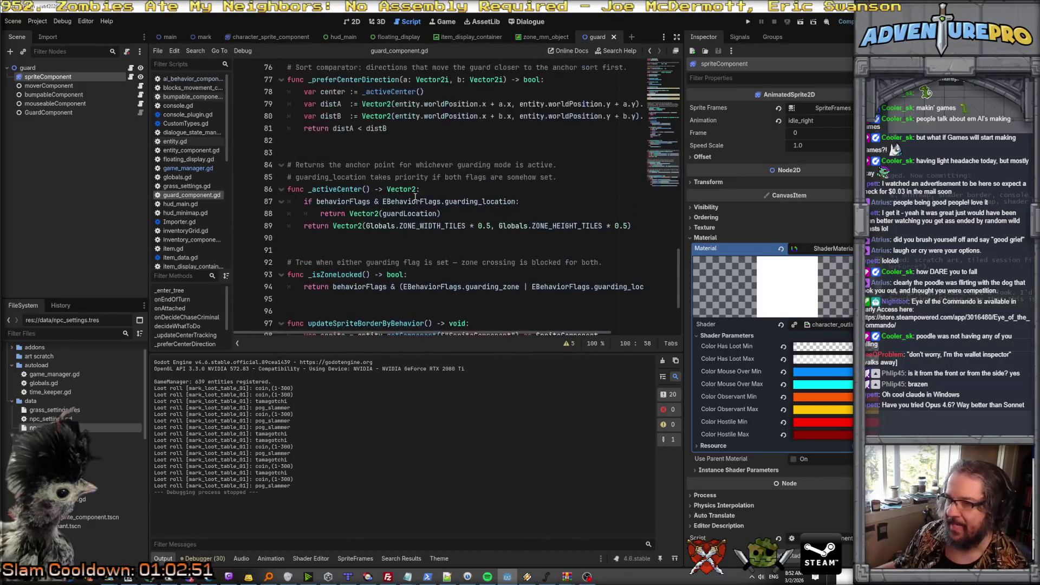
key(ctrl+shift+f)
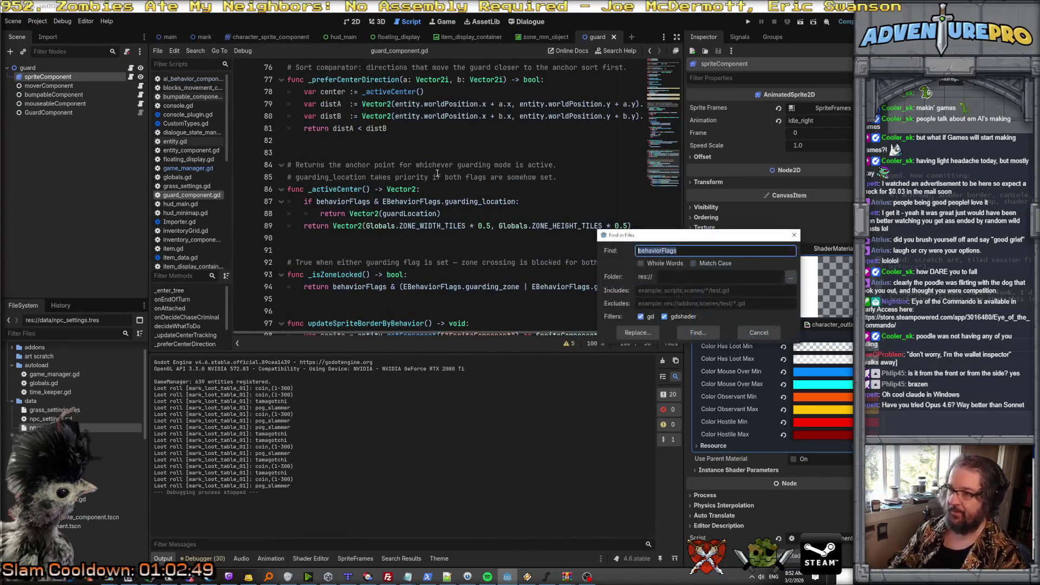
Search all project scripts for ';', listing 75 matches in 18 files.
key(BackSpace)
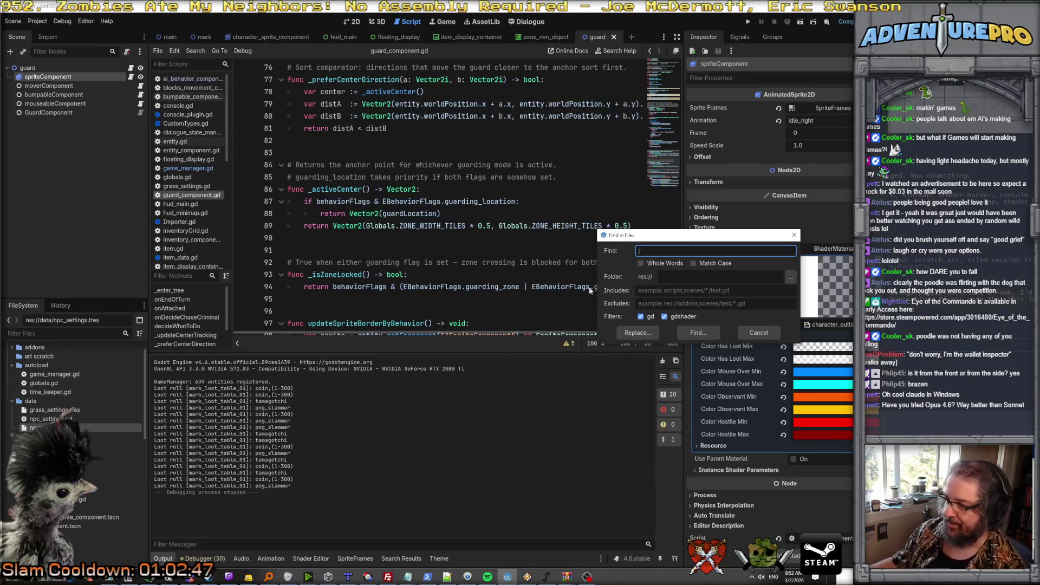
click(699, 333)
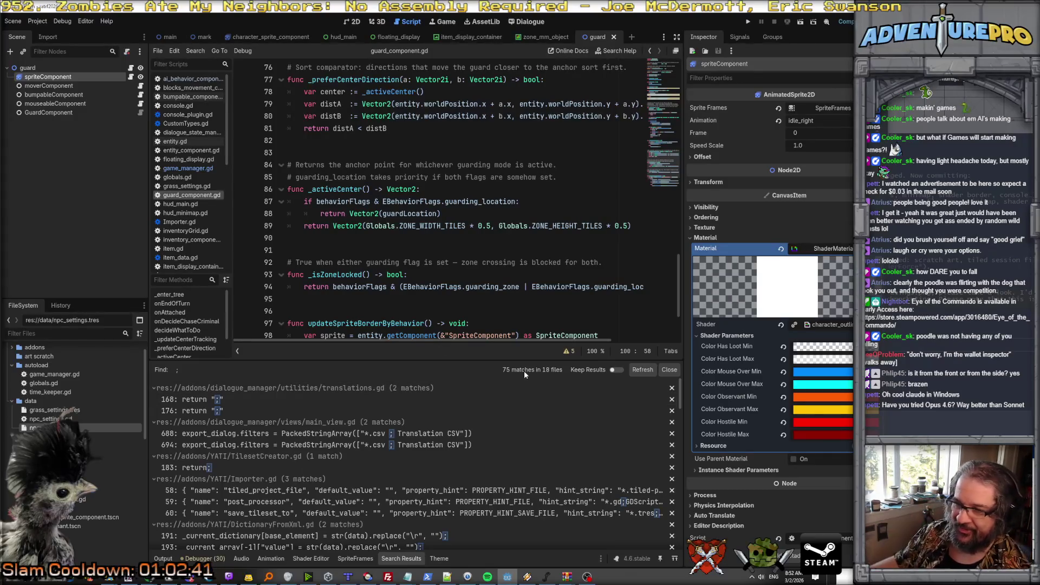
scroll(439, 395, down, 3)
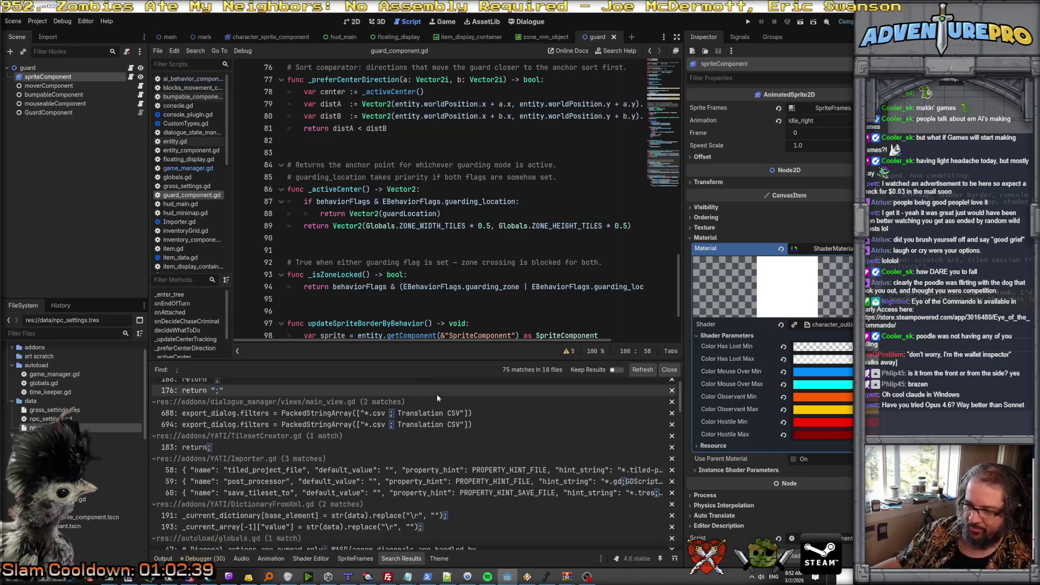
scroll(448, 404, down, 2)
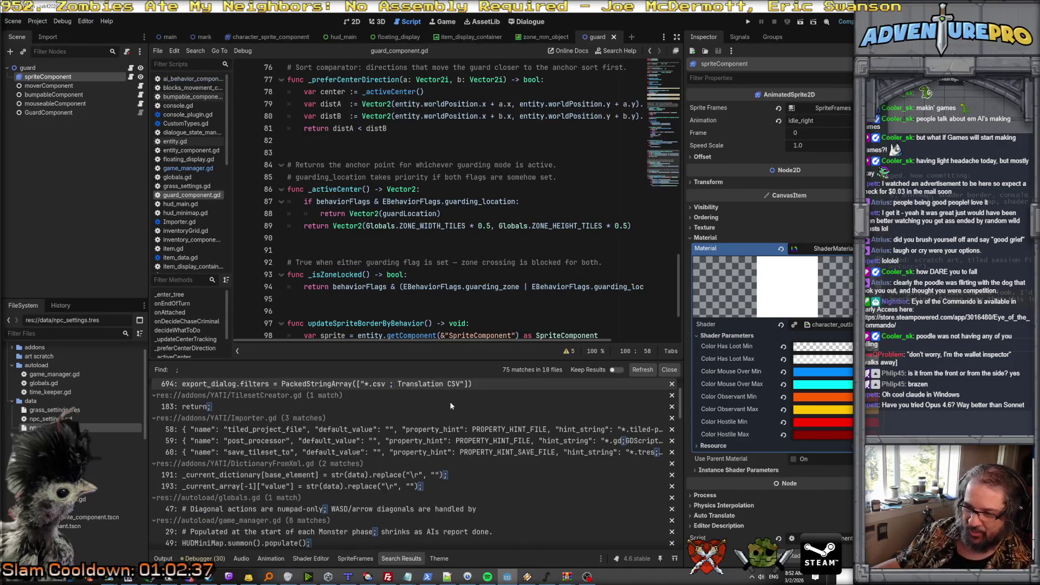
scroll(450, 405, down, 5)
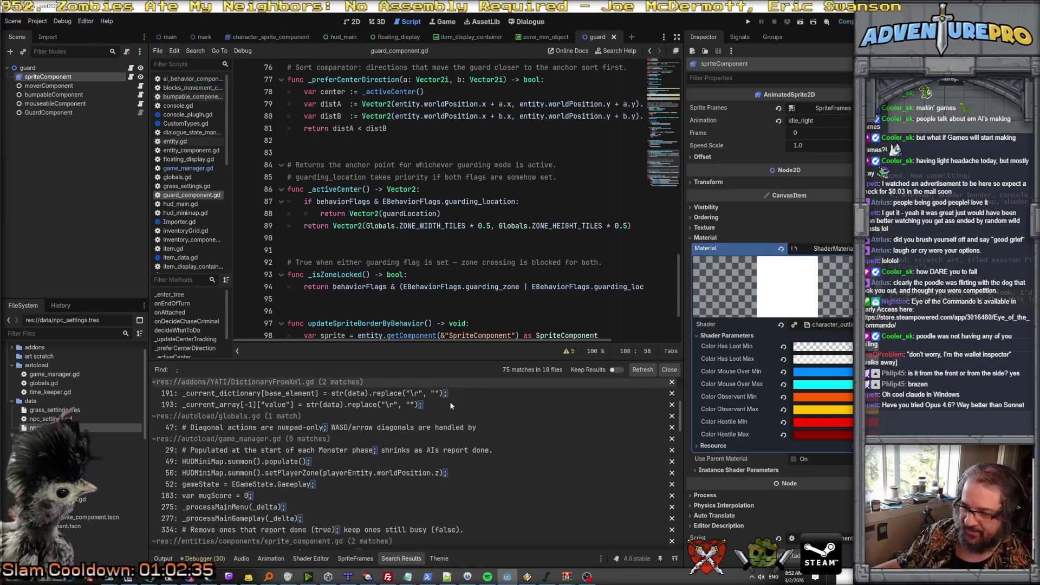
scroll(451, 405, up, 6)
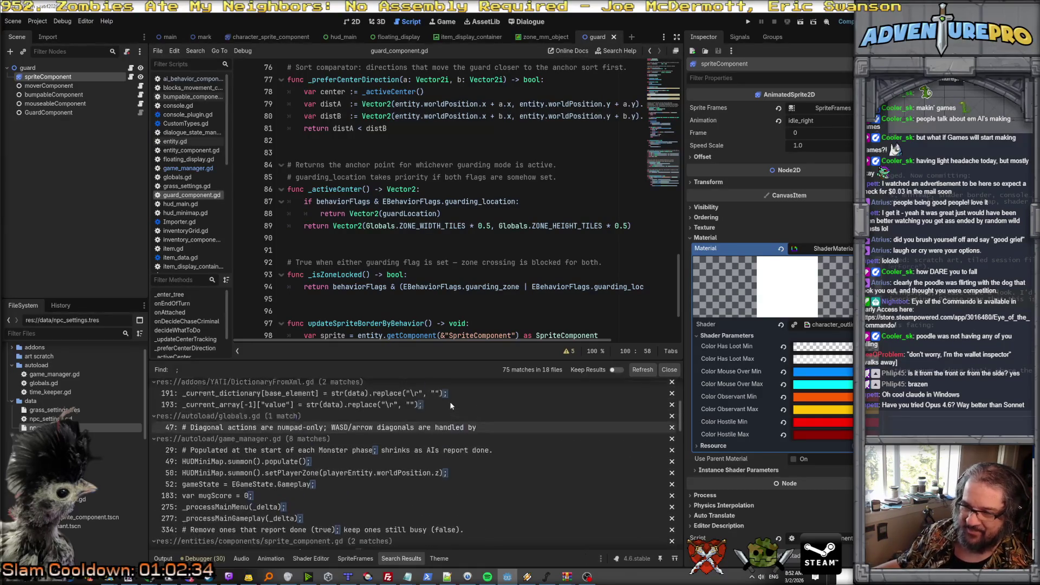
scroll(450, 405, up, 3)
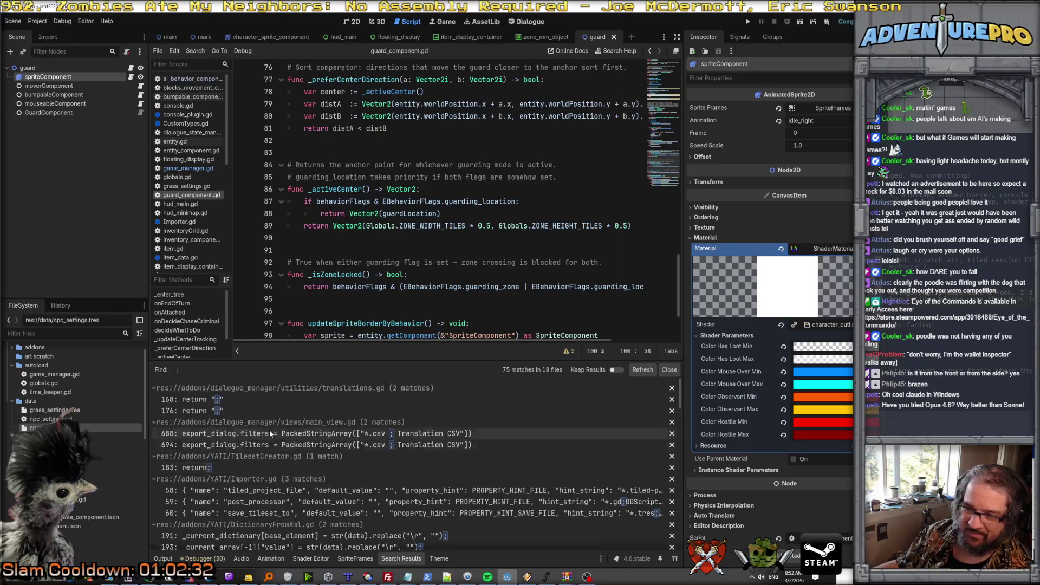
scroll(290, 397, down, 7)
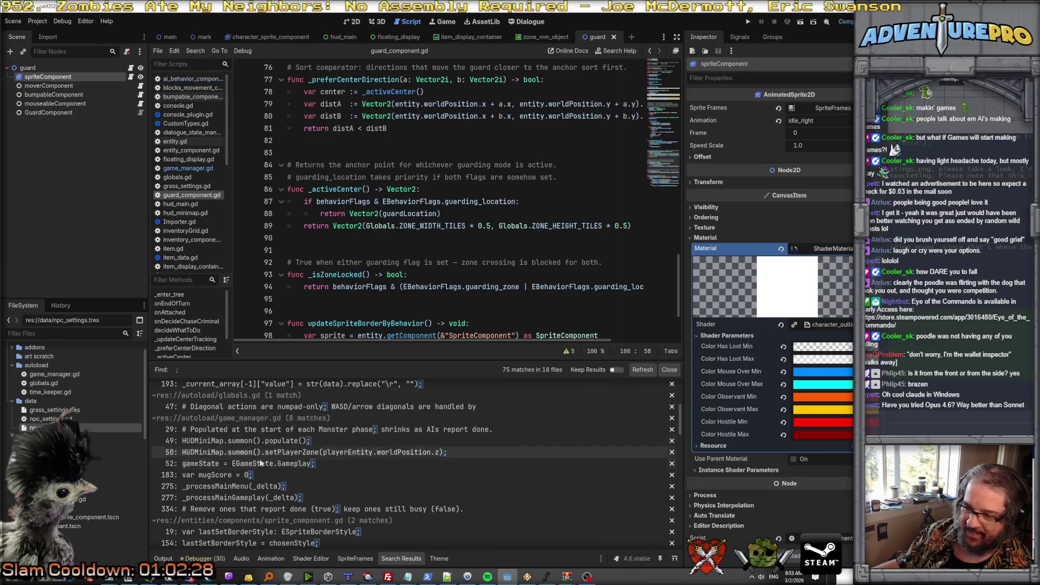
scroll(292, 477, down, 2)
scroll(304, 469, down, 6)
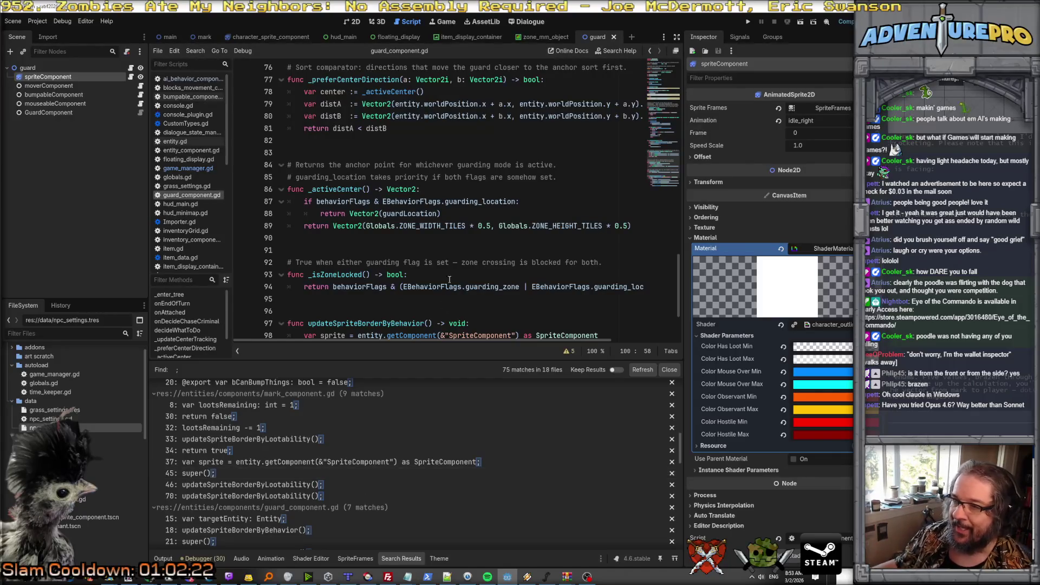
scroll(455, 200, up, 20)
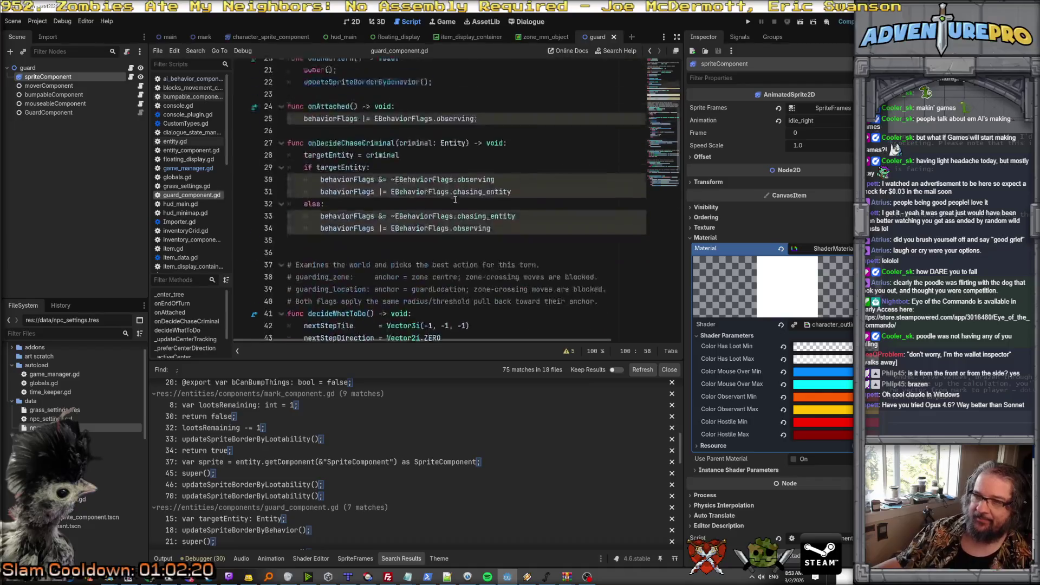
scroll(455, 200, down, 4)
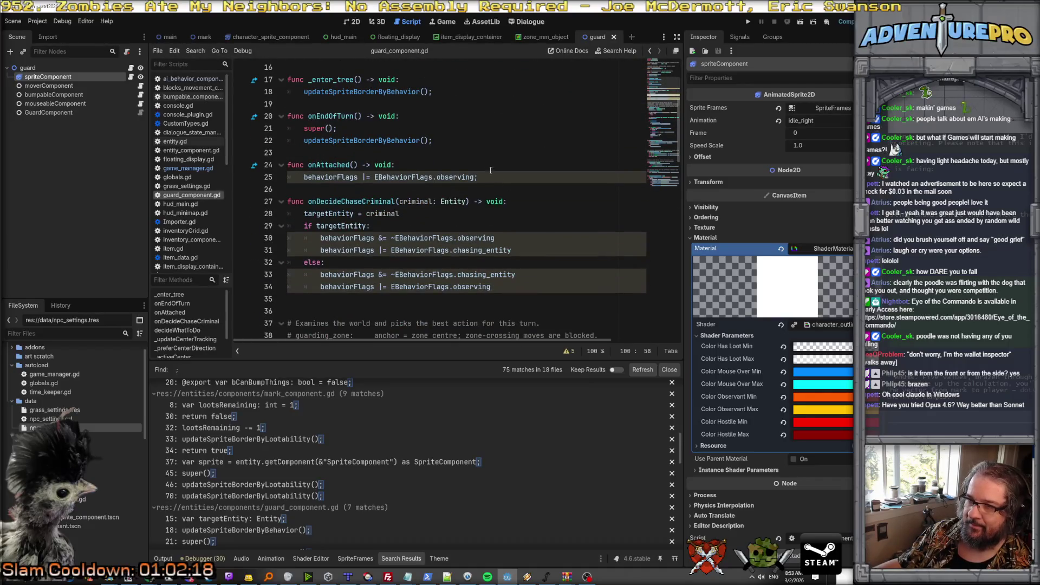
Browse the script around line 22, then return to the Claude Code terminal.
click(504, 139)
scroll(493, 163, down, 10)
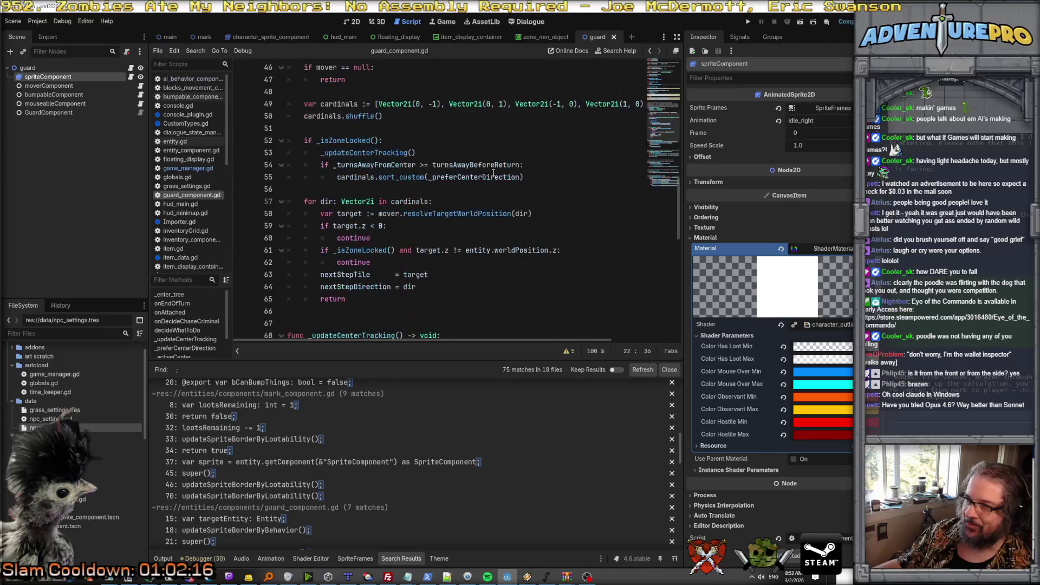
scroll(493, 173, up, 3)
scroll(493, 173, down, 13)
scroll(493, 172, up, 14)
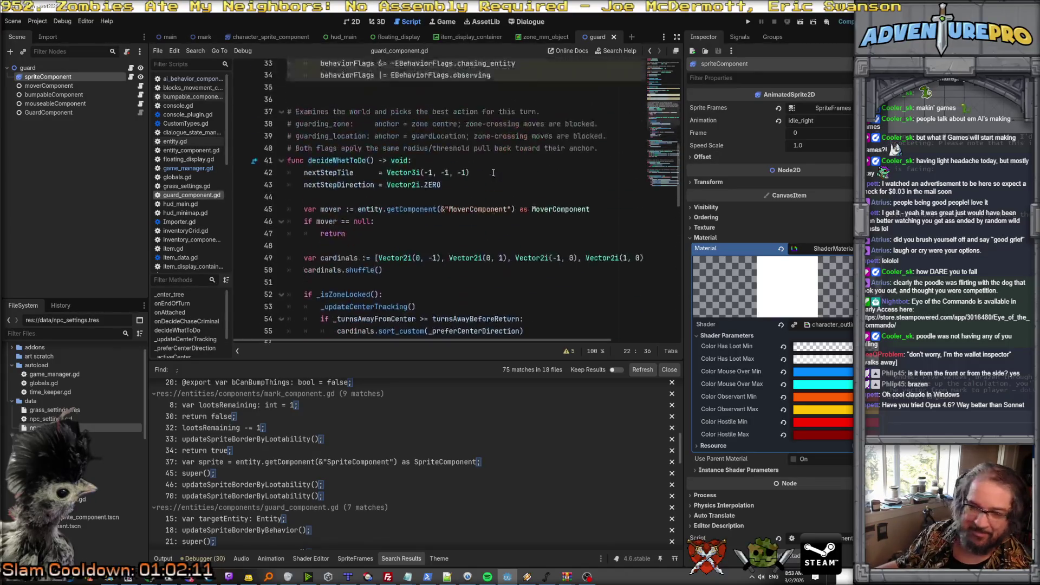
scroll(493, 173, up, 11)
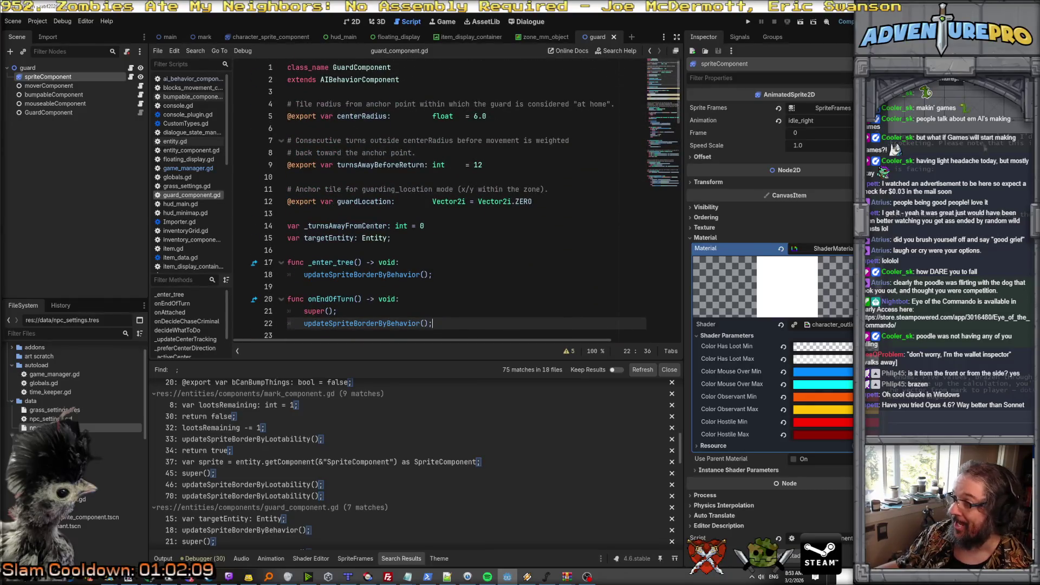
key(alt+Tab)
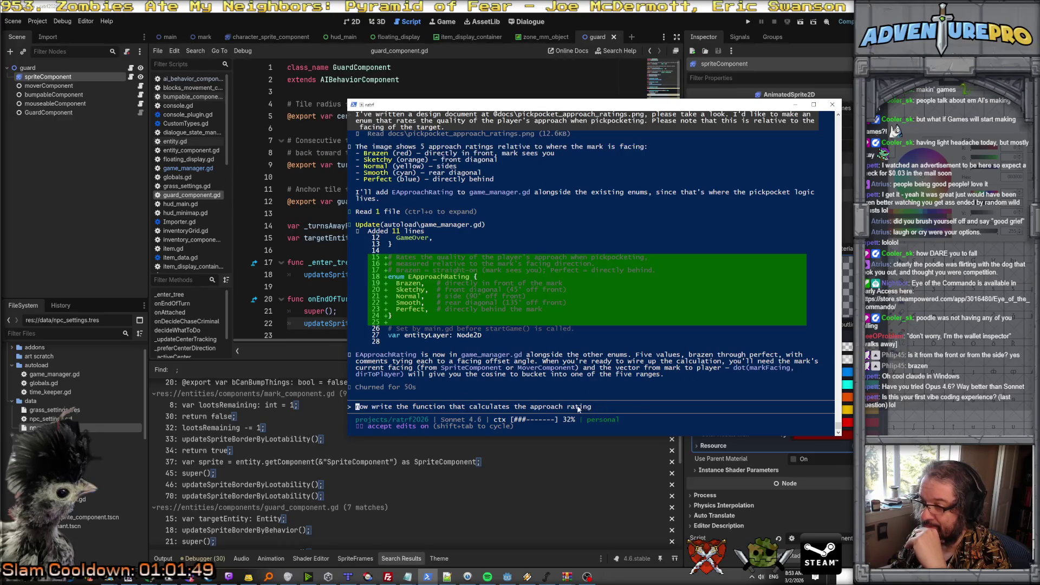
Ask Claude Code for a separate approach-rating function using attacker and victim from the game manager's pickpocket function.
text(ye)
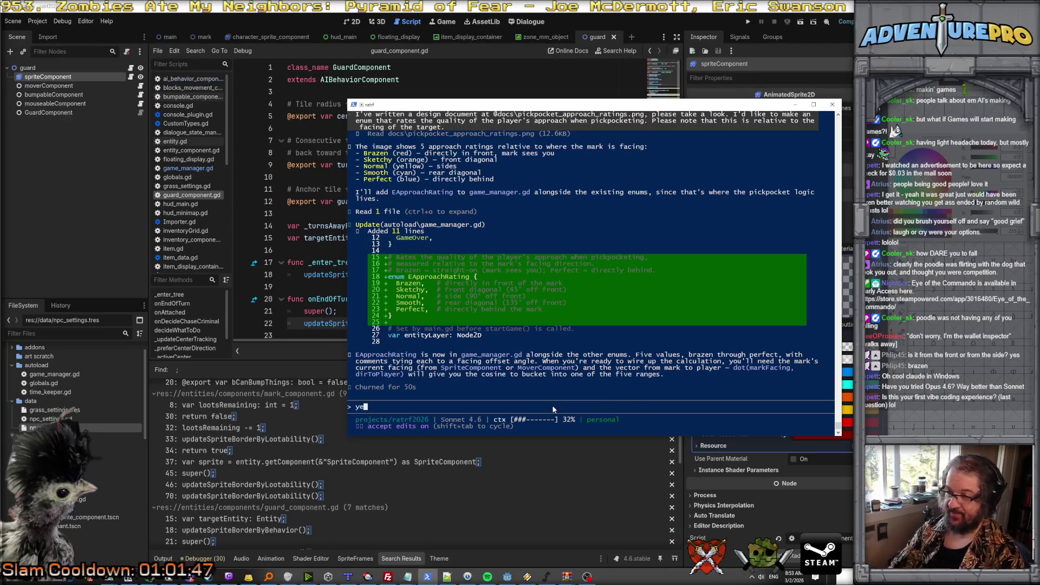
text(s, please write a)
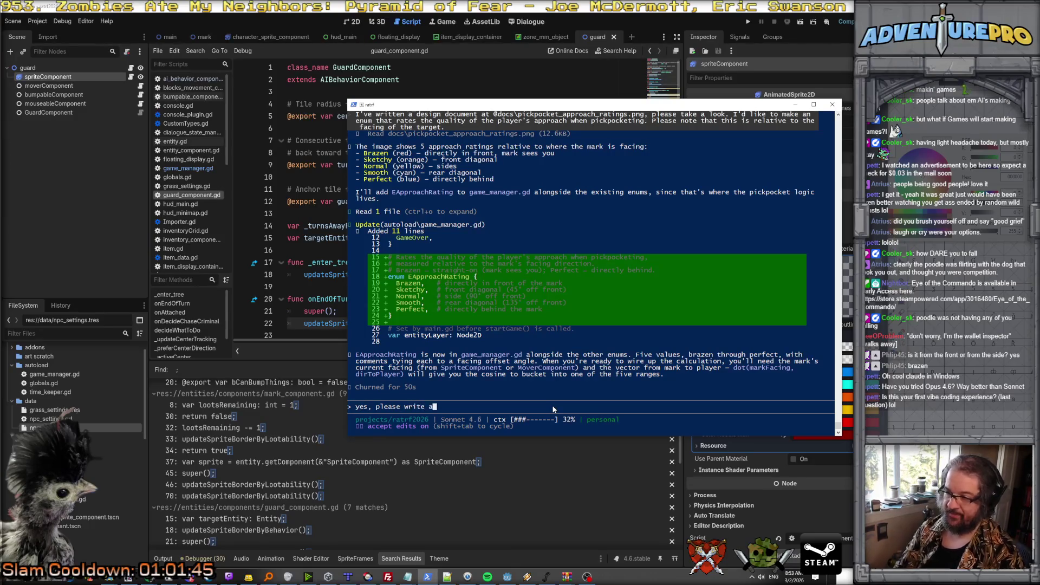
text( function t)
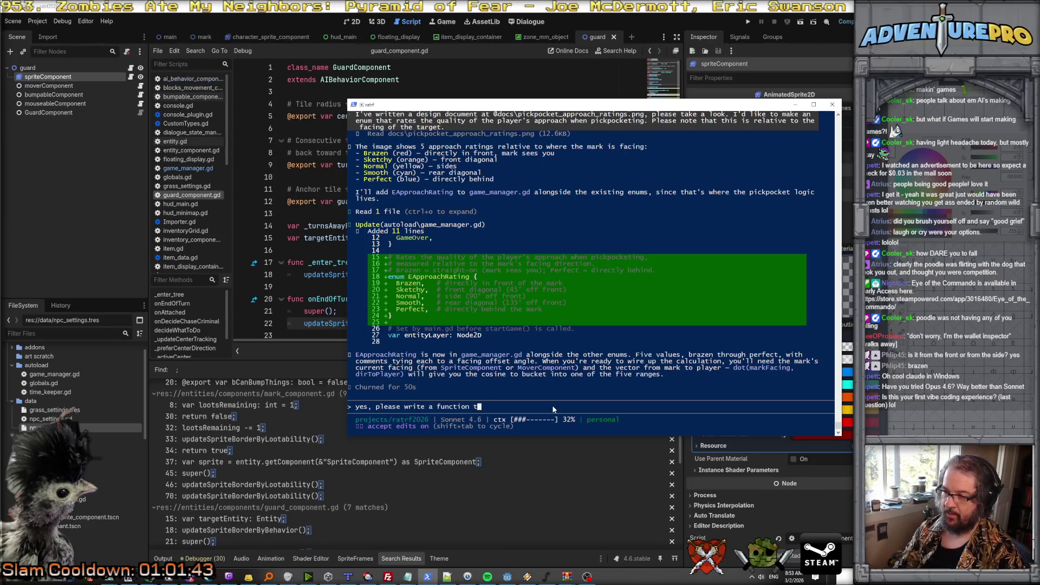
text(o calculate tha)
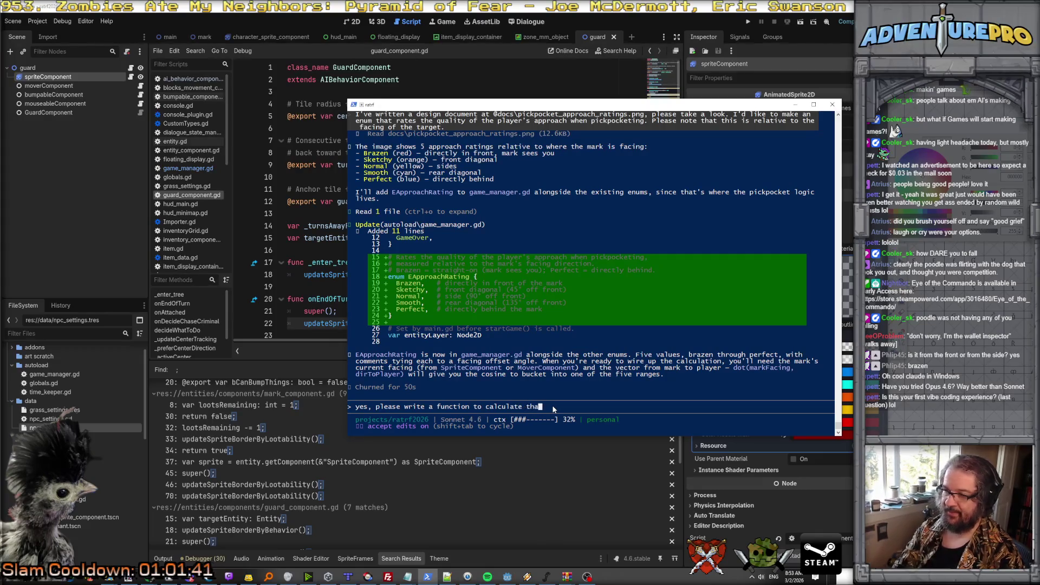
text(t, use the pickpoc)
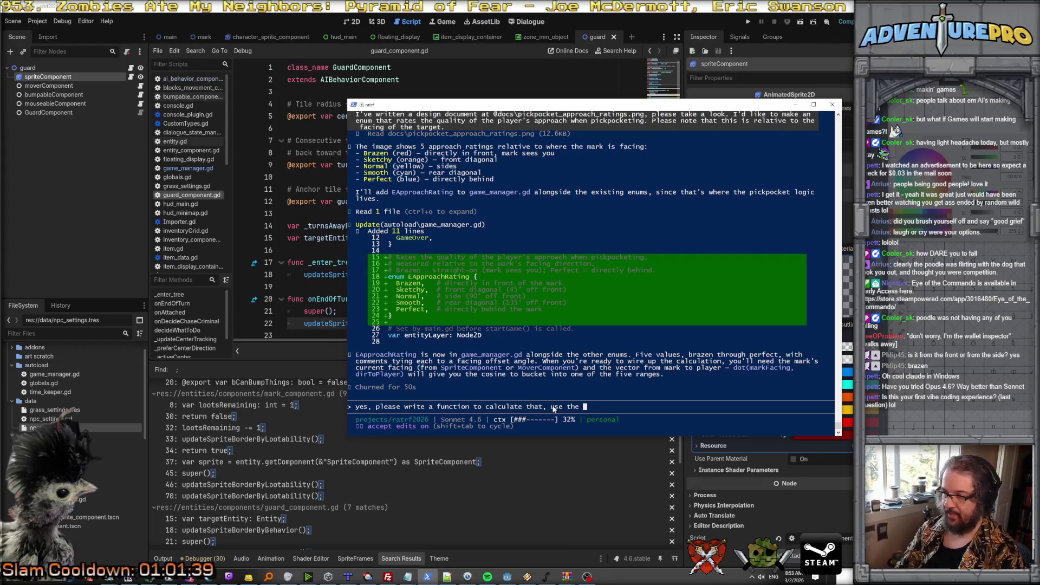
text(ket)
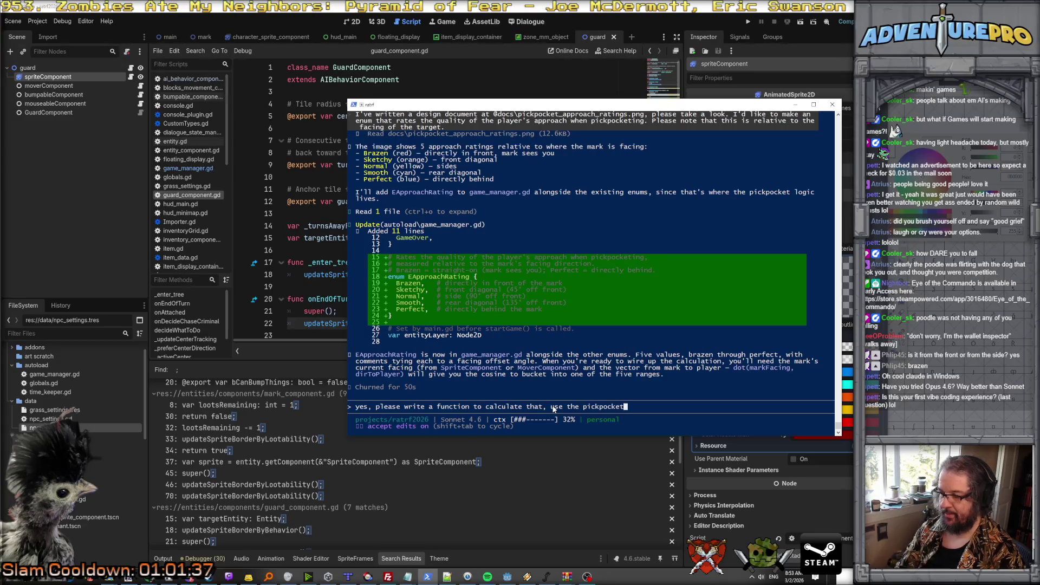
text( function i)
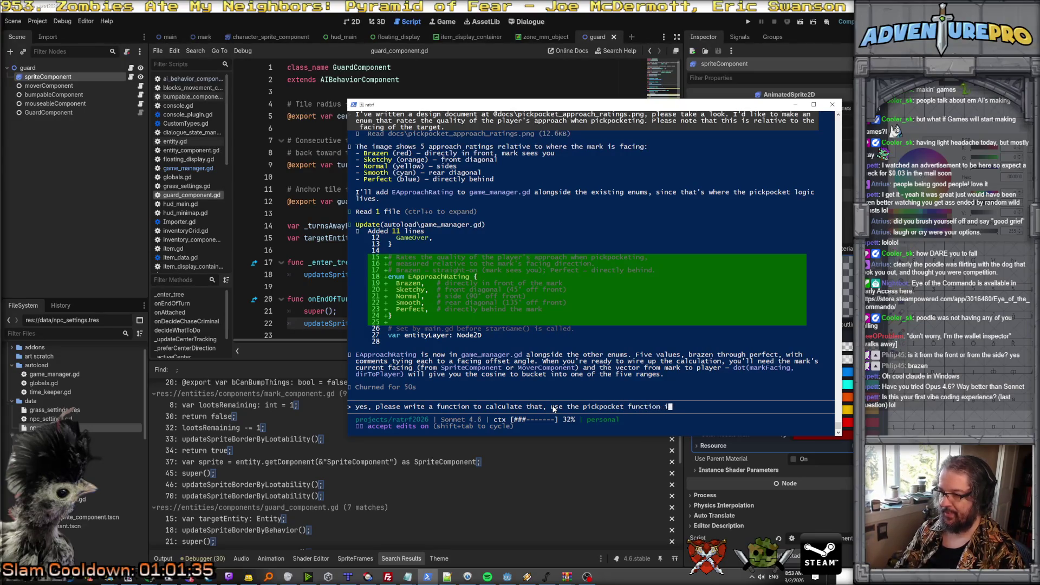
text(n gamemanager )
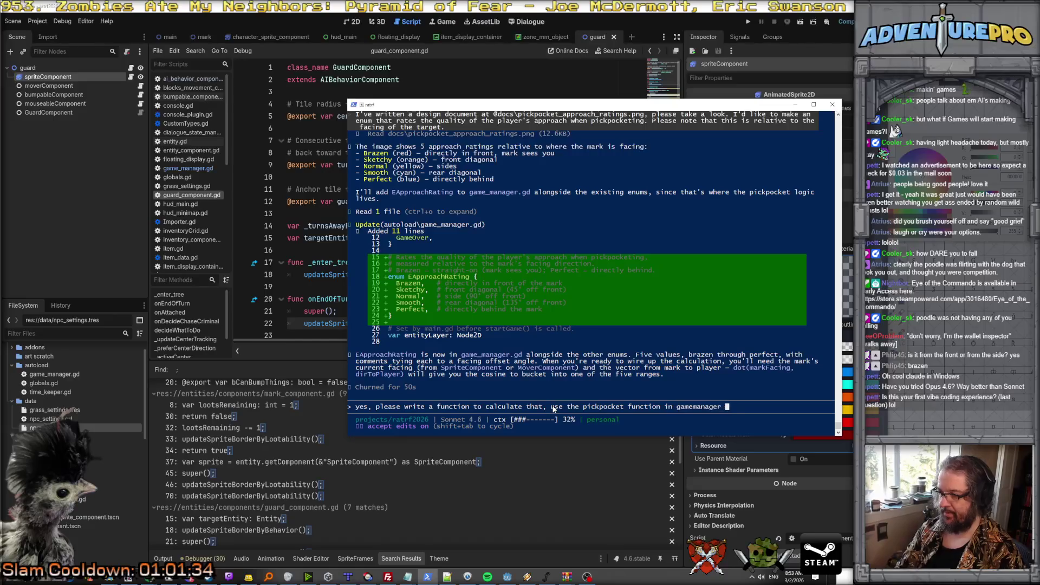
text(as a source for ge)
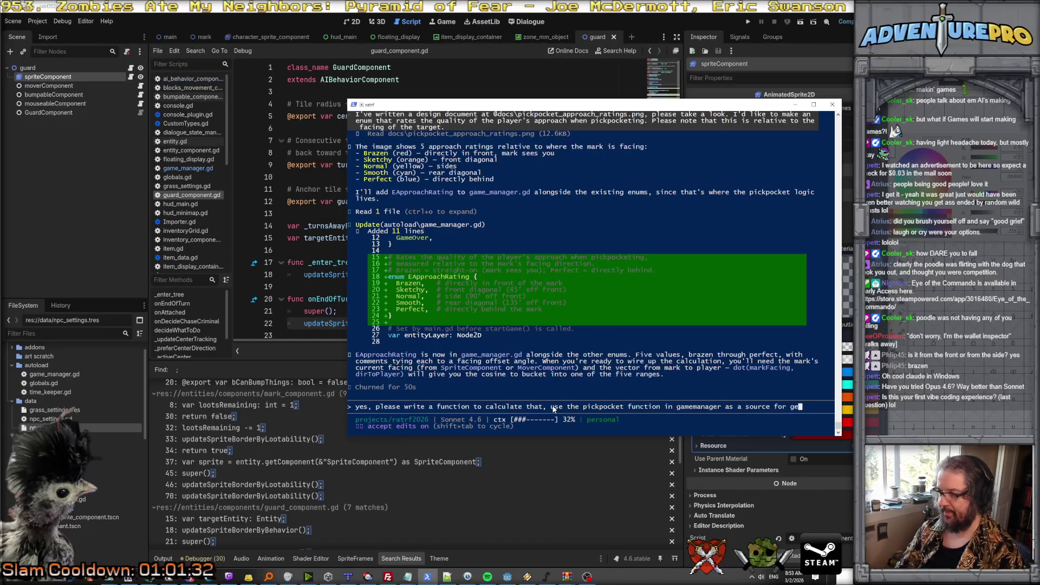
text(tting the attacker)
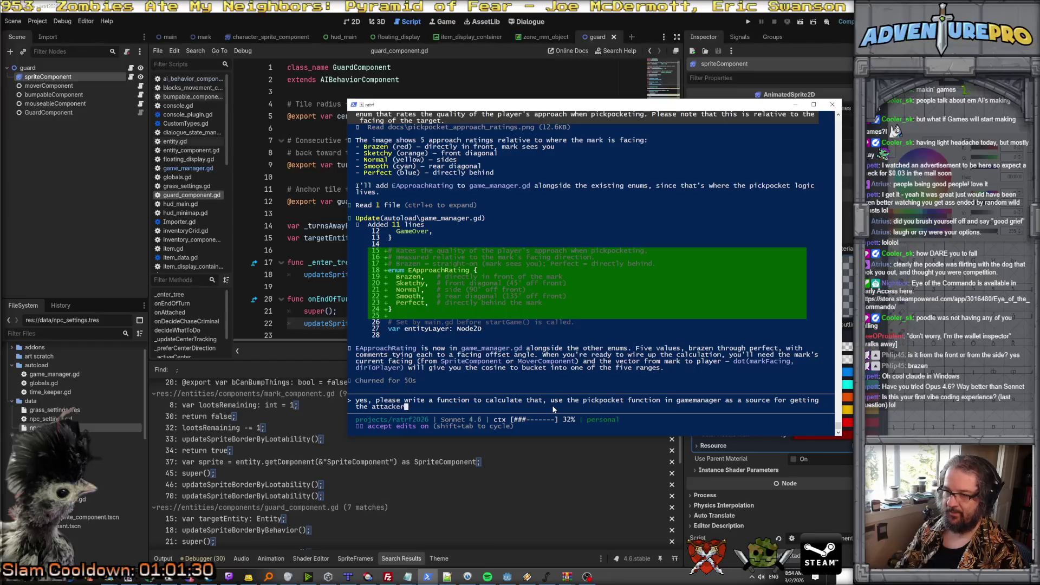
text( and the victi)
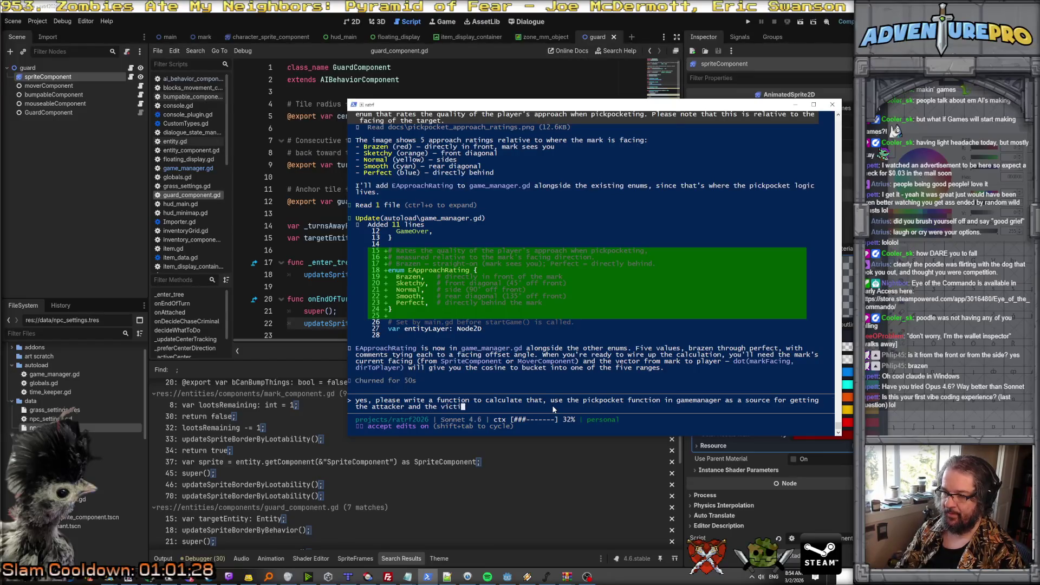
text(m. Please the)
key(BackSpace)
key(BackSpace)
key(BackSpace)
text(ace the calculation in it s own function.)
key(Return)
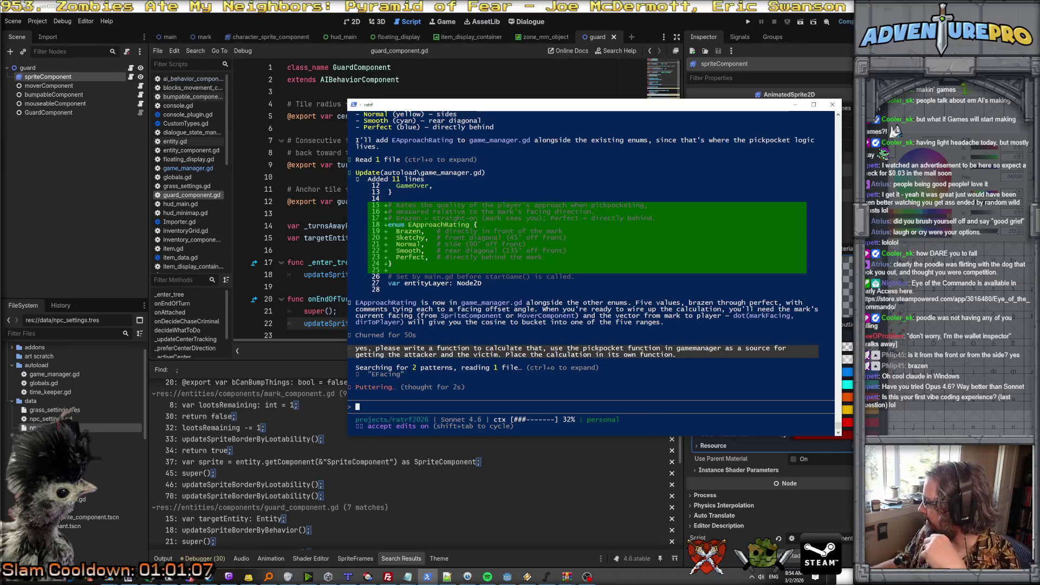
click(315, 207)
Scroll through the movement-choice code in guard_component.gd.
click(315, 205)
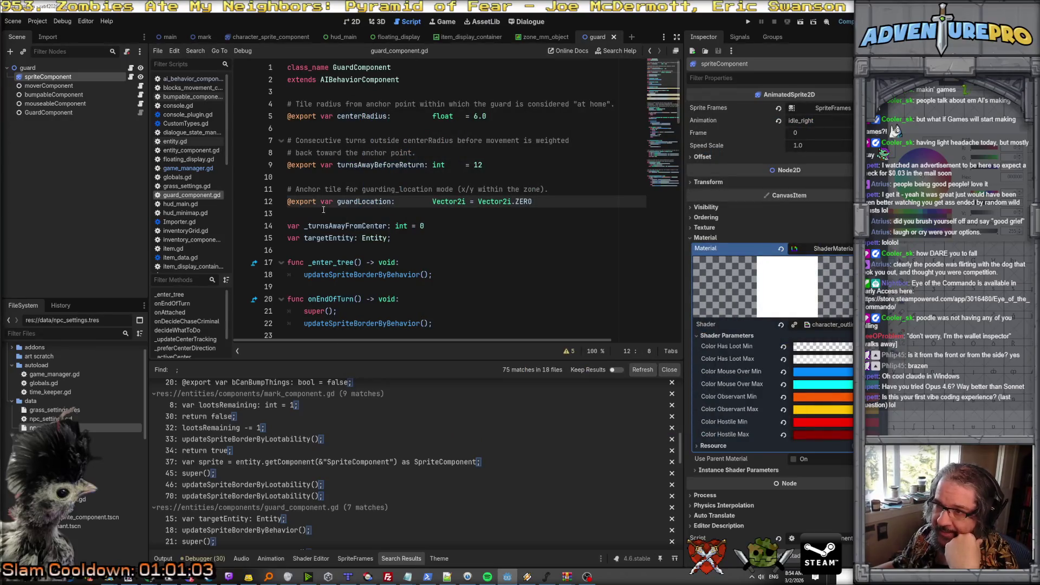
scroll(324, 209, down, 6)
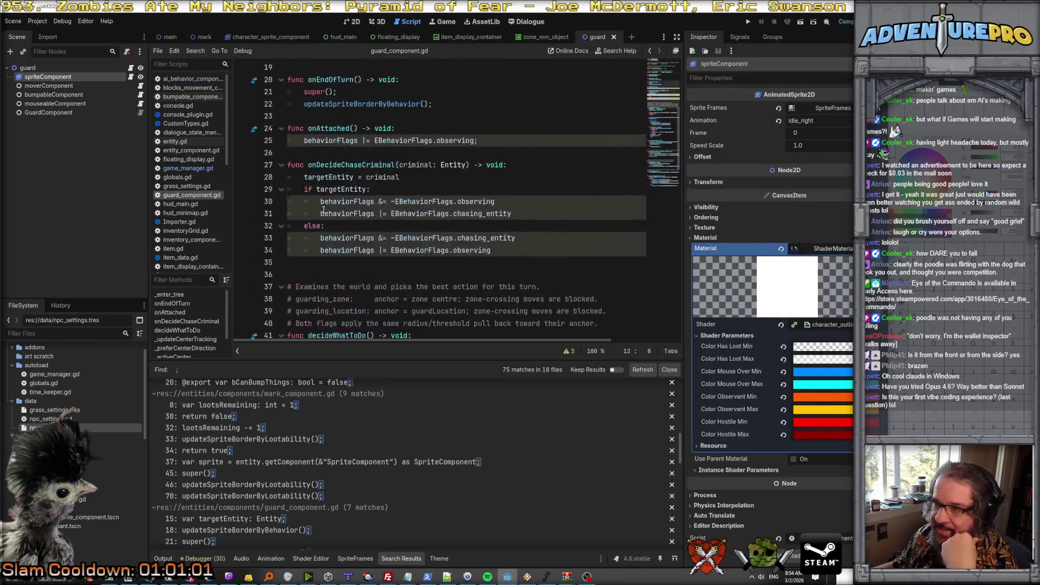
scroll(324, 210, up, 6)
scroll(323, 210, down, 13)
scroll(324, 211, down, 4)
scroll(325, 217, up, 6)
scroll(331, 227, down, 5)
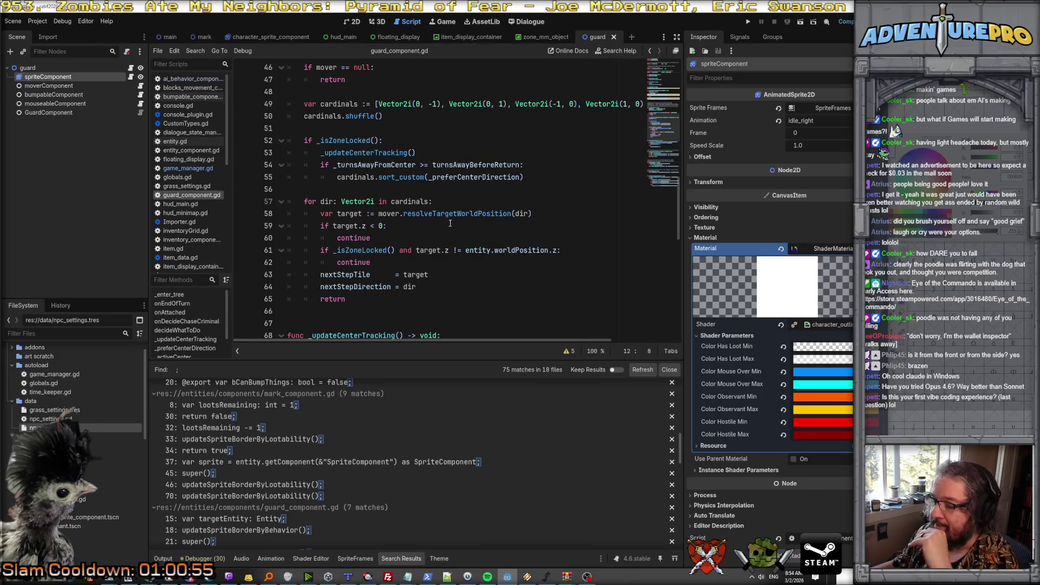
key(alt+Tab)
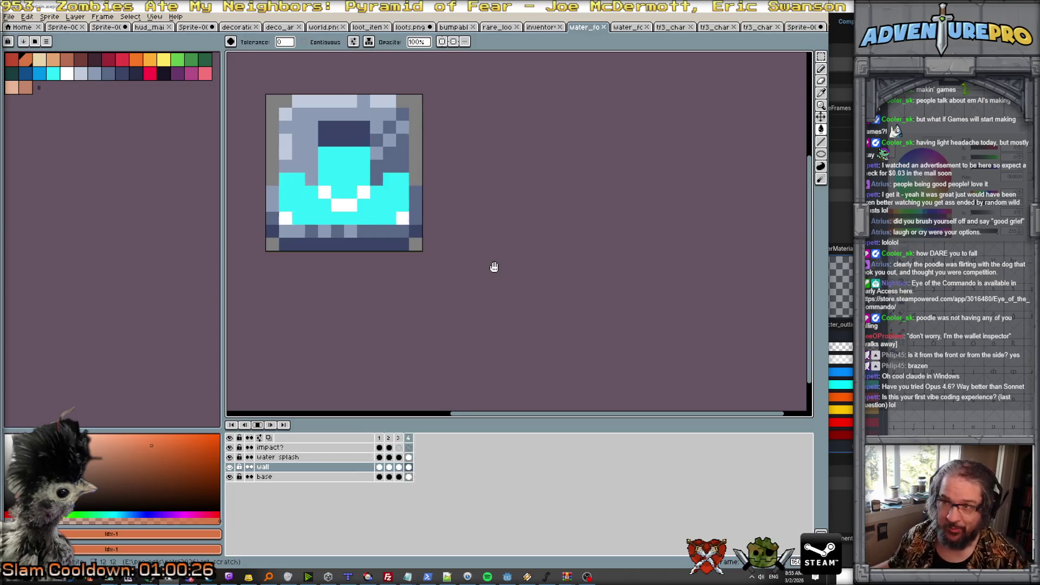
scroll(494, 266, down, 1)
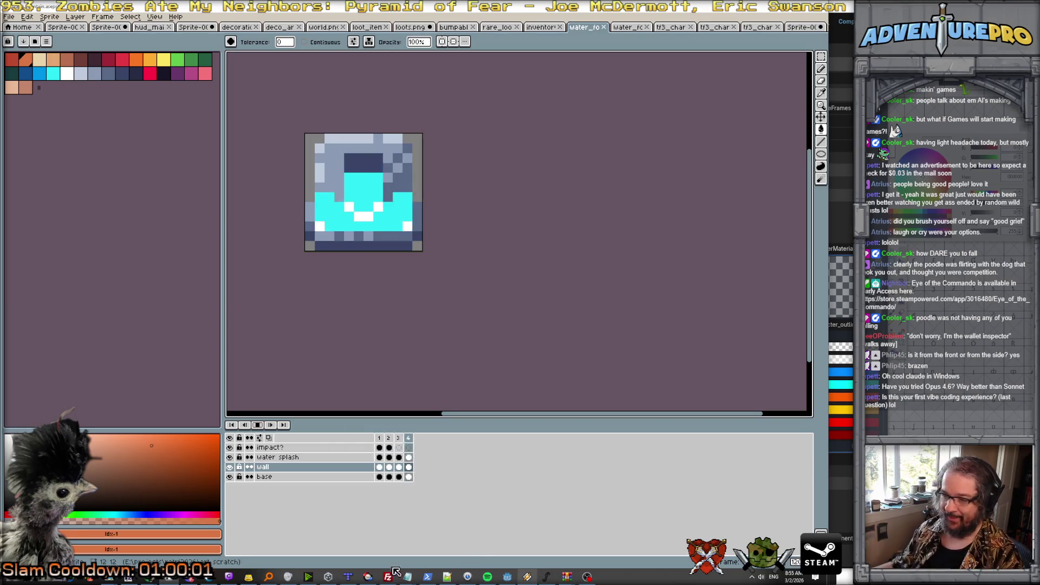
click(428, 577)
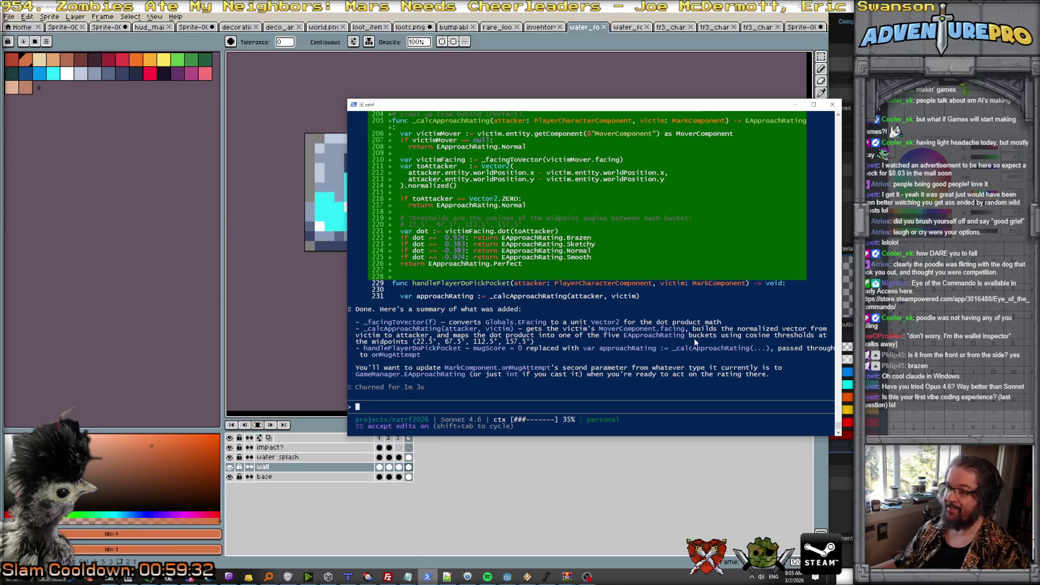
click(524, 322)
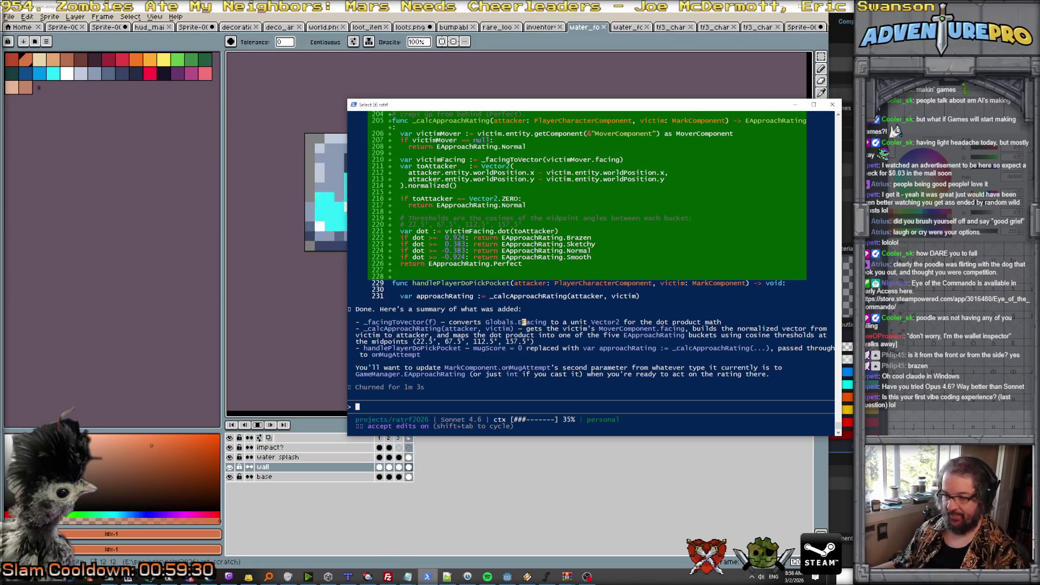
key(alt+Tab)
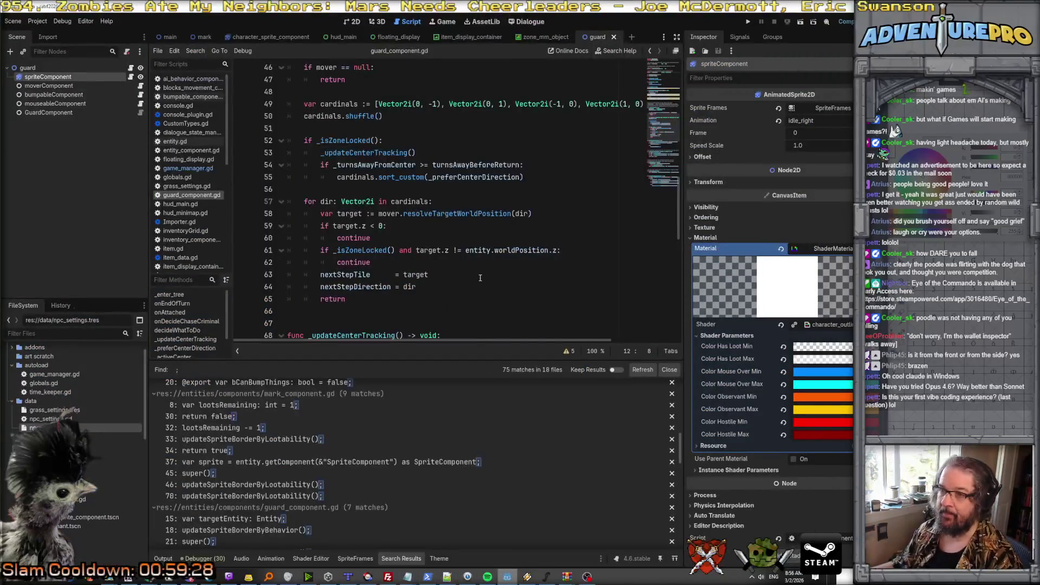
Open game_manager.gd and search it for 'pickpoc'.
click(449, 275)
click(194, 168)
scroll(399, 217, up, 10)
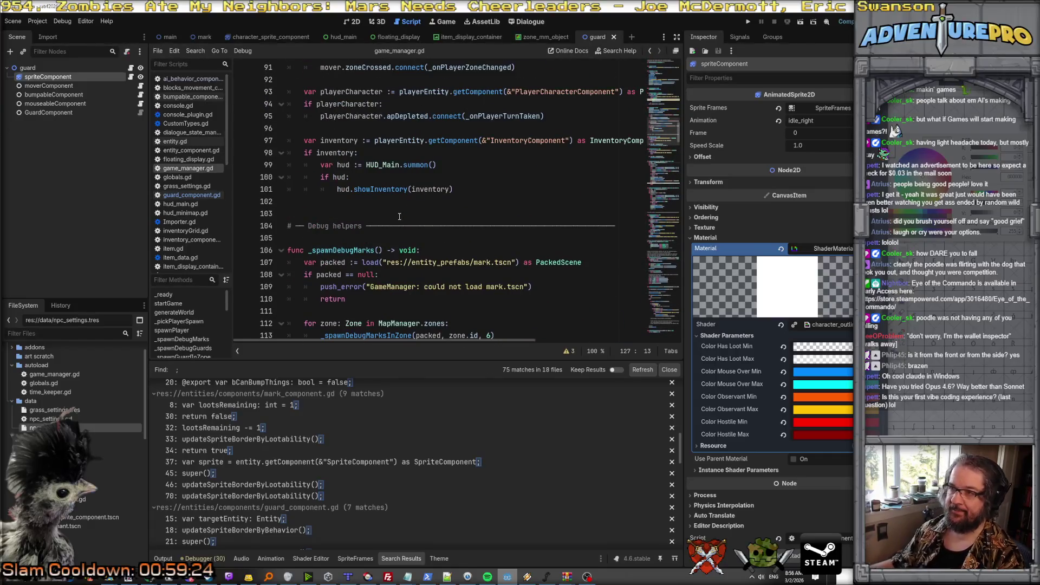
scroll(399, 217, up, 6)
key(ctrl+f)
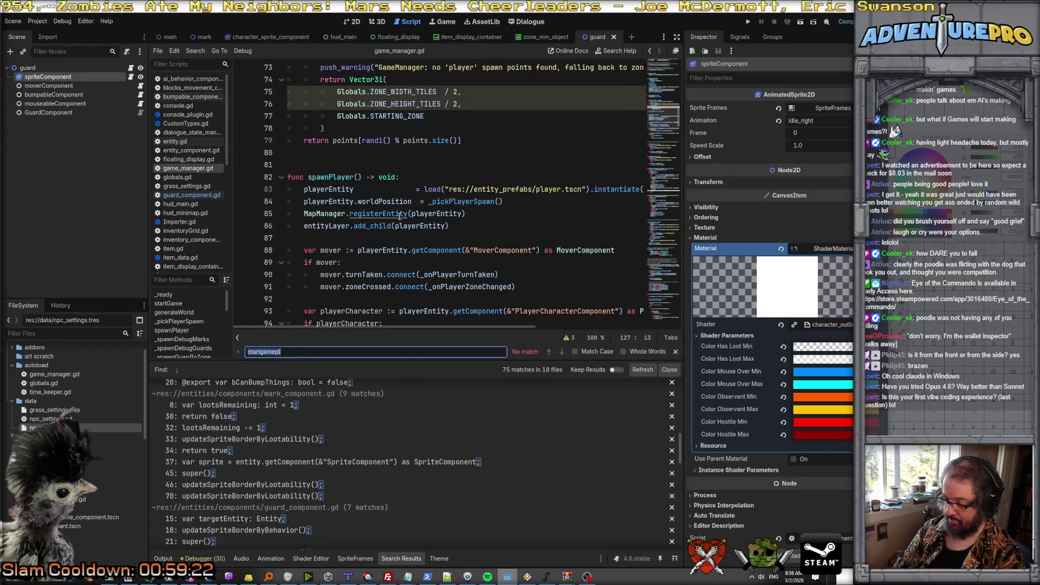
text(pickpoc)
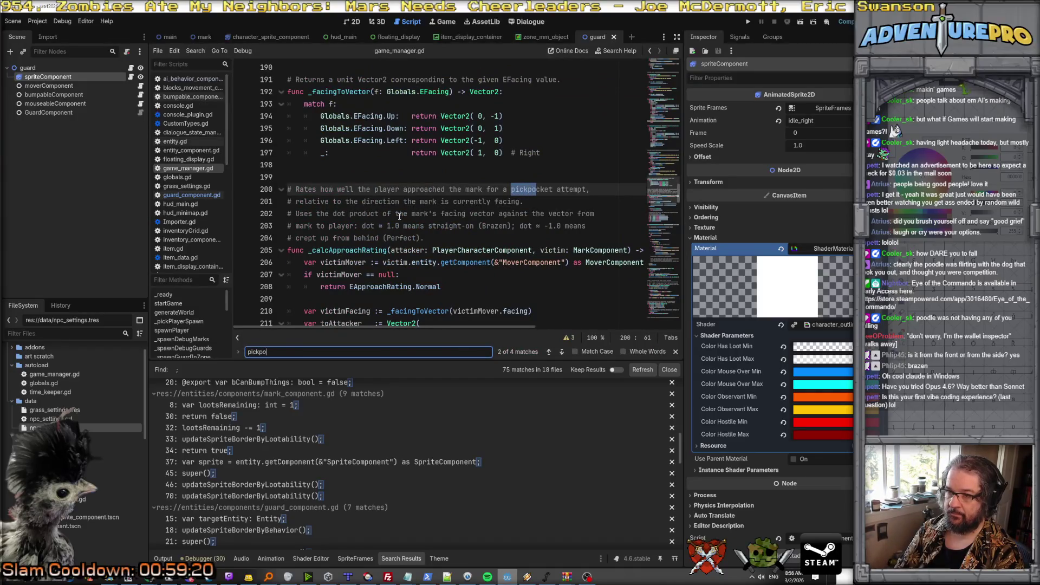
scroll(401, 227, down, 3)
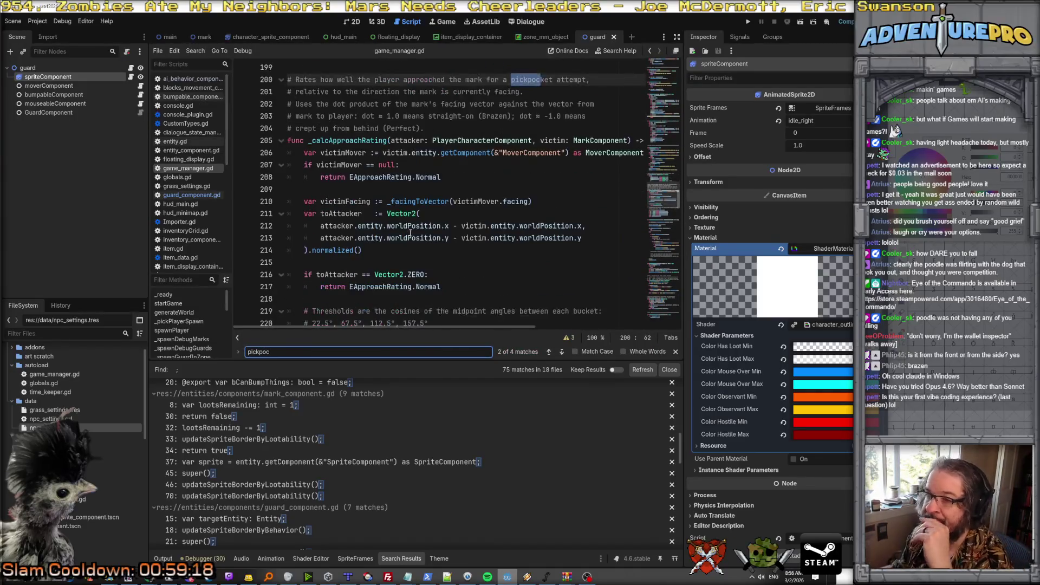
Inspect the _facingToVector definition from line 210, then return to _calcApproachRating.
click(425, 190)
double_click(425, 205)
click(370, 201)
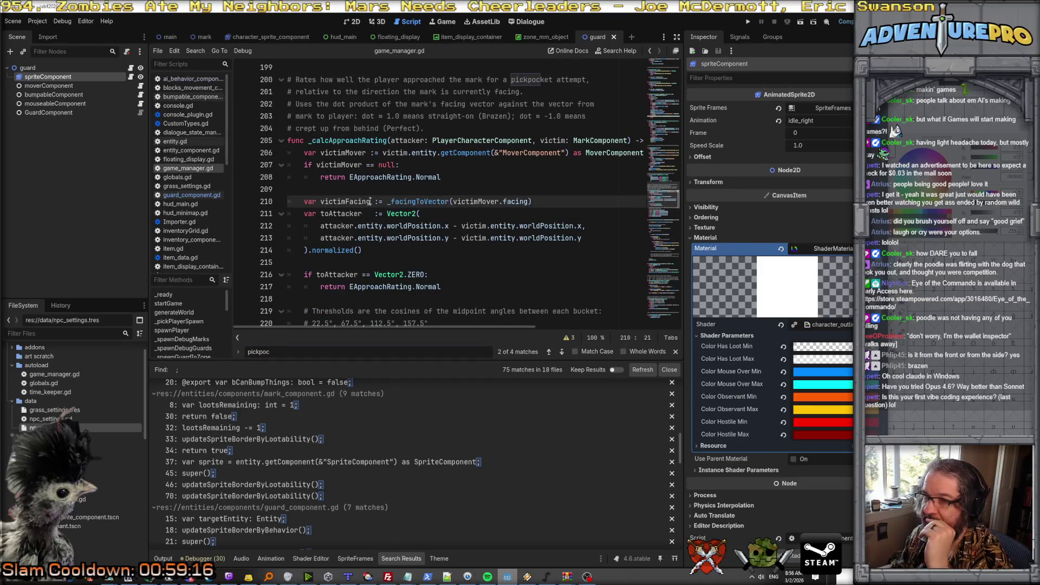
click(367, 214)
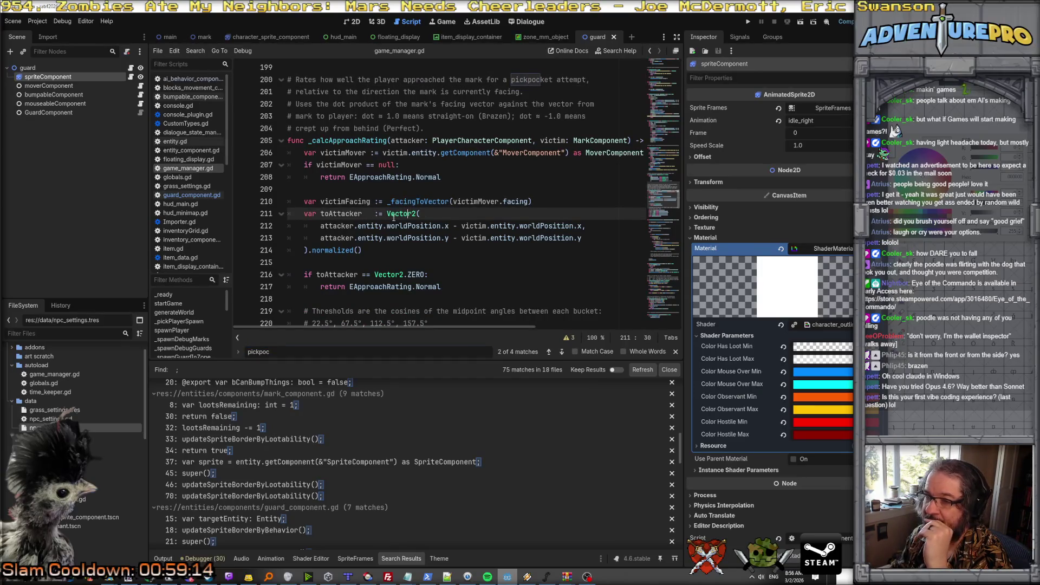
click(416, 202)
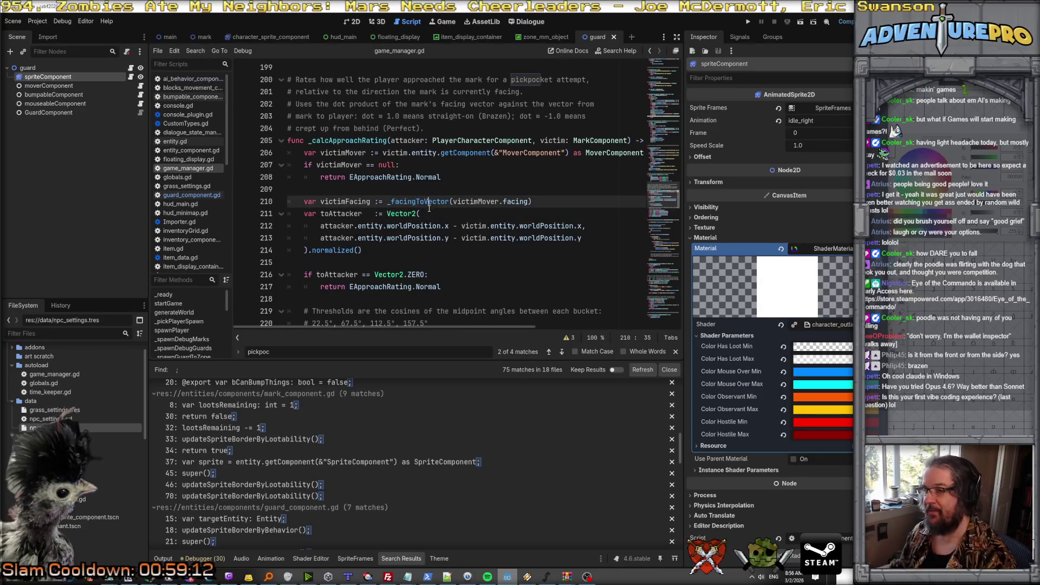
ctrl+click(428, 203)
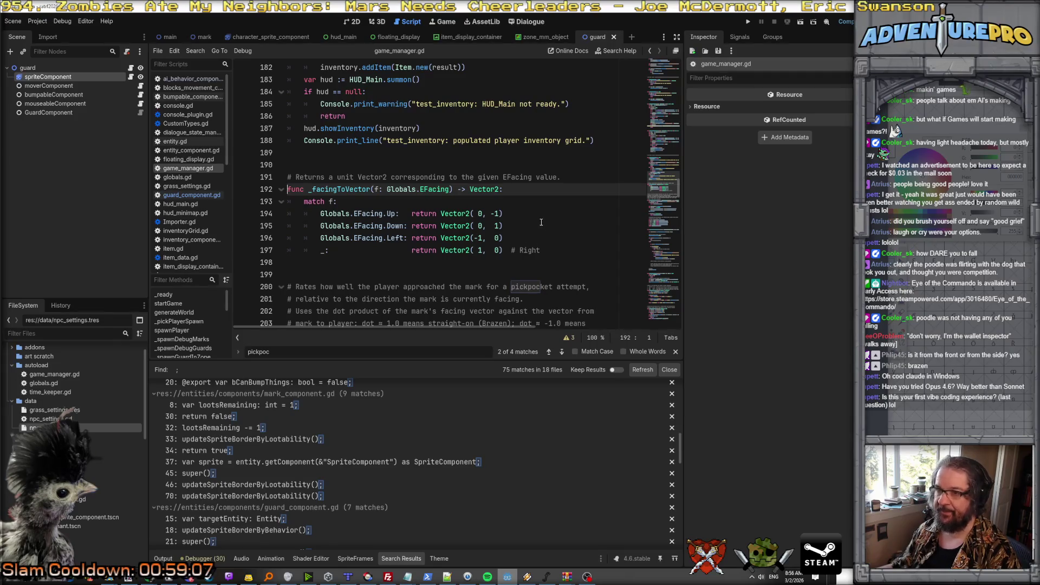
key(alt+Left)
Review the four dot-product threshold lines mapping 0.924 to -0.924 onto ratings.
scroll(384, 222, down, 1)
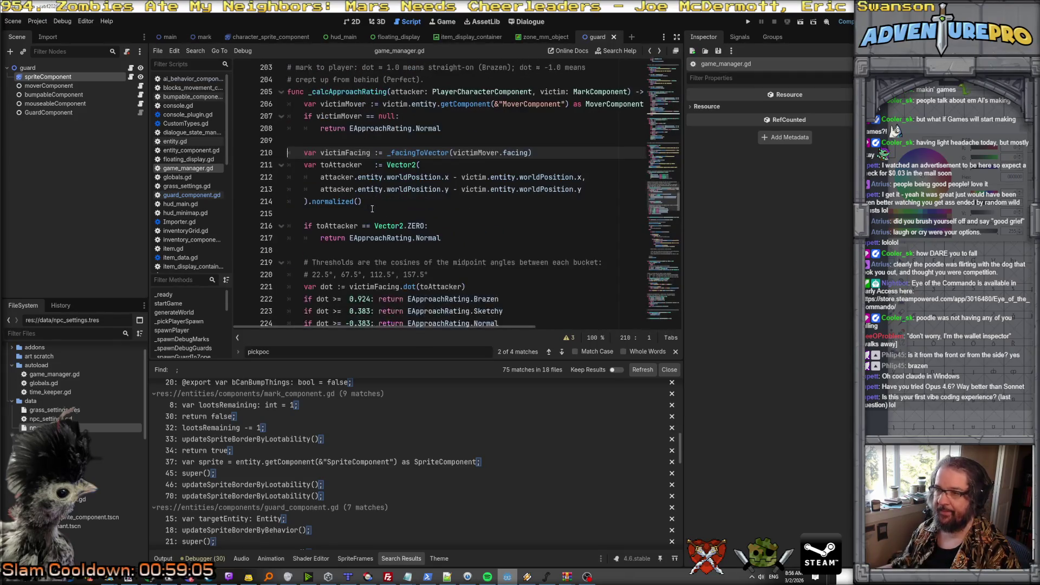
scroll(379, 211, down, 1)
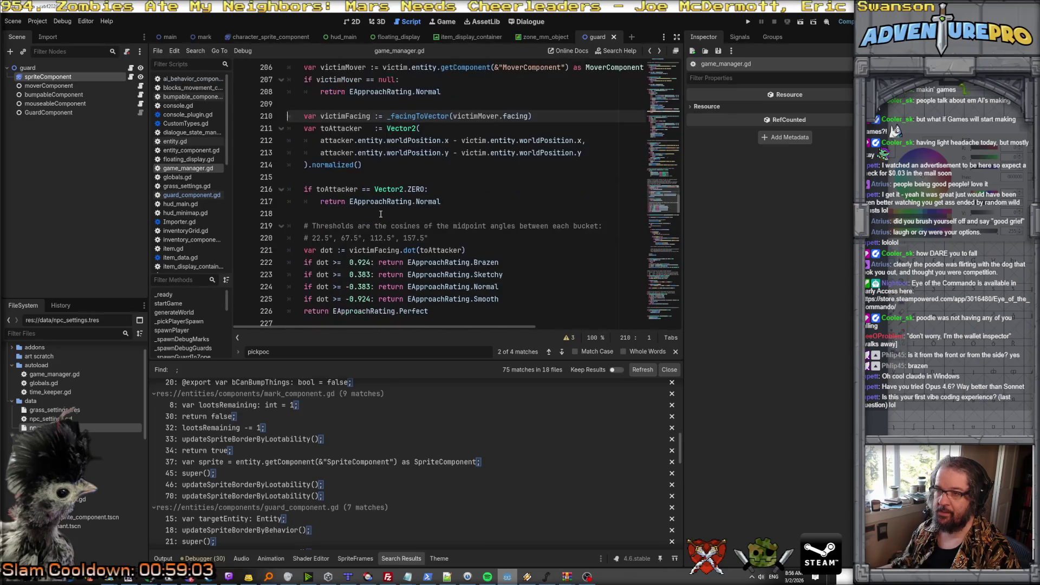
scroll(371, 183, down, 1)
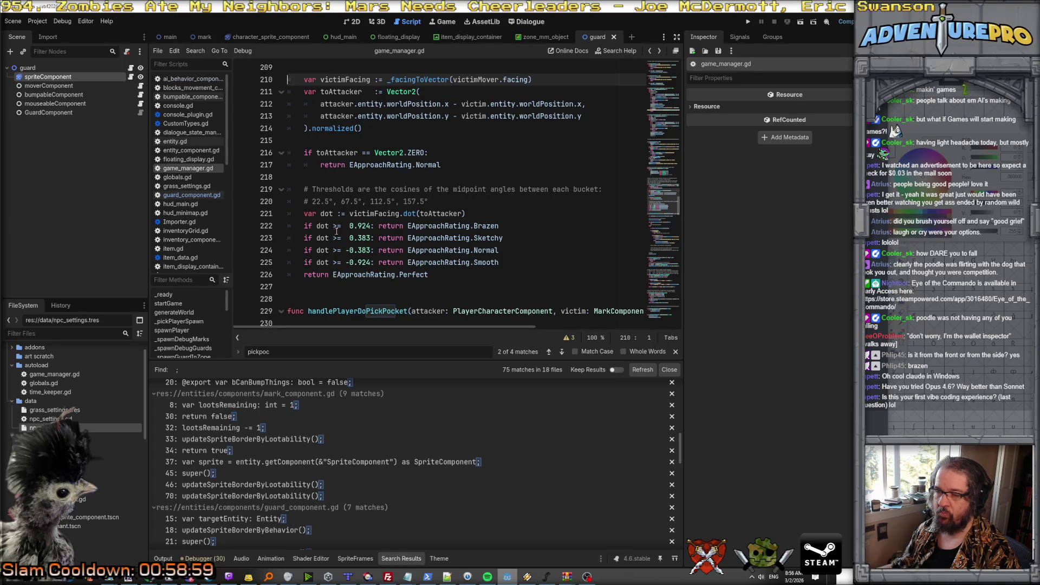
drag(304, 226, 543, 256)
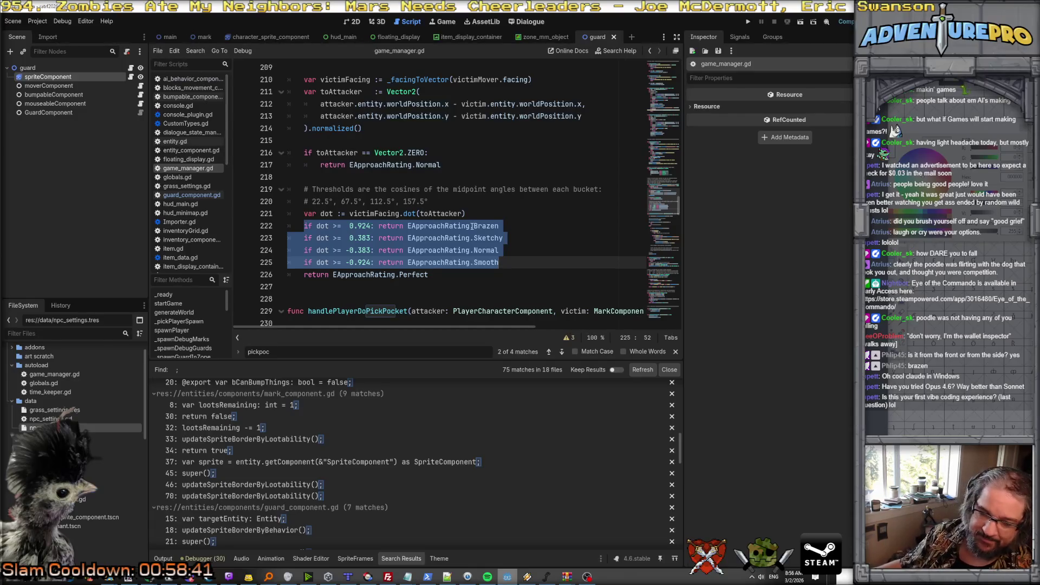
click(468, 203)
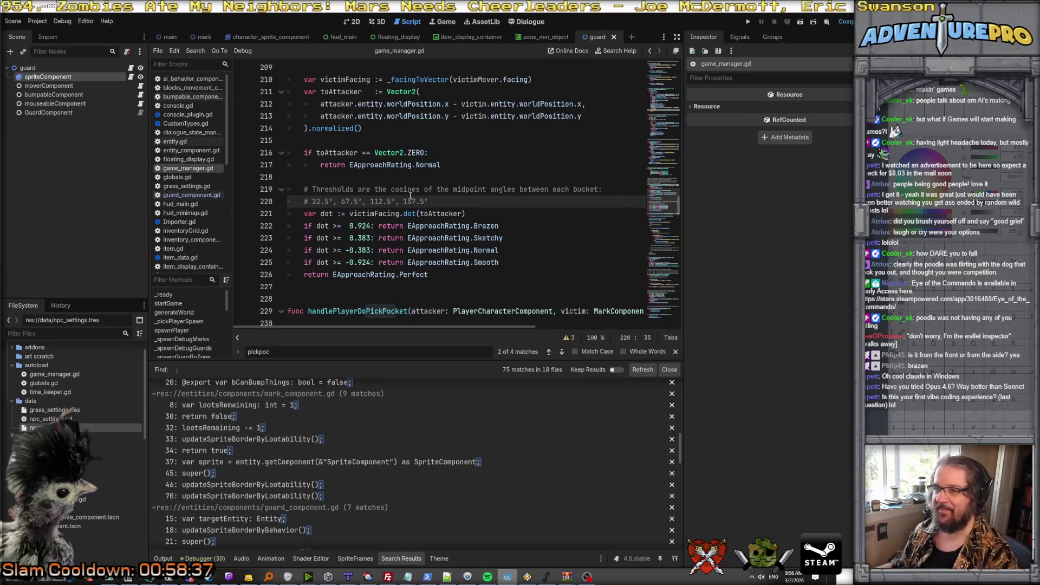
scroll(325, 163, up, 3)
Search the project for _calcApproachRating (2 matches) and jump to its call at line 231.
double_click(336, 129)
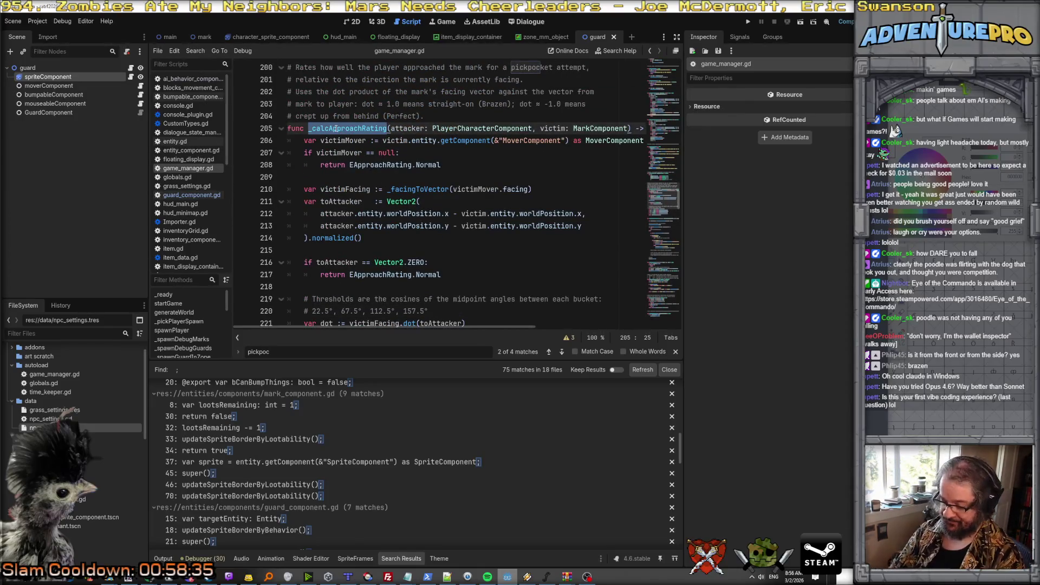
key(ctrl+shift+f)
click(695, 335)
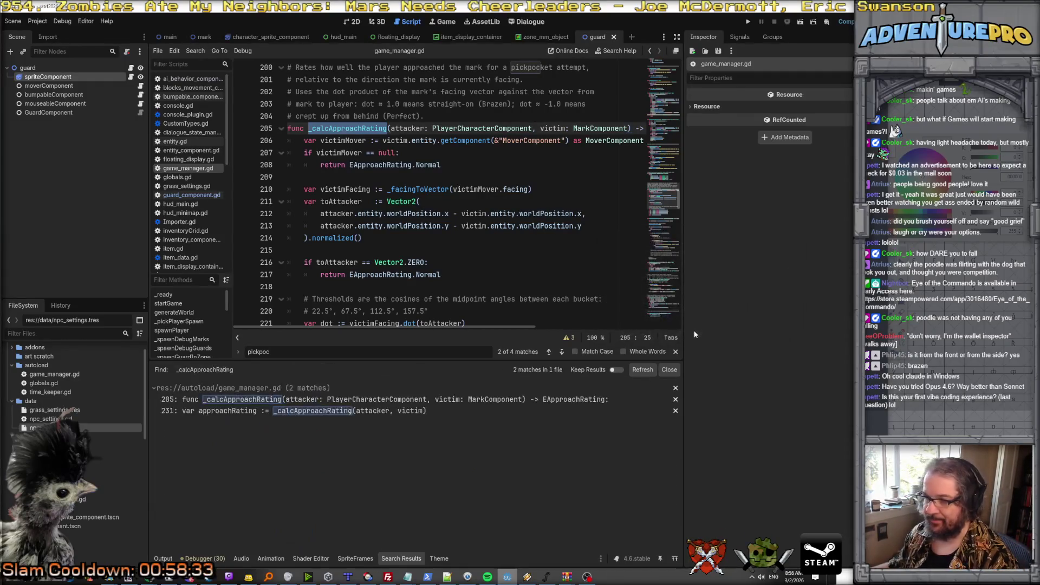
click(225, 412)
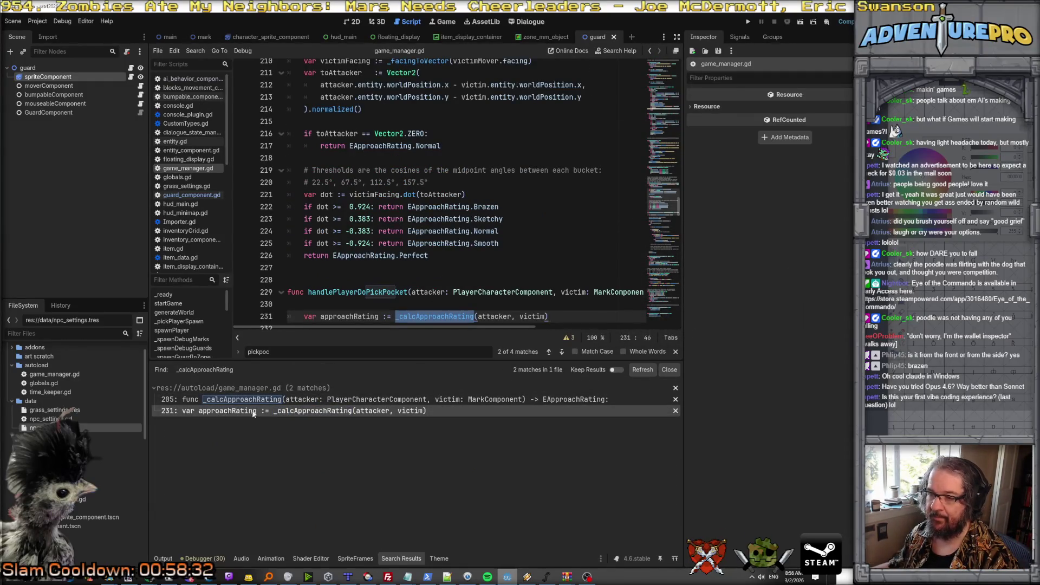
Scroll through handlePlayerDoPickPocket and place the caret on blank line 235.
scroll(387, 232, down, 3)
click(439, 207)
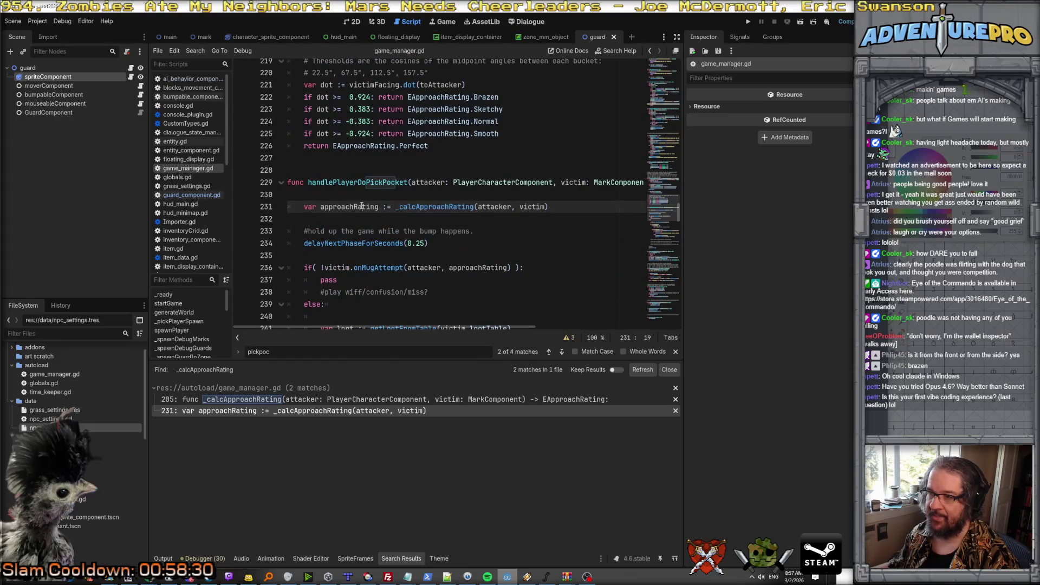
scroll(437, 203, down, 2)
scroll(422, 147, down, 1)
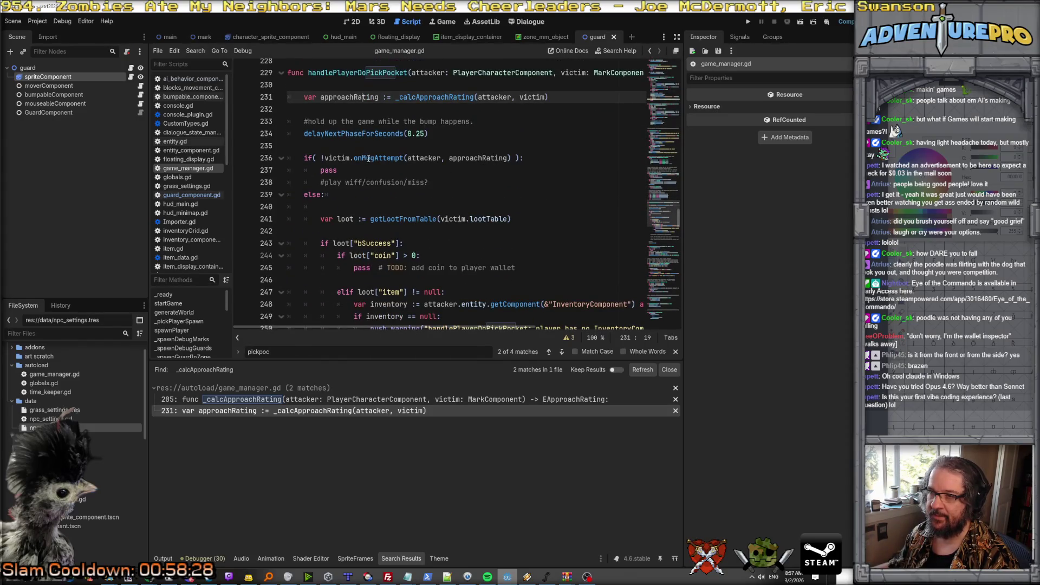
scroll(370, 158, down, 1)
scroll(376, 158, down, 4)
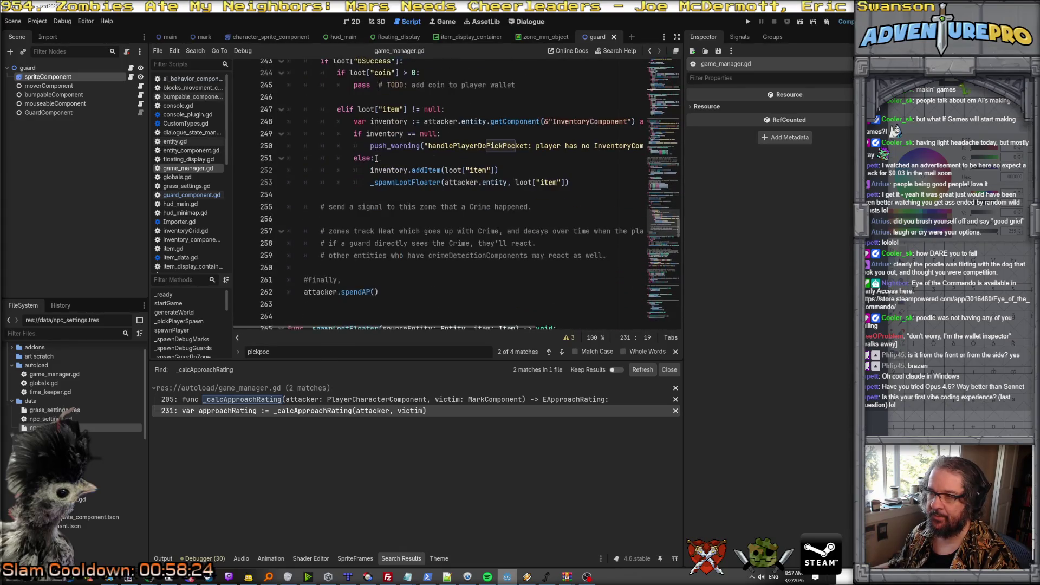
scroll(377, 158, up, 7)
click(365, 219)
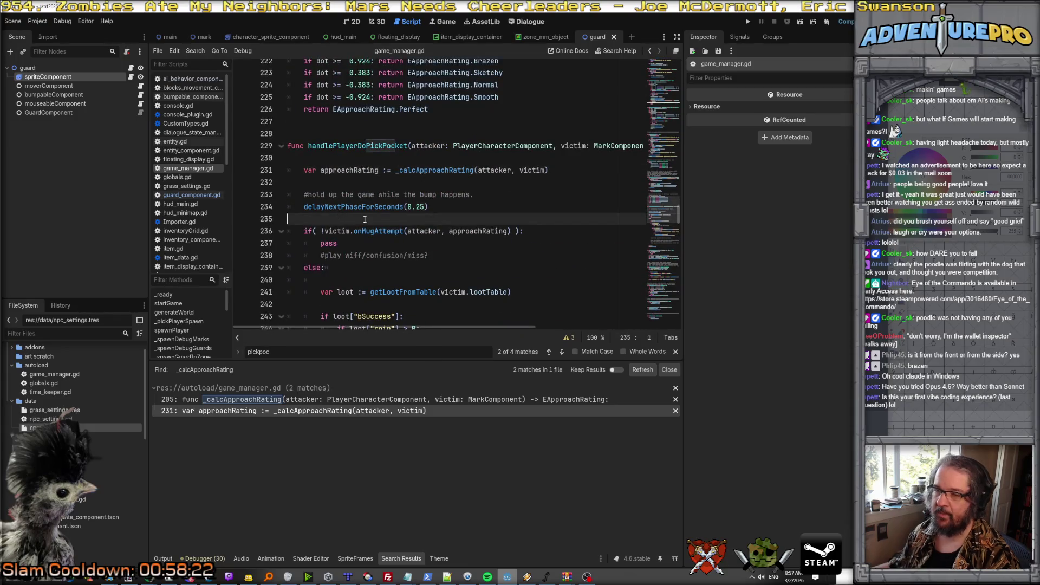
Add print(attacker .. " pickpockets " .. victim .. " with rating " .. approachRating) and remove the extra blank line.
key(Return)
text(por)
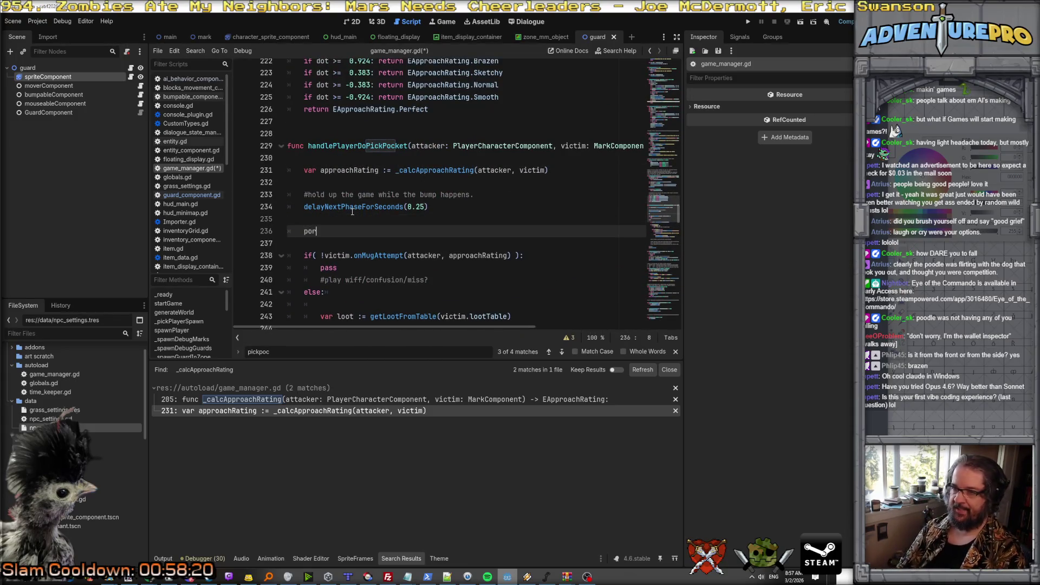
key(Return)
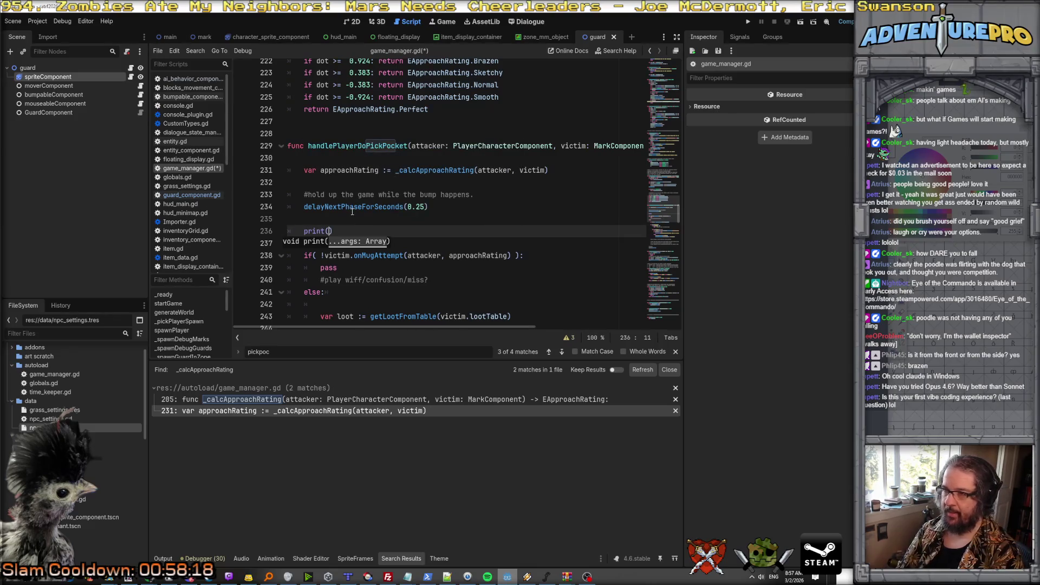
text(attacker)
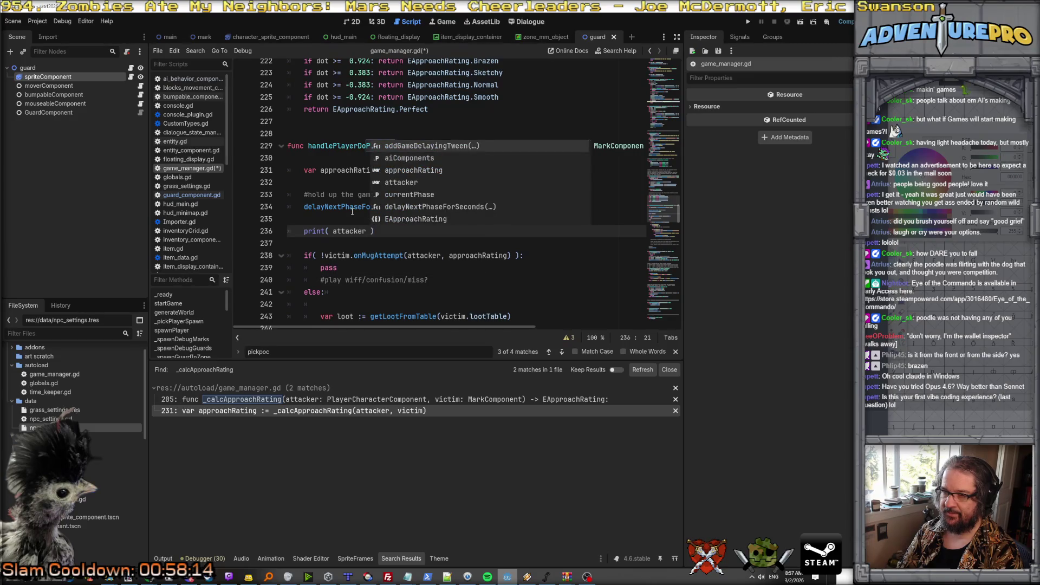
text( .. " pi)
text(ckpockets " )
text(.. victim .. )
text(" )
text(with rating " .)
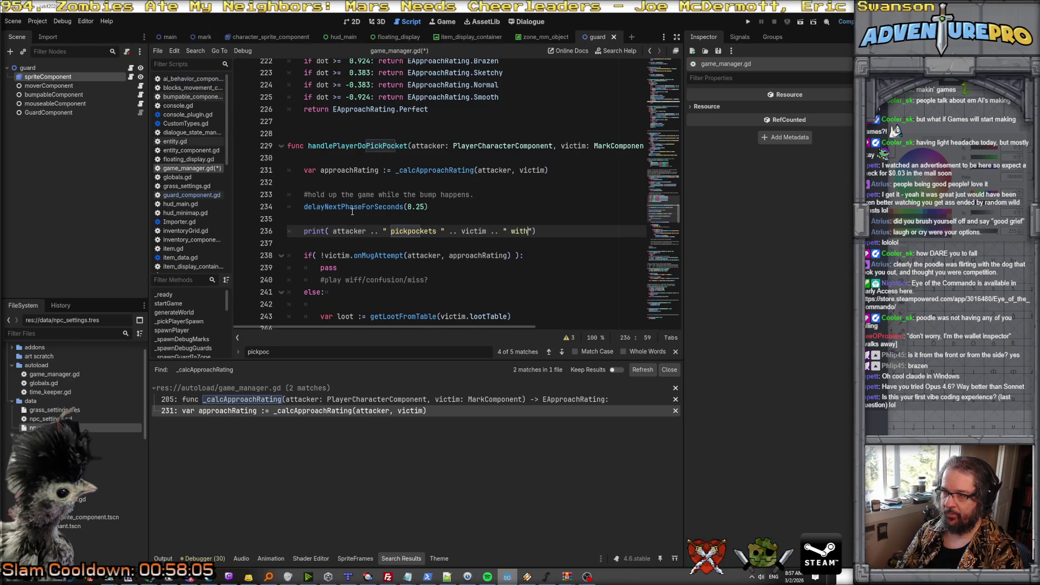
text(. approachRati)
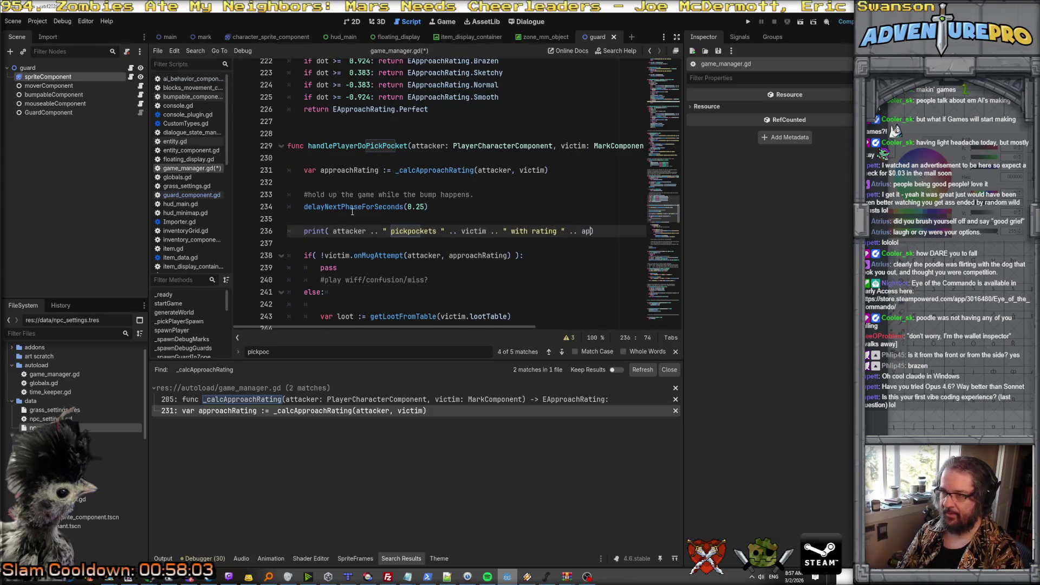
text(ng);)
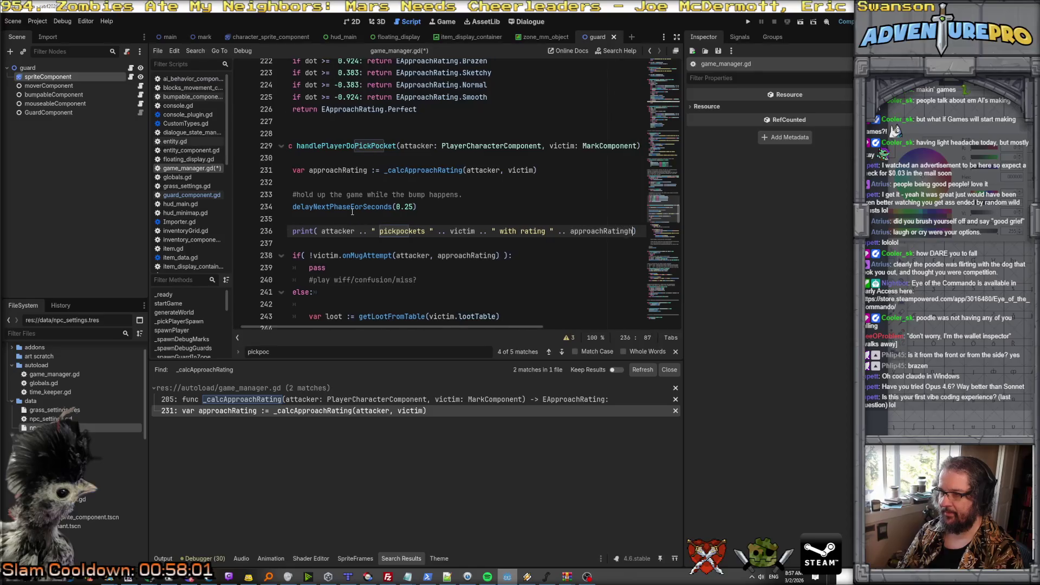
key(Return)
key(shift+Down)
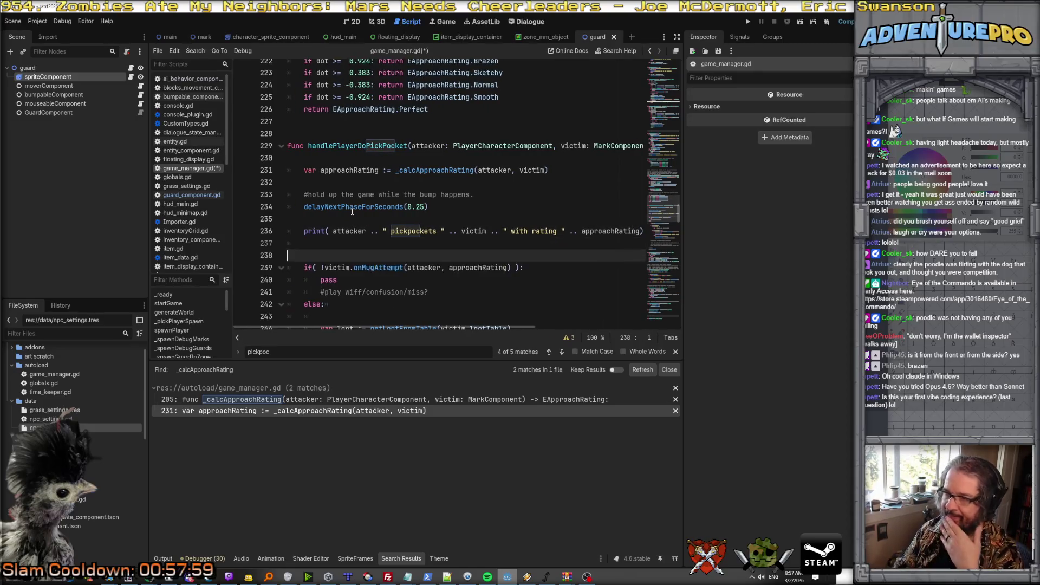
key(BackSpace)
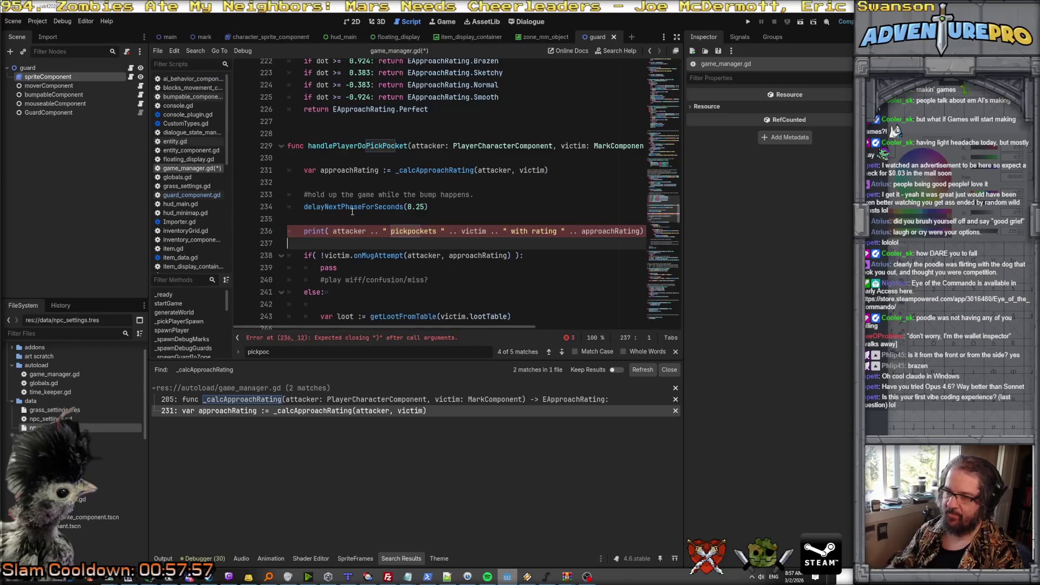
key(Up)
key(End)
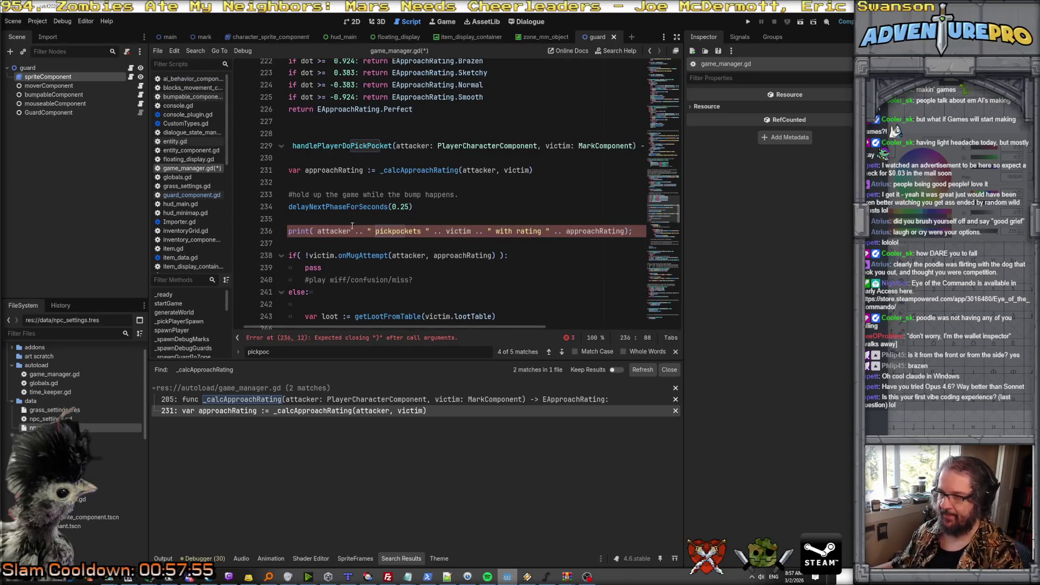
click(348, 340)
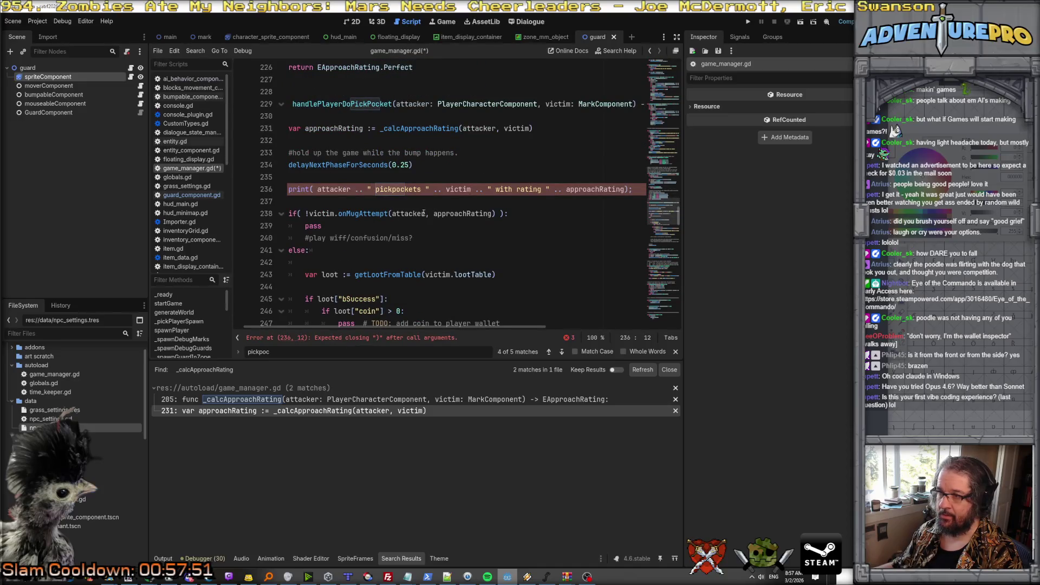
click(478, 198)
Search the project scripts for print( calls, finding 8 matches in 5 files.
scroll(433, 195, down, 3)
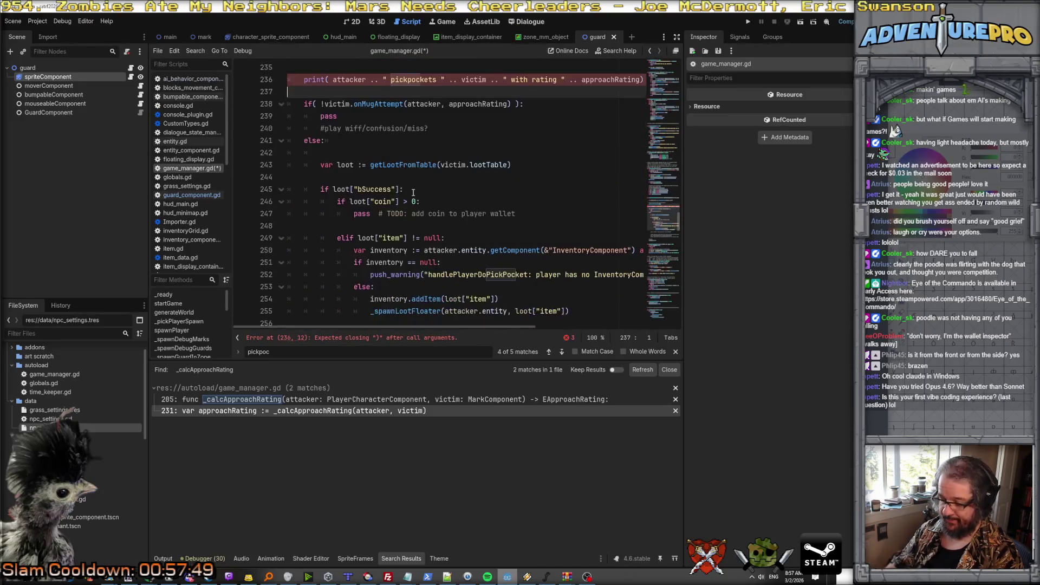
text(print()
key(Return)
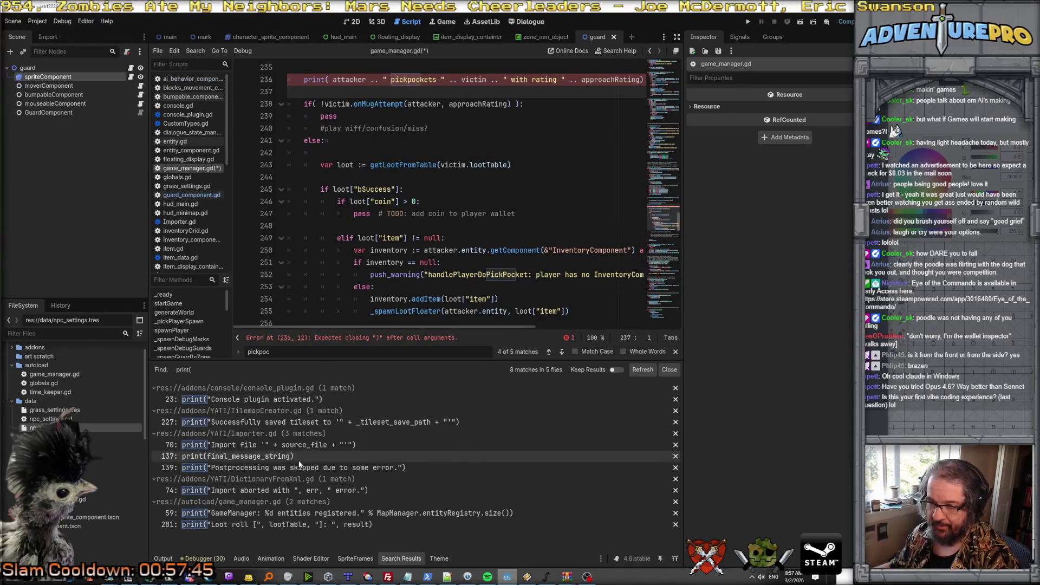
Replace each '..' concatenation in the line 236 pickpocket print with '+'.
scroll(385, 201, up, 3)
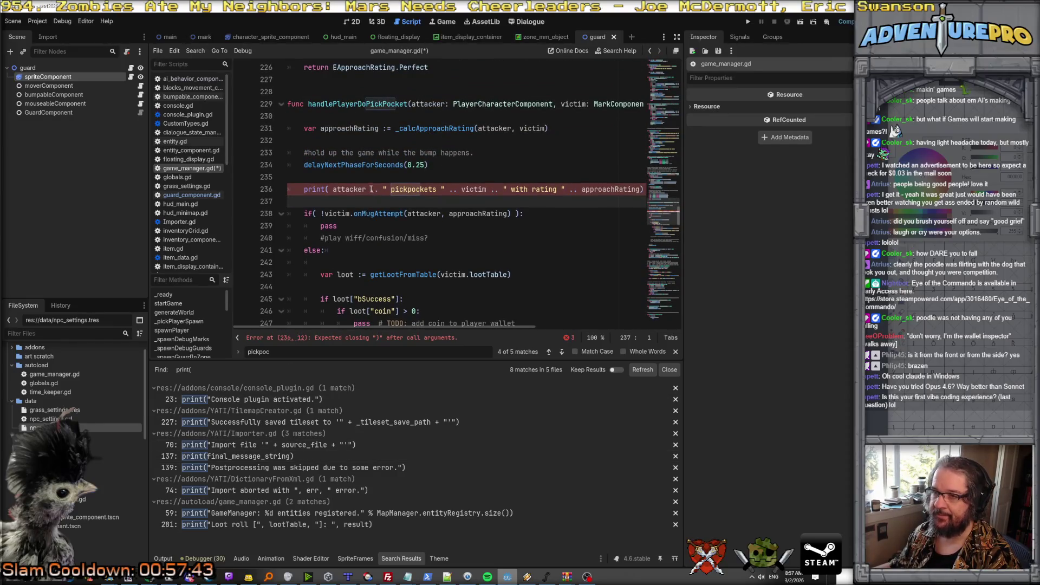
click(383, 189)
drag(384, 189, 378, 192)
text(+)
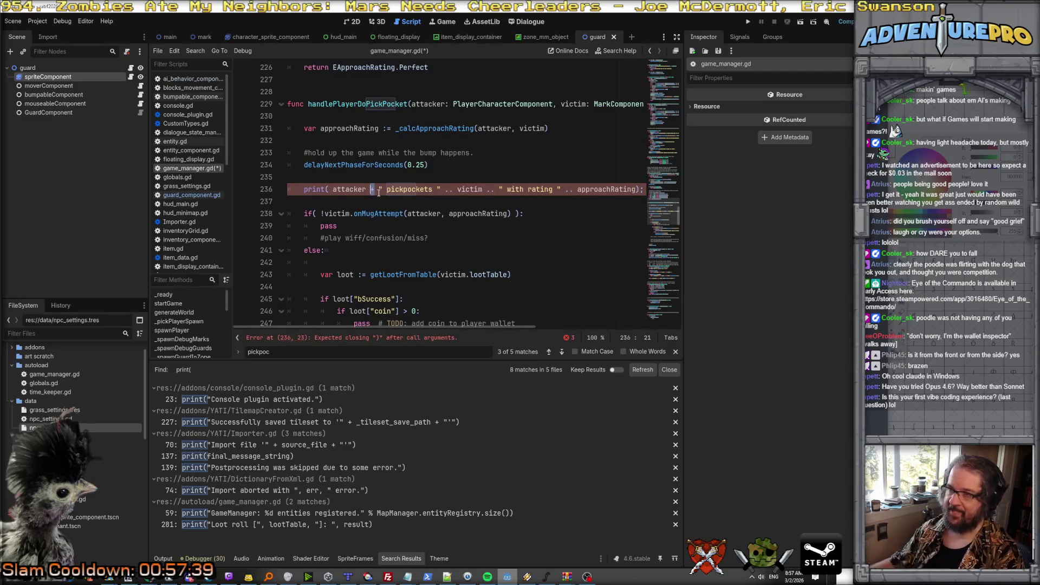
double_click(446, 189)
text(+)
drag(478, 189, 561, 189)
text(+)
text(+)
click(591, 207)
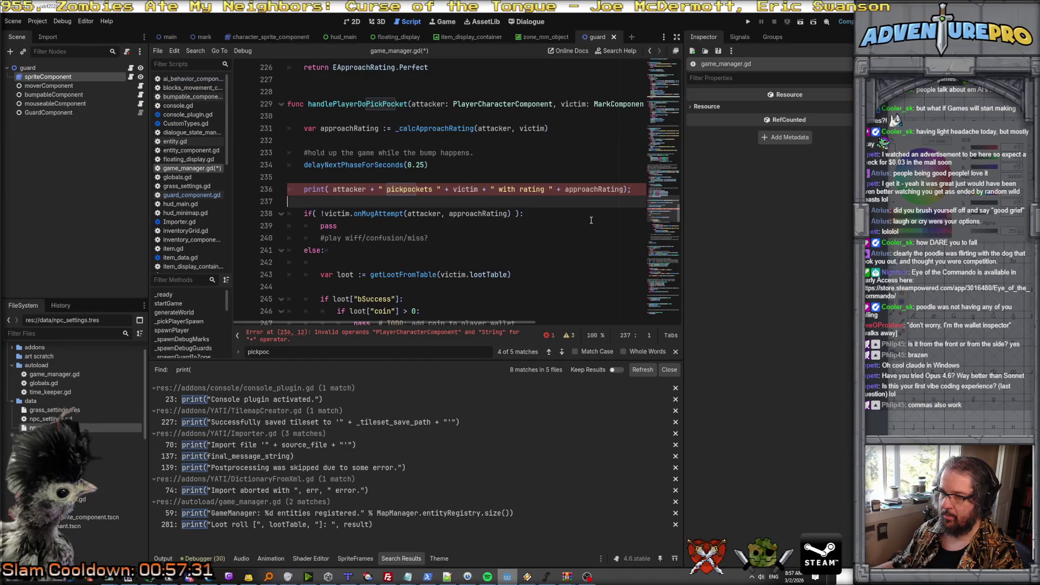
Append .name to attacker and victim in the pickpocket print line.
click(377, 190)
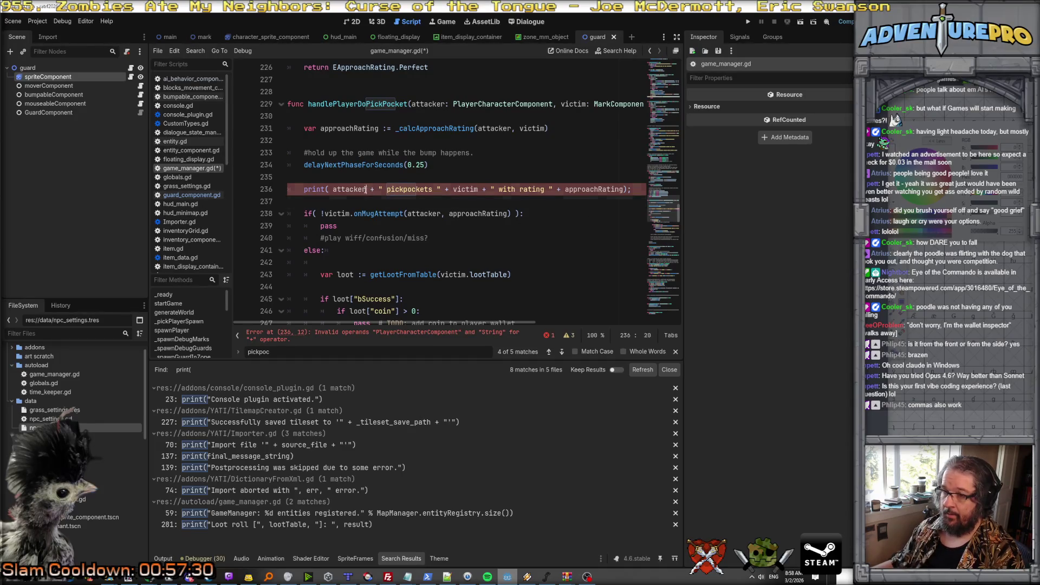
text(.na)
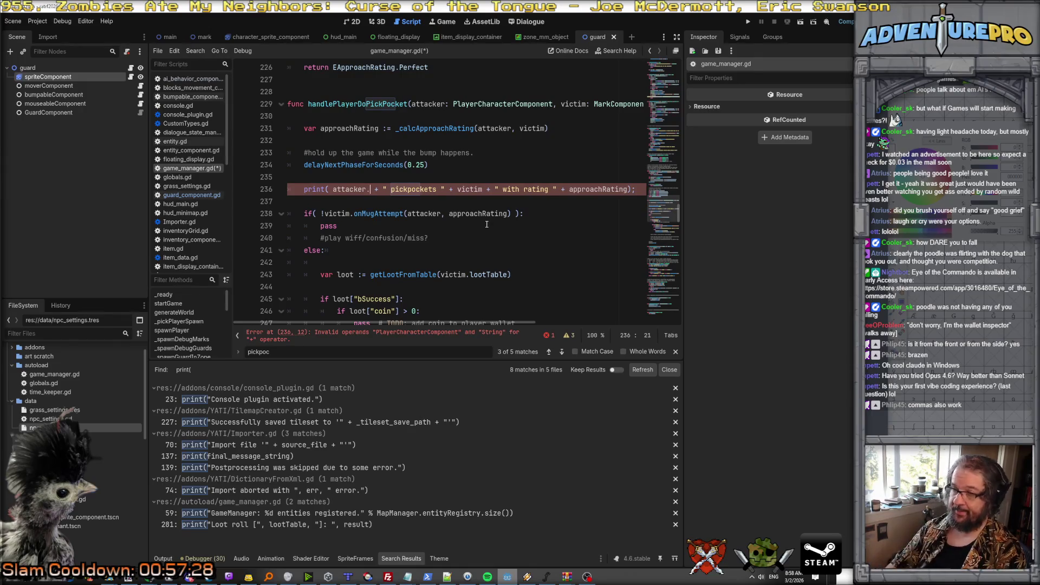
key(Return)
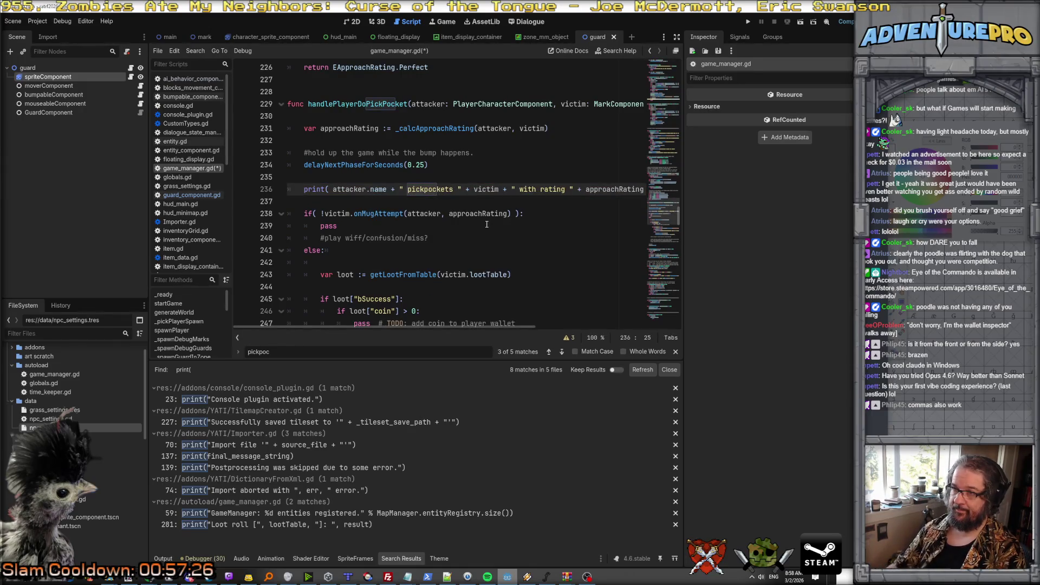
text(.name)
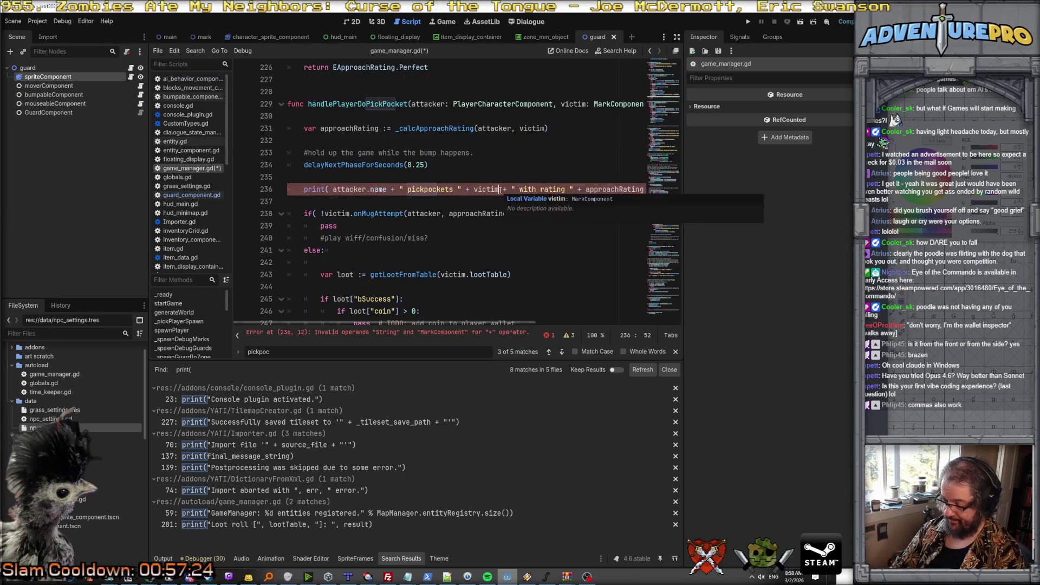
key(Escape)
key(Up)
key(Up)
scroll(540, 216, right, 5)
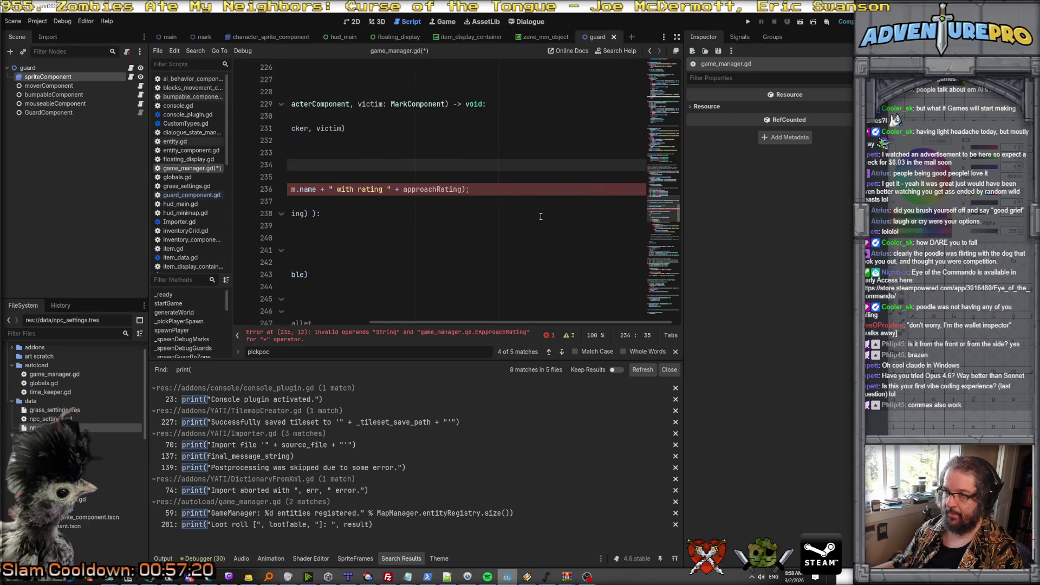
Try adding toString() after approachRating in the print line, then recheck errors.
click(461, 189)
text(toStr)
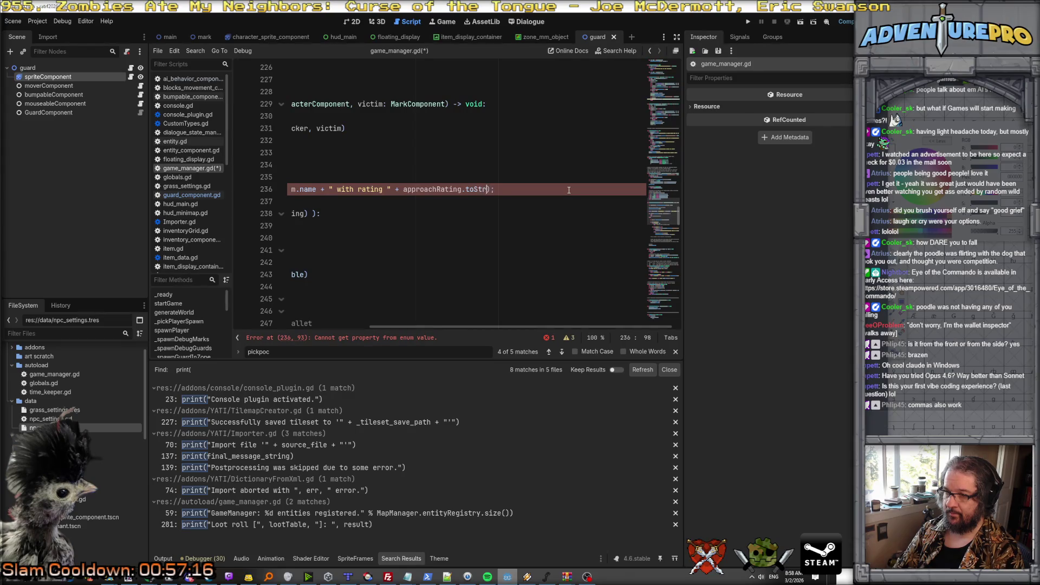
text(ing())
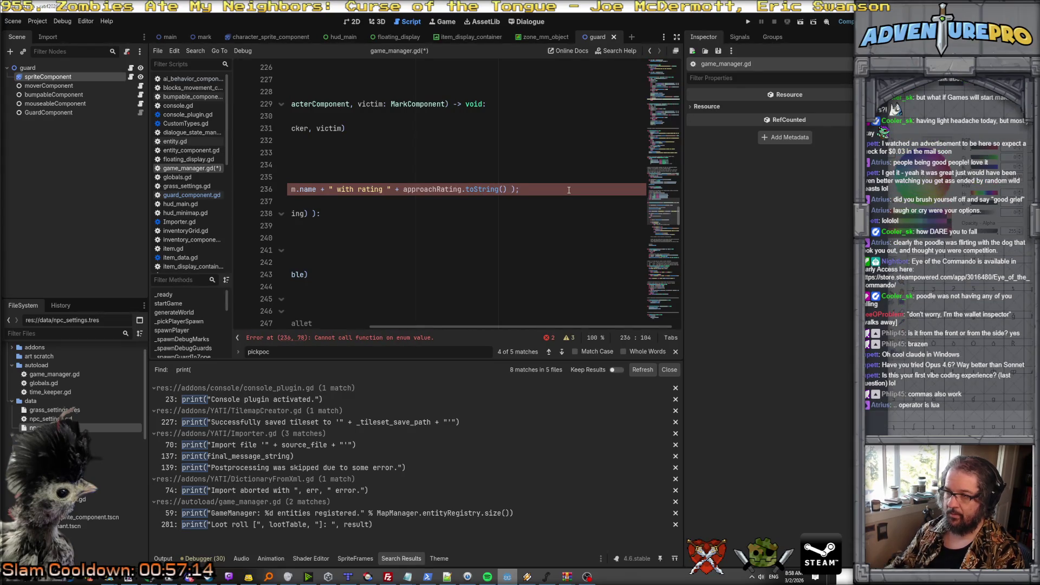
click(492, 233)
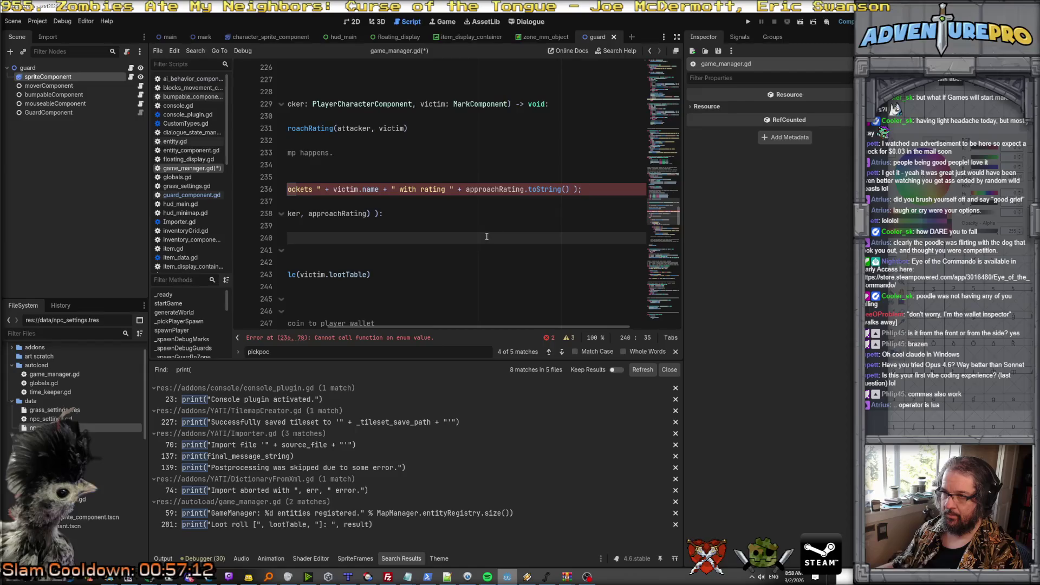
scroll(486, 236, left, 3)
scroll(487, 236, right, 4)
scroll(486, 237, right, 2)
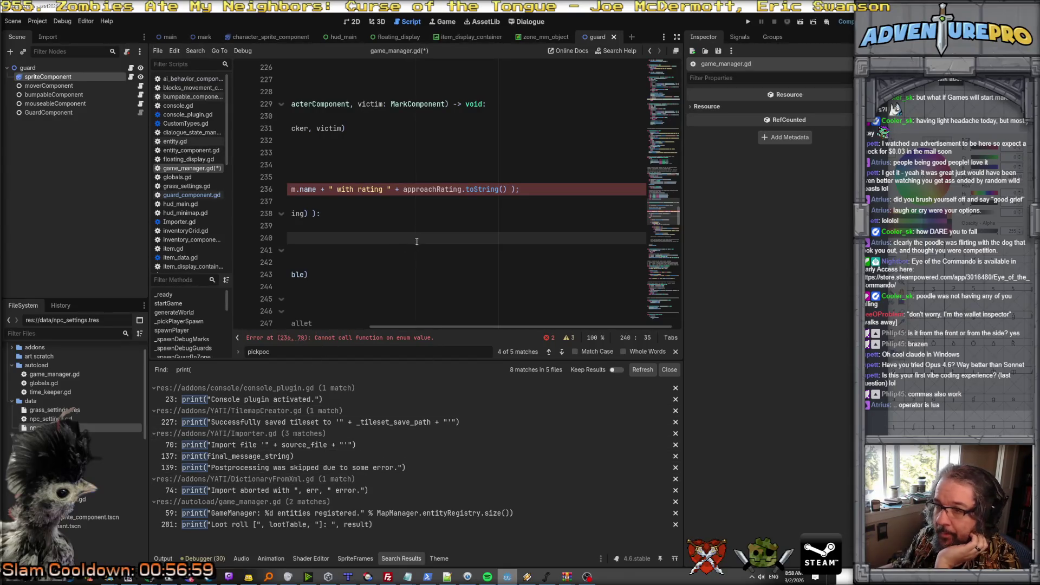
Cast the rating as (string)approachRating and delete the .toString() call.
click(396, 190)
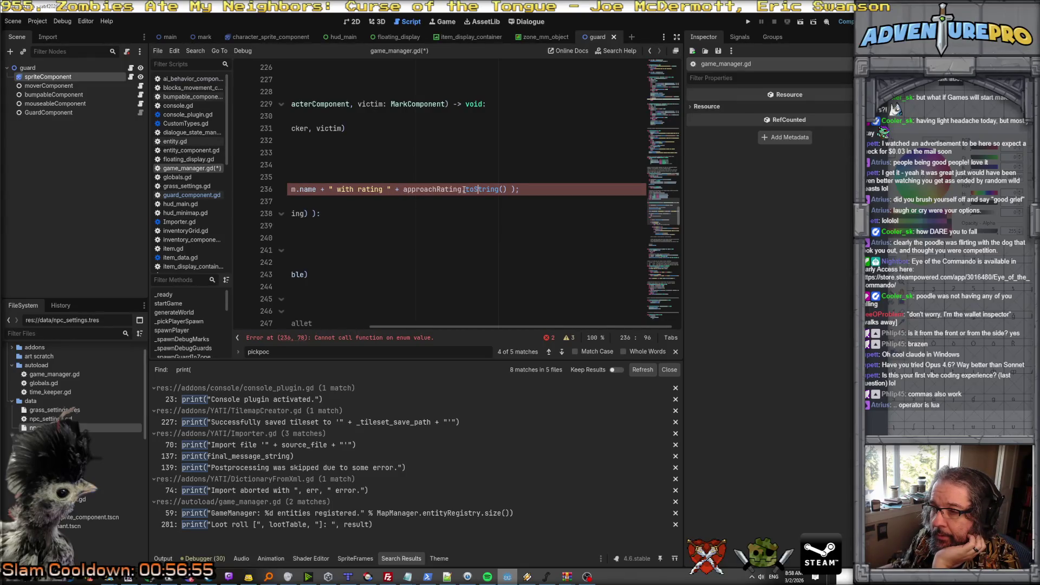
text((string))
key(Right)
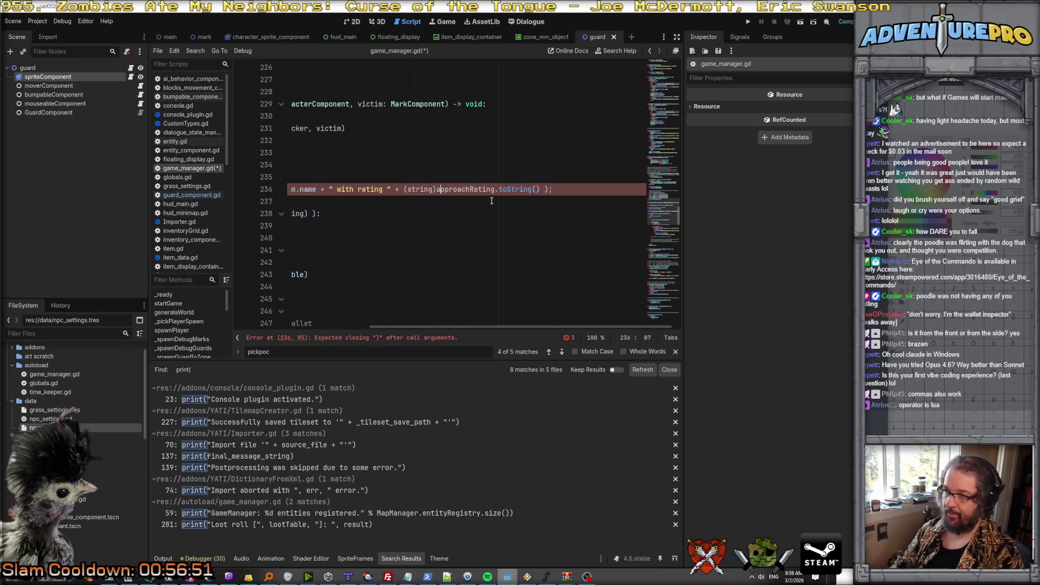
key(Right)
key(Right)
key(Right)
key(shift+Right)
key(shift+Right)
key(shift+Right)
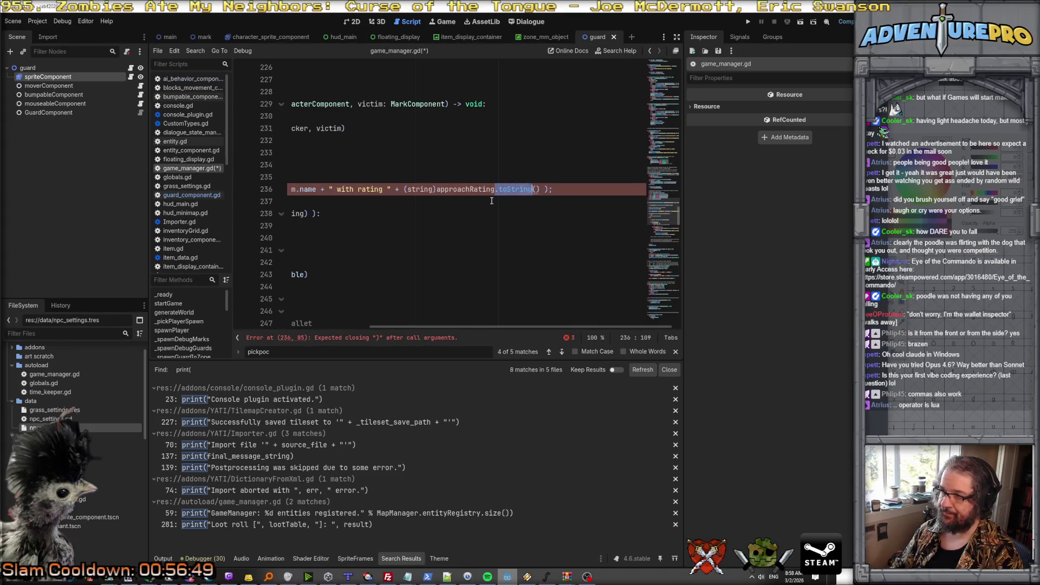
key(Delete)
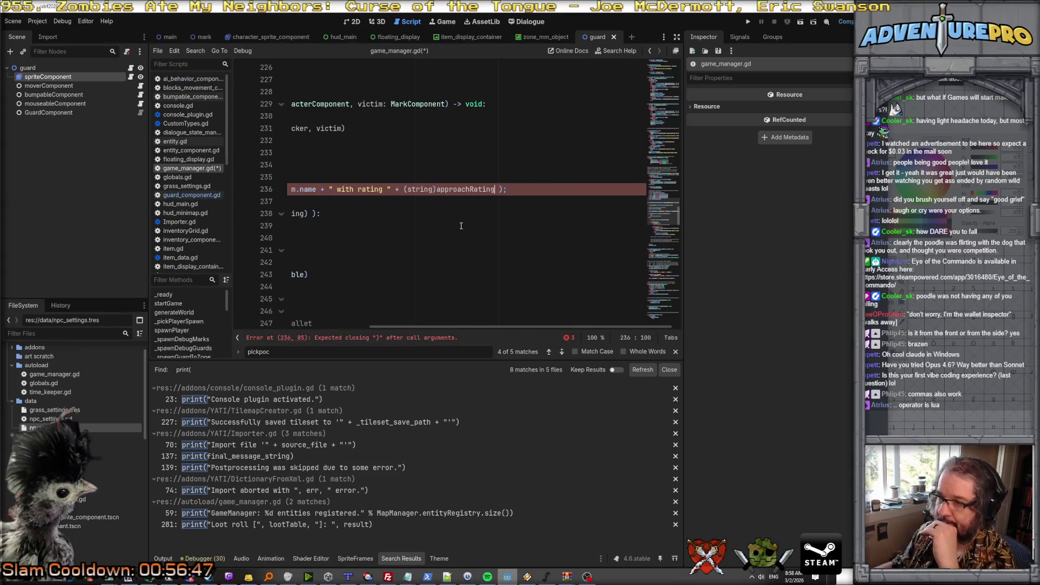
scroll(454, 211, left, 5)
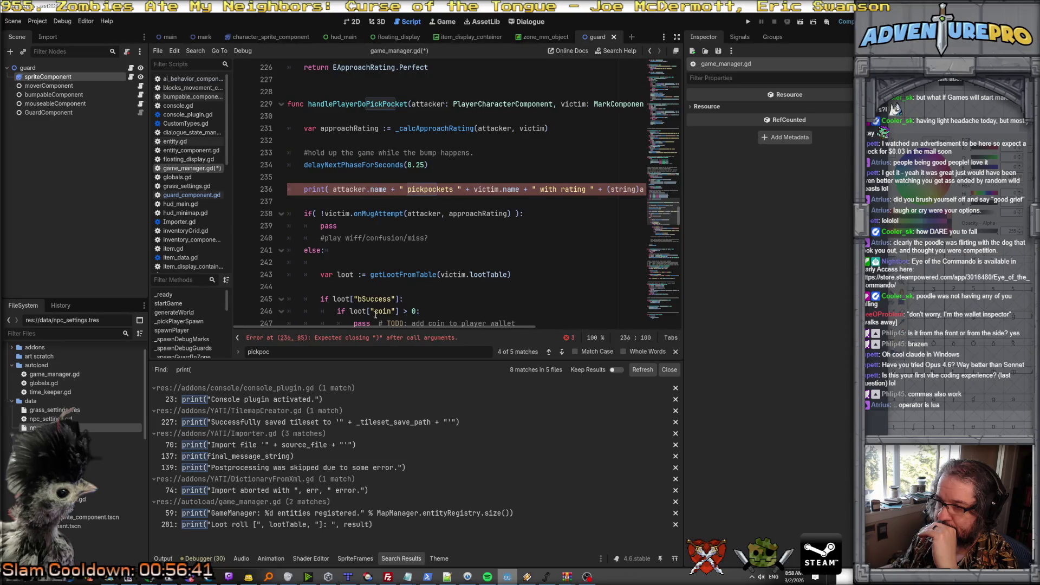
Insert an empty string "" + right after print( on line 236.
scroll(520, 191, right, 5)
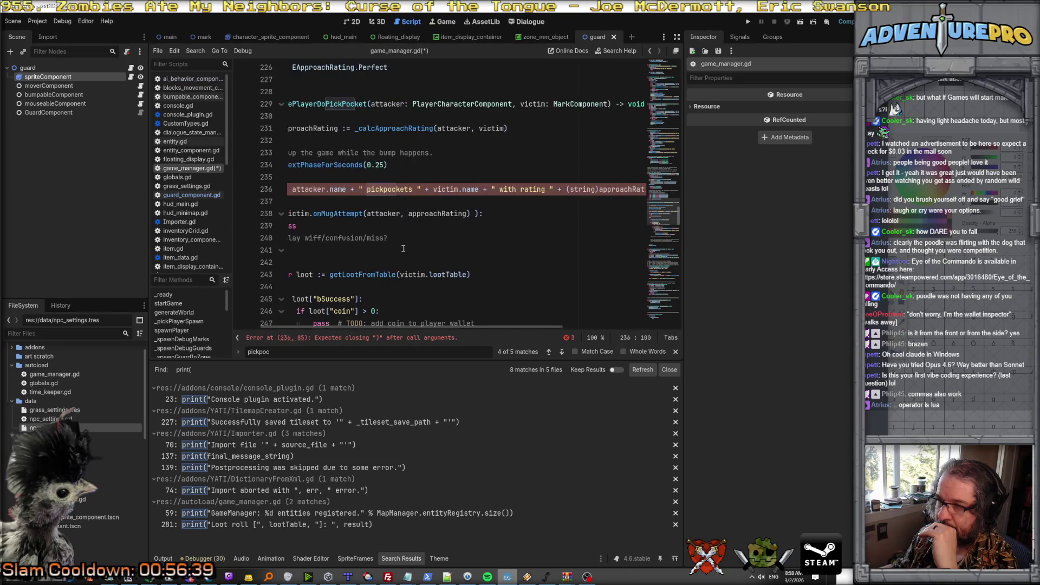
scroll(520, 190, down, 1)
click(499, 152)
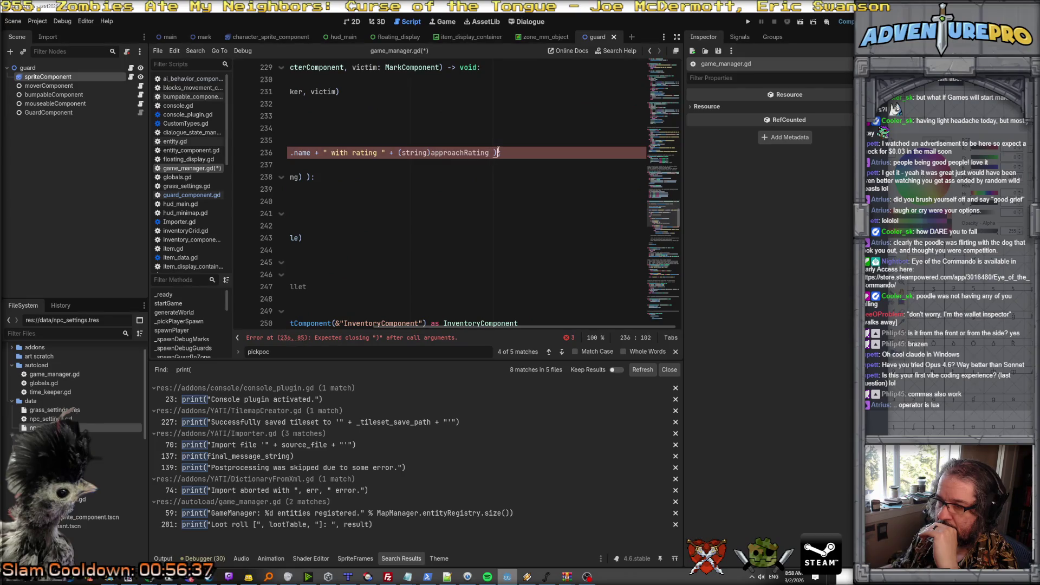
scroll(517, 154, left, 4)
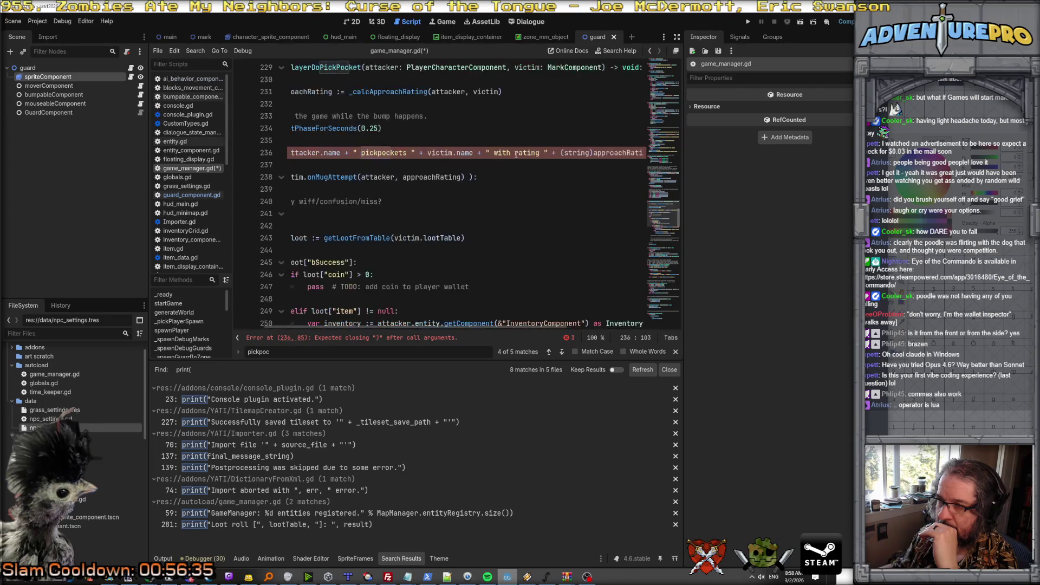
scroll(498, 160, left, 1)
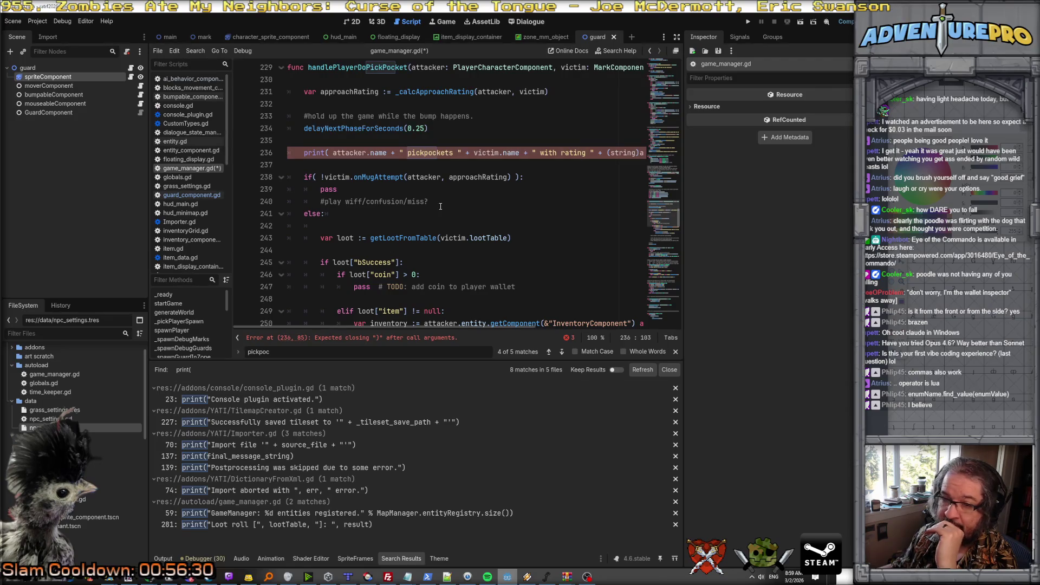
scroll(462, 196, up, 1)
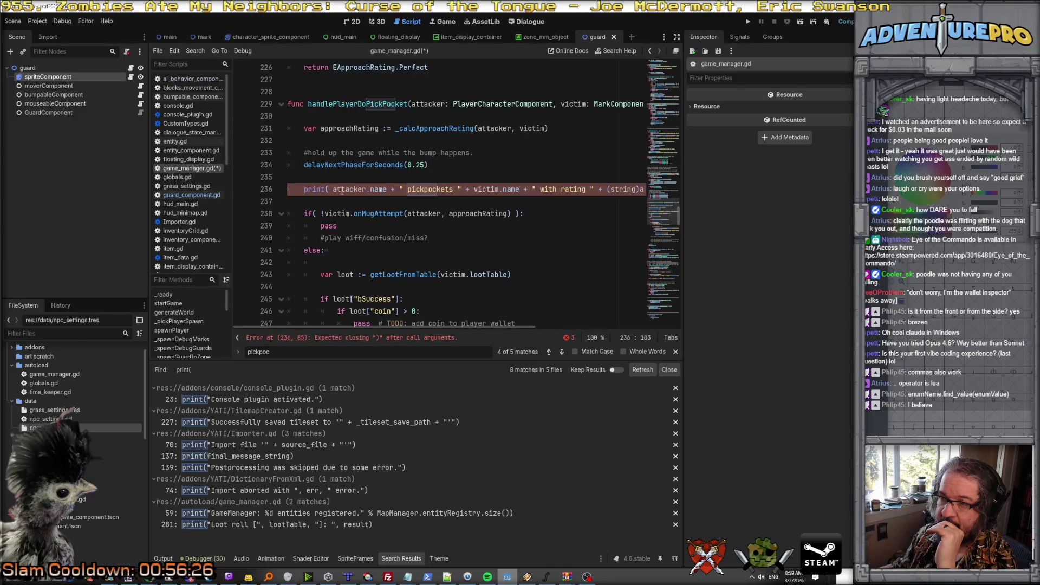
scroll(574, 189, right, 3)
scroll(413, 188, left, 3)
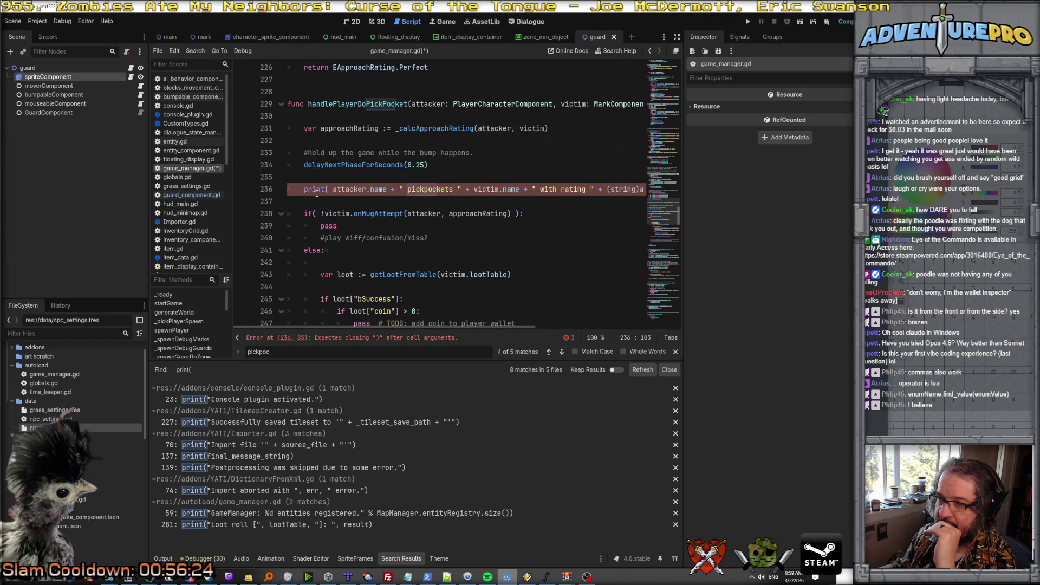
mouse_move(316, 191)
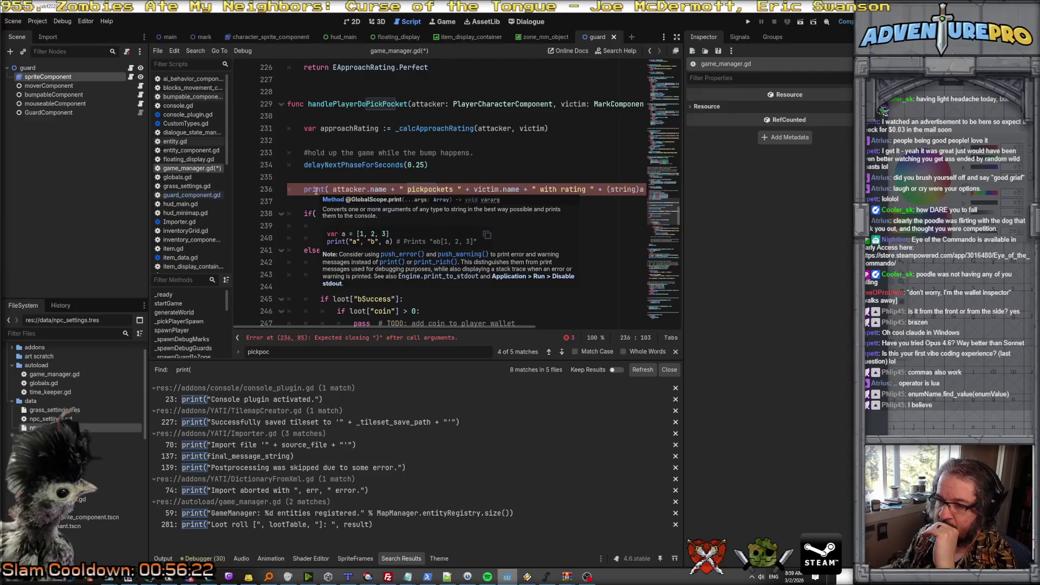
click(331, 189)
text("" )
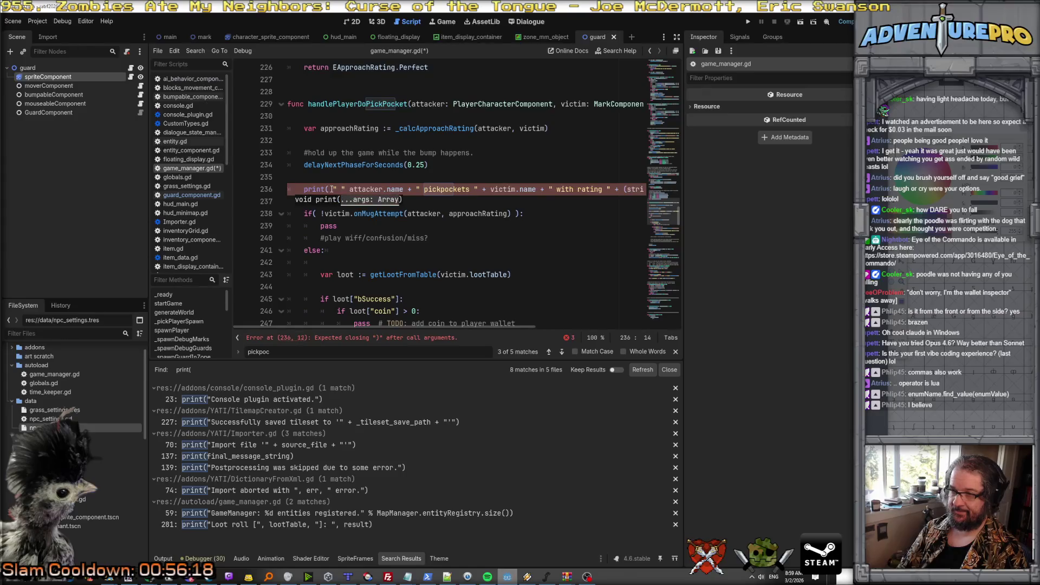
text(+)
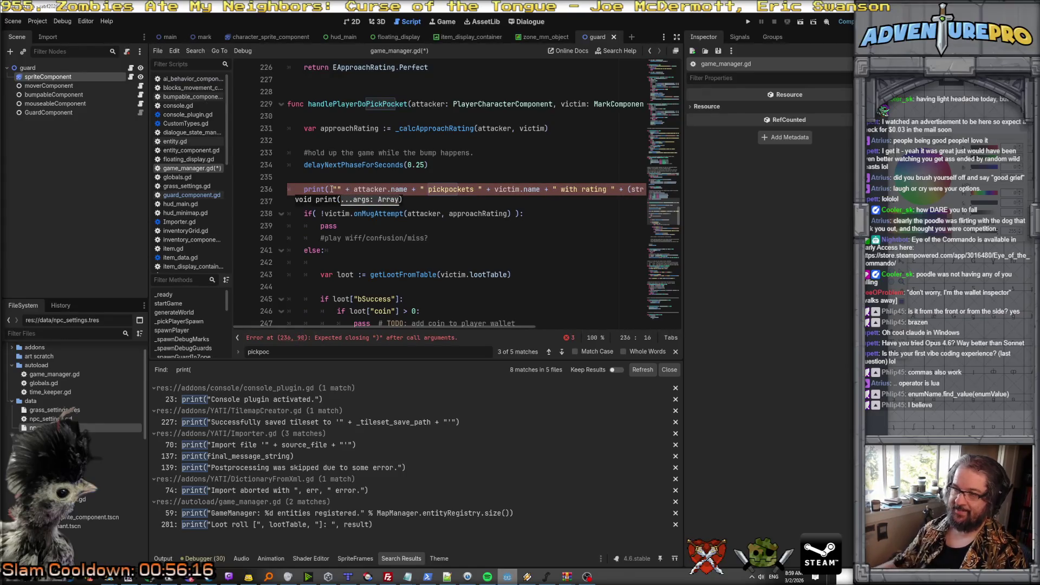
Add a blank line above the pickpocket print line.
click(413, 191)
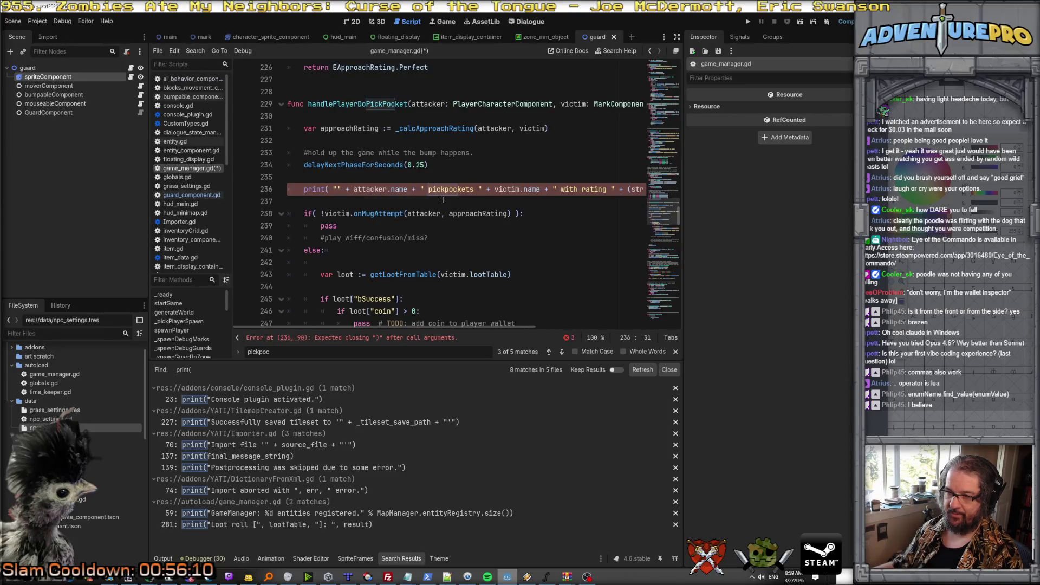
click(438, 172)
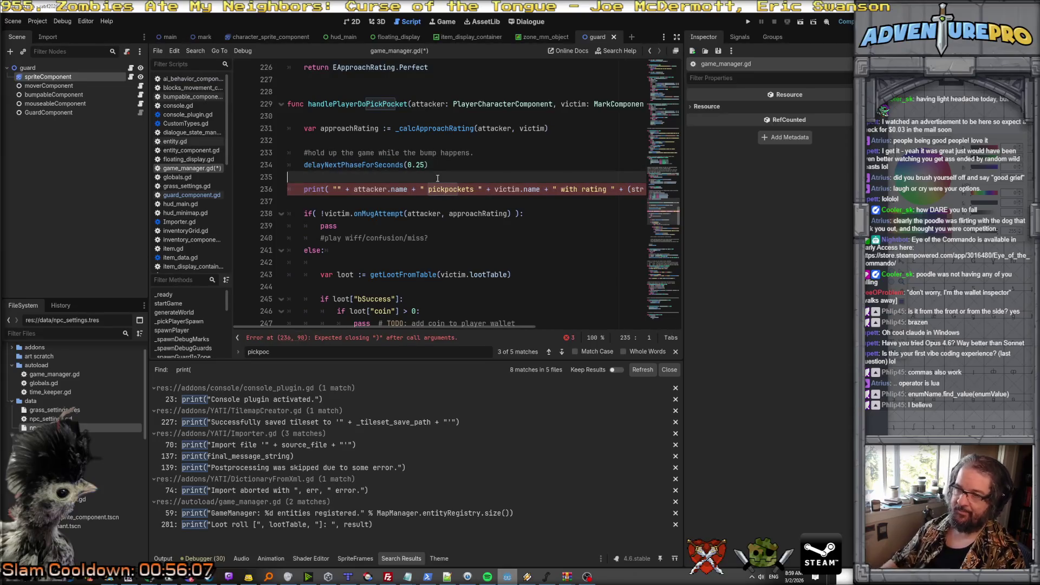
key(Return)
Type a temporary print("dogs"); test line above the pickpocket print.
text("dogs");)
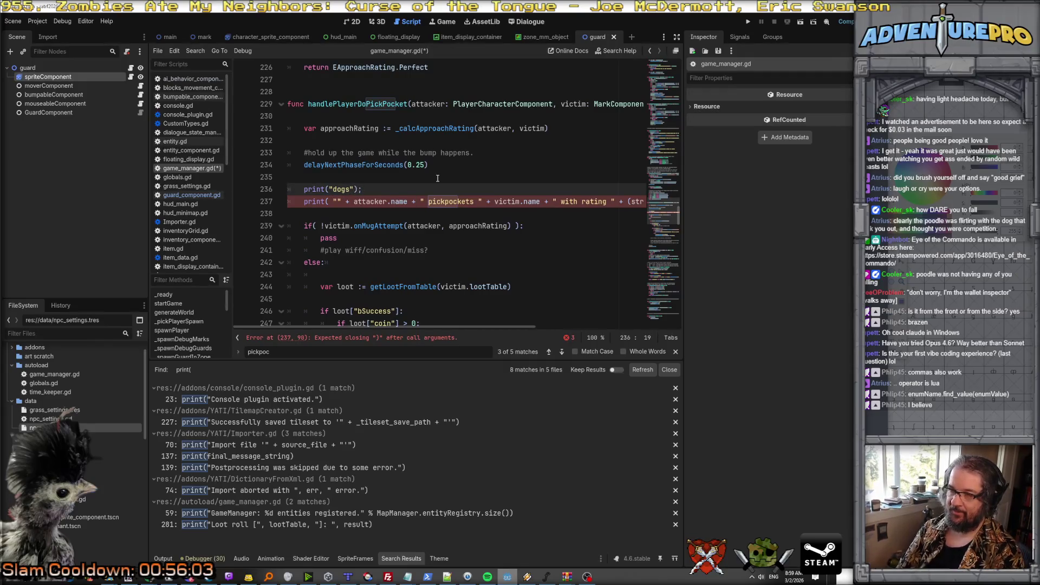
click(449, 213)
scroll(477, 195, right, 5)
Replace (string)approachRating with EApproachRating.find_key(approachRating) and save the script.
drag(420, 203, 514, 202)
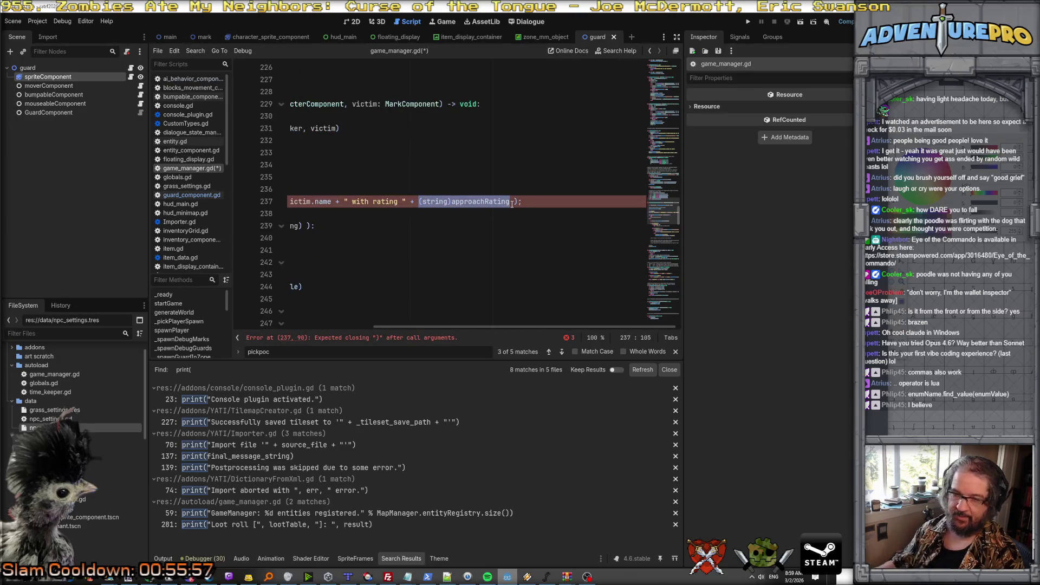
text(E)
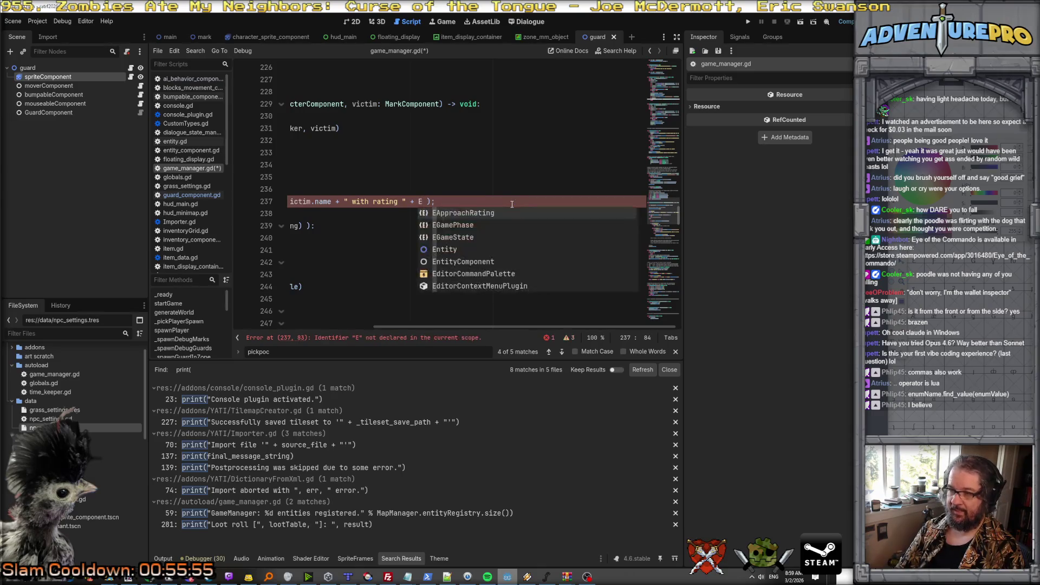
key(Return)
text(.)
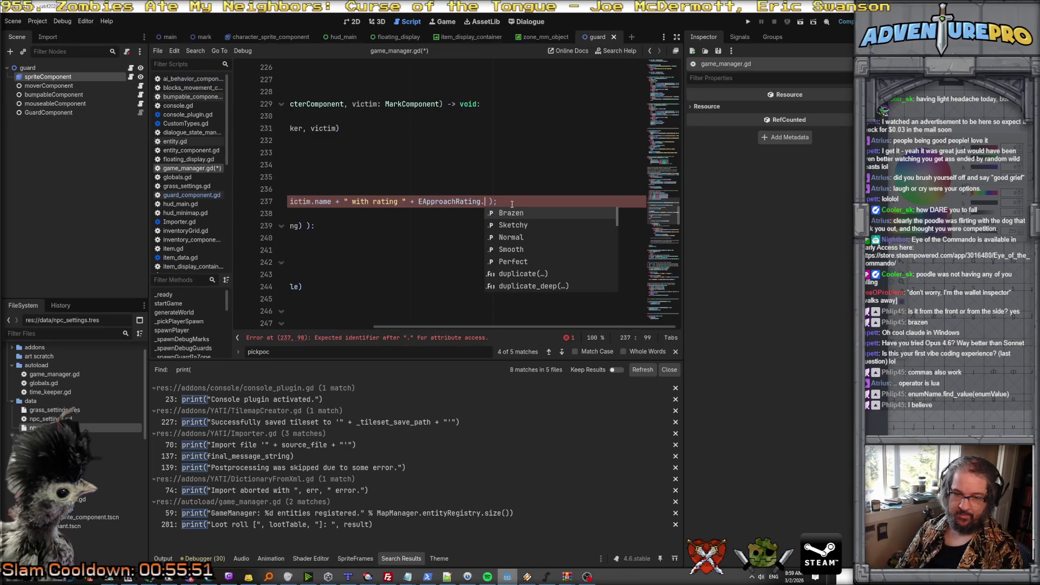
text(find_valye)
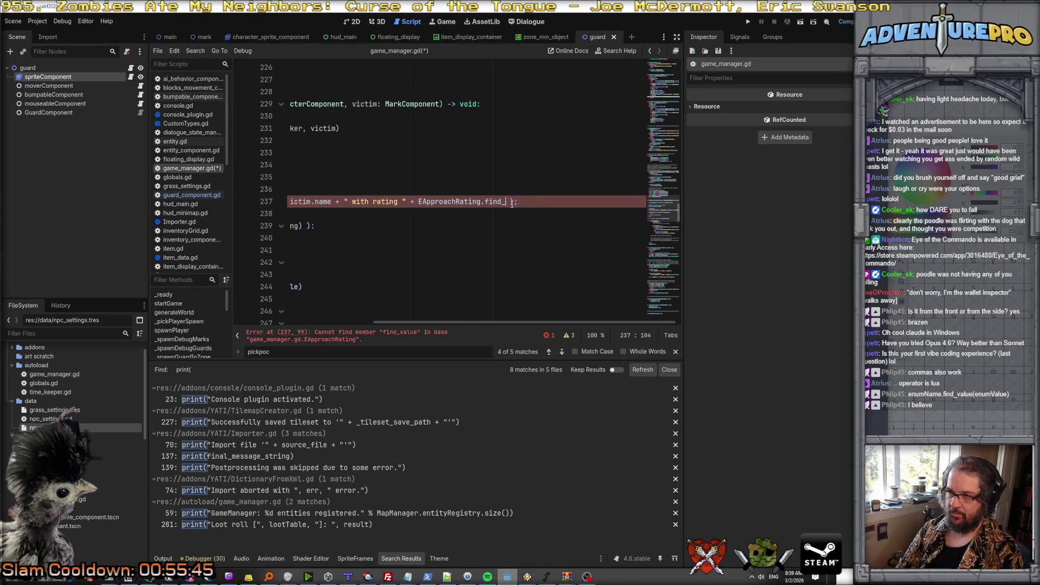
text(ke)
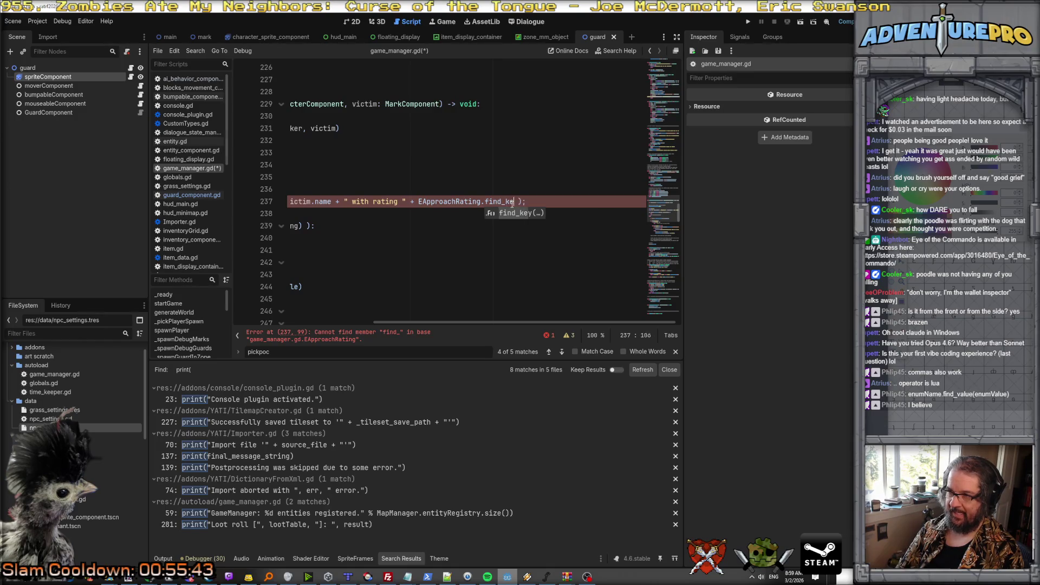
key(Return)
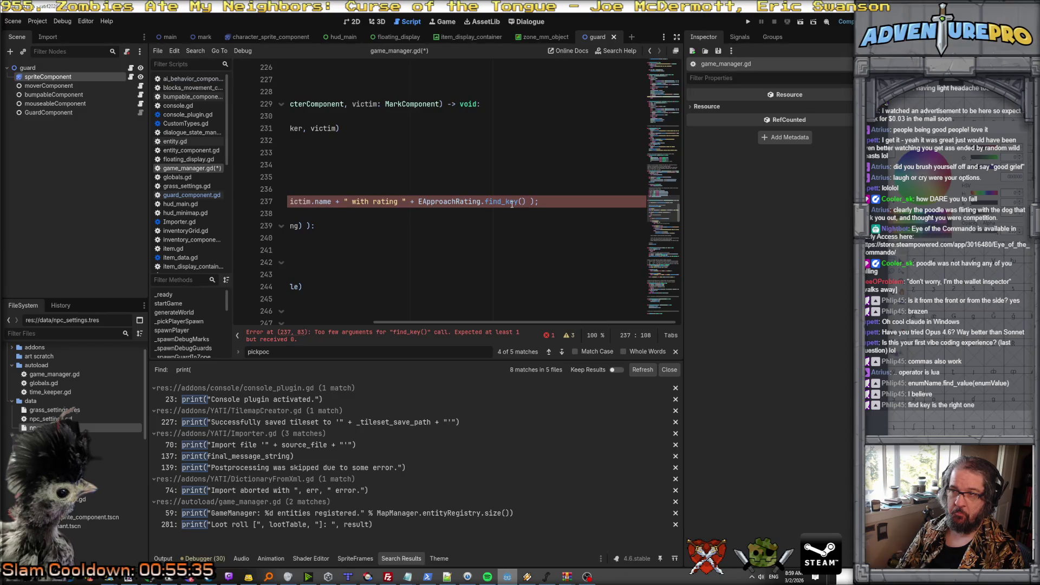
text(approach)
key(Return)
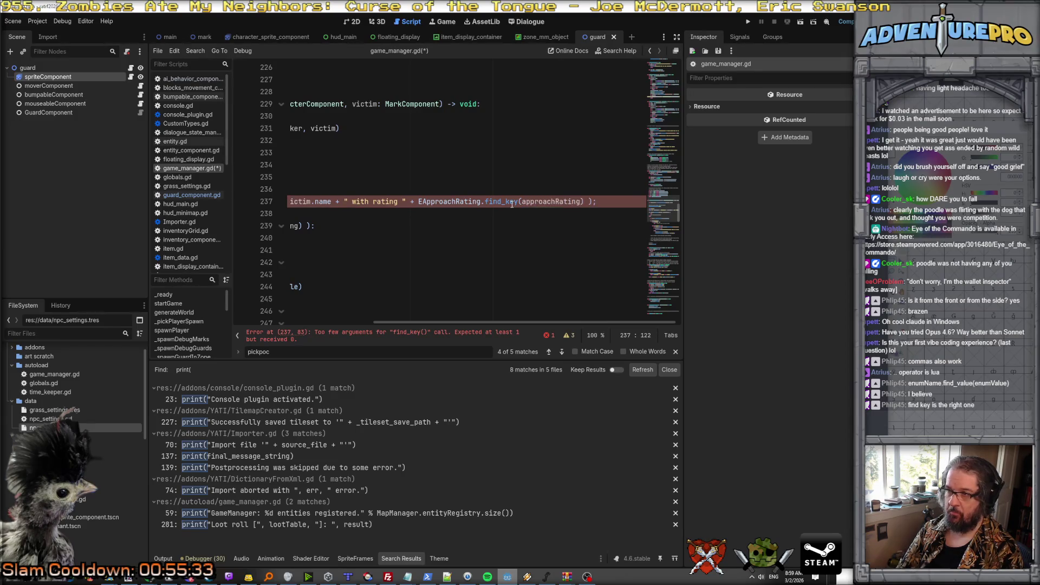
key(Home)
key(Down)
key(ctrl+s)
Delete the print("dogs") test line.
click(462, 188)
key(shift+Up)
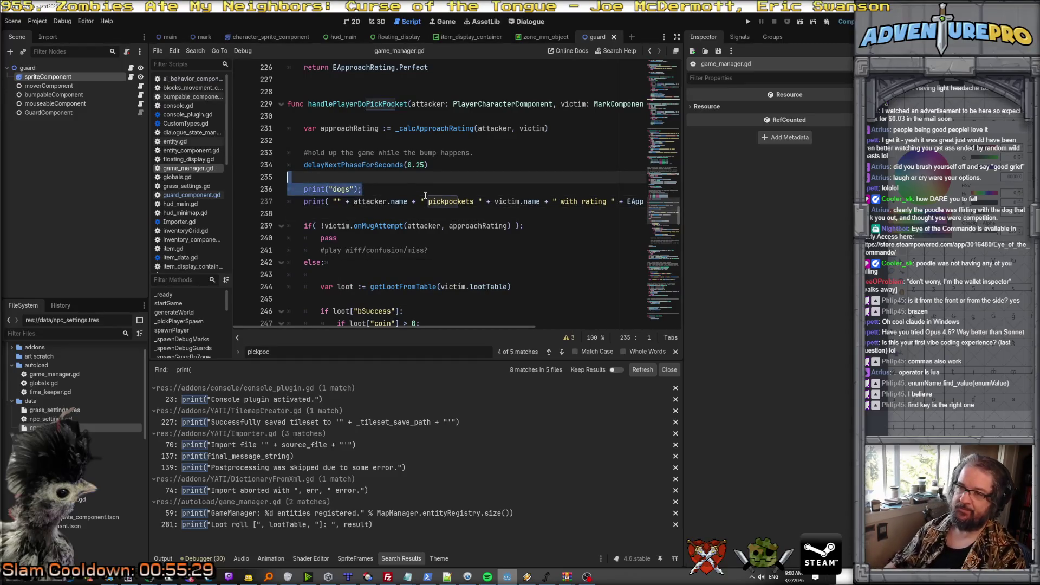
key(BackSpace)
key(Down)
key(Down)
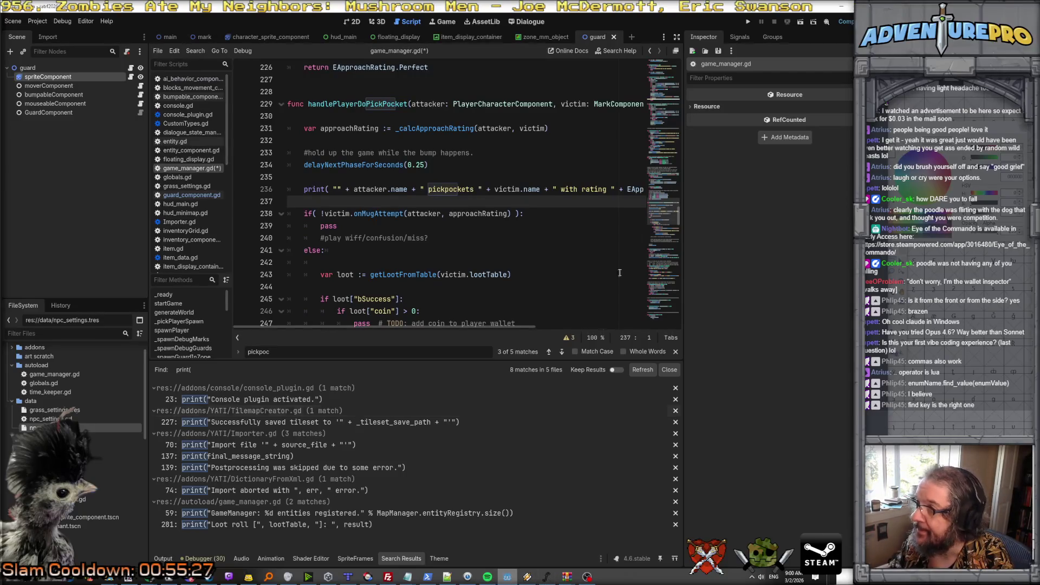
Run and relaunch the game, placing its window right of the editor to watch the rating log.
click(748, 22)
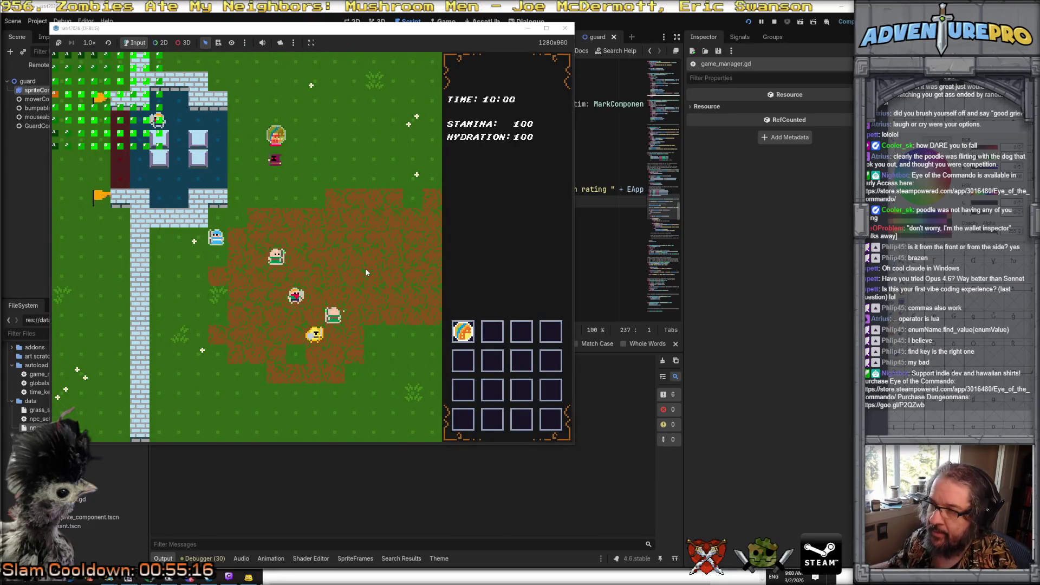
click(583, 454)
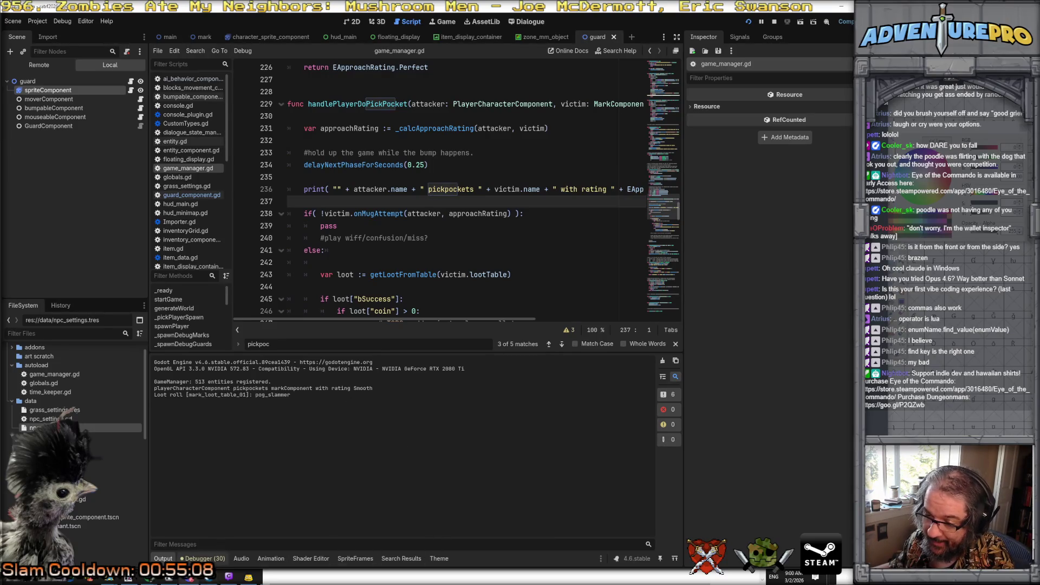
mouse_move(269, 578)
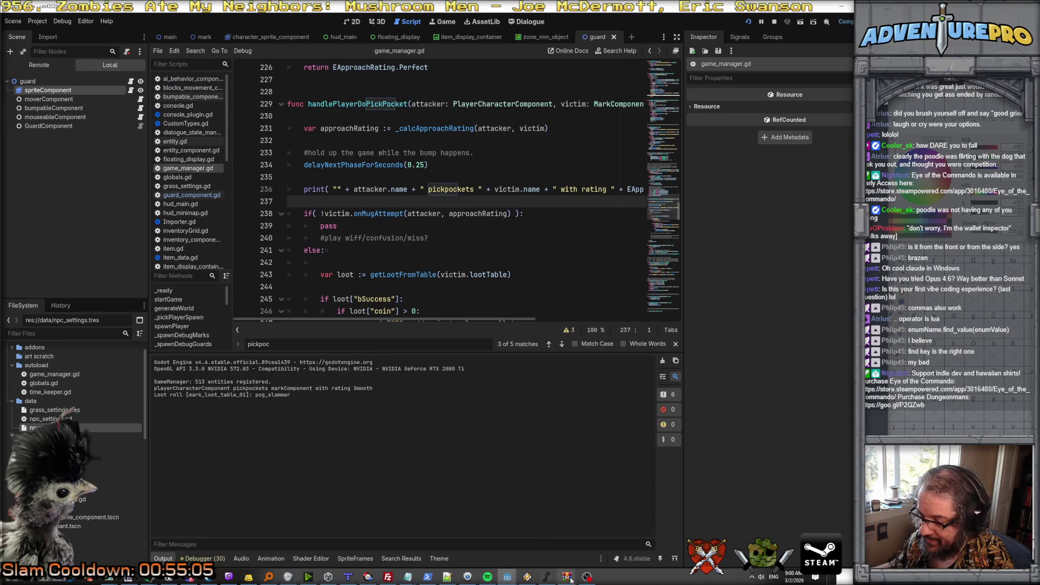
mouse_move(511, 577)
click(536, 542)
mouse_move(329, 33)
mouse_down()
mouse_move(692, 82)
mouse_move(692, 71)
mouse_up()
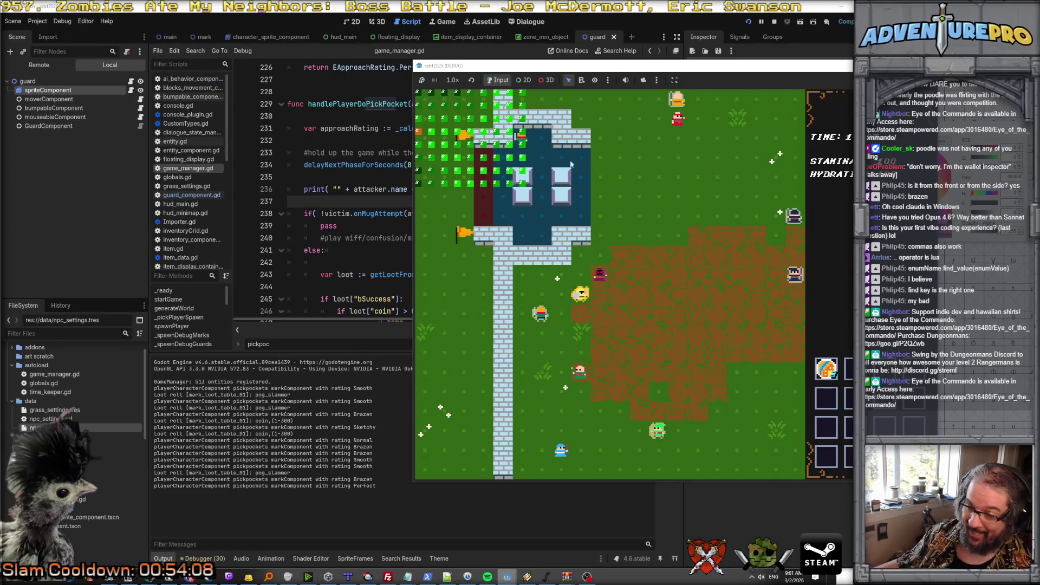
click(126, 578)
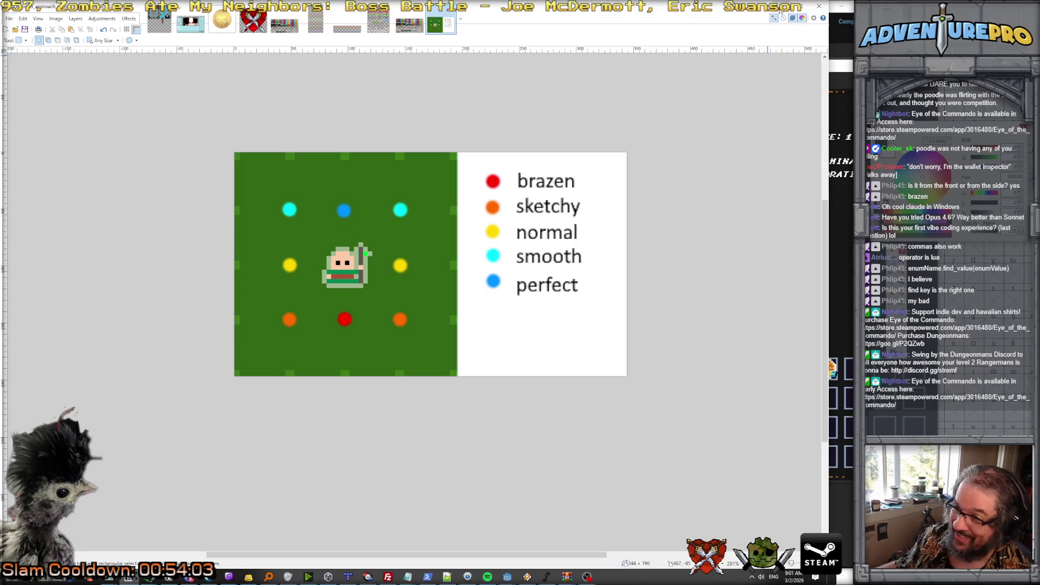
Switch from the Paint.NET rating diagram back to the Godot editor.
key(alt+Tab)
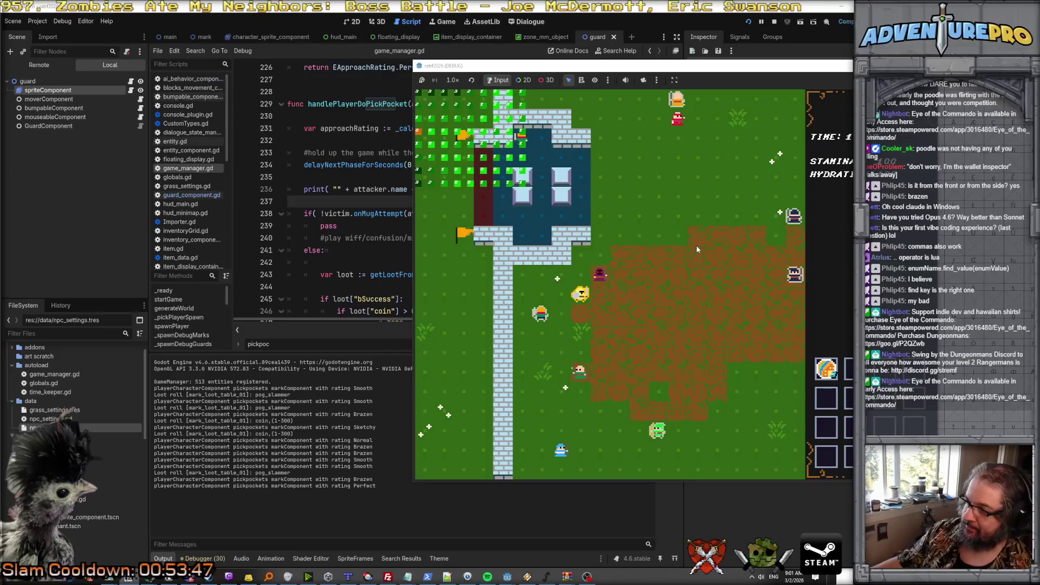
Shift the game window left and bring game_manager.gd in front of it.
drag(672, 70, 460, 70)
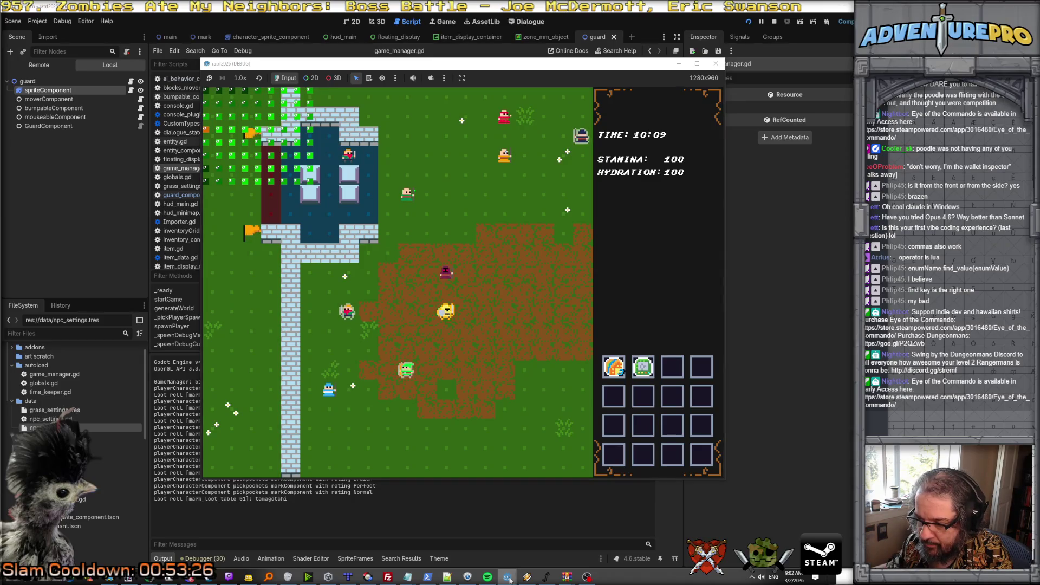
mouse_move(509, 578)
click(484, 558)
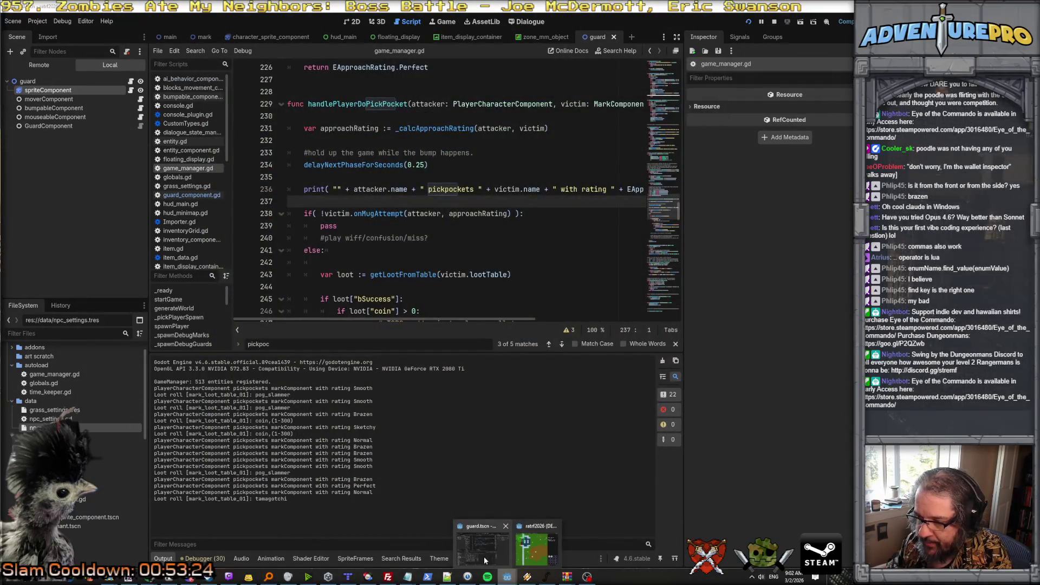
Ask Claude Code to add coin money to pickpocket loot, shown as a floating amount over the player.
click(536, 548)
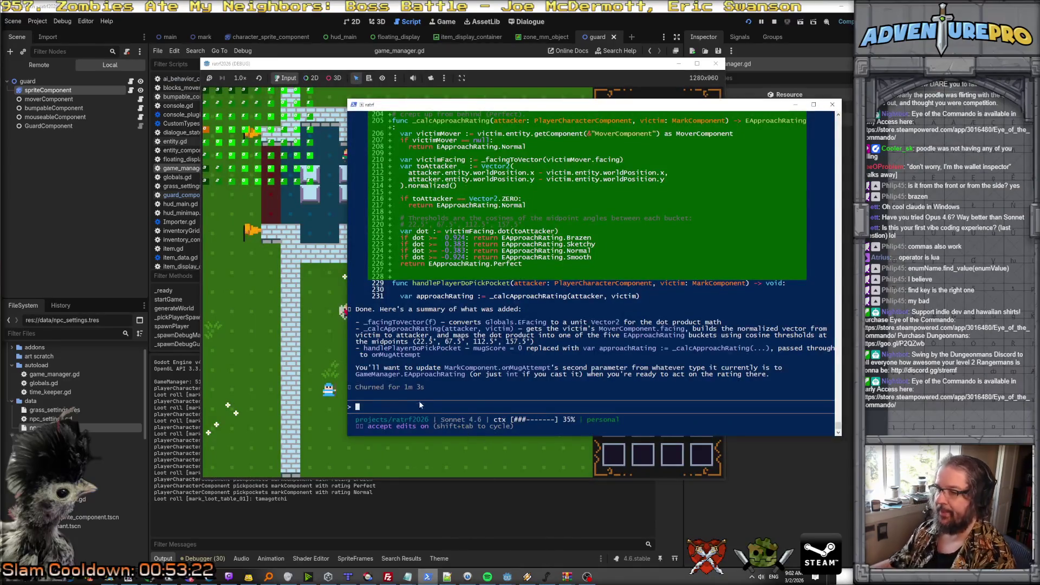
text(Let's expan)
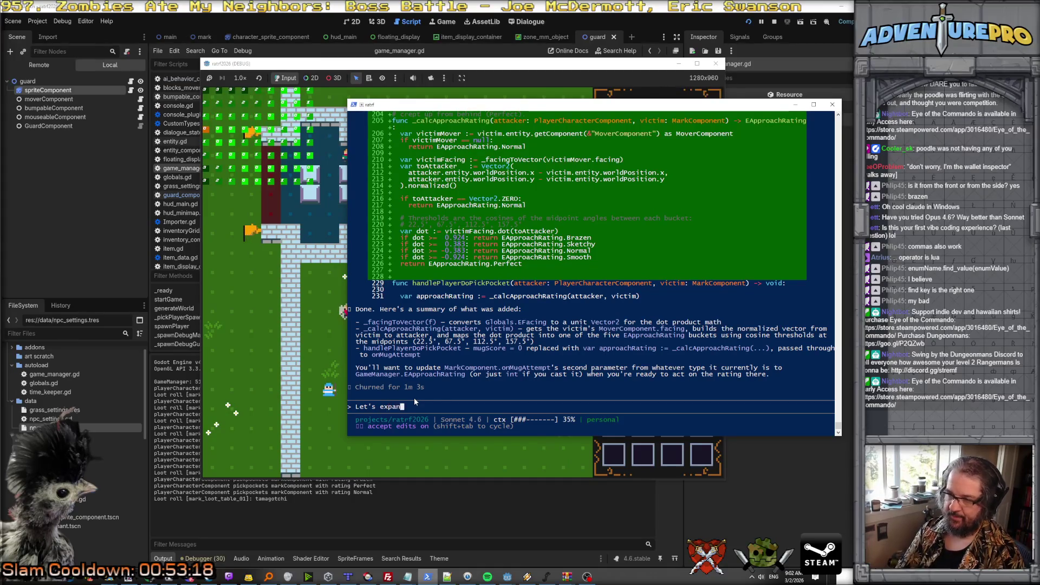
text(d pickpocketing and loot genera)
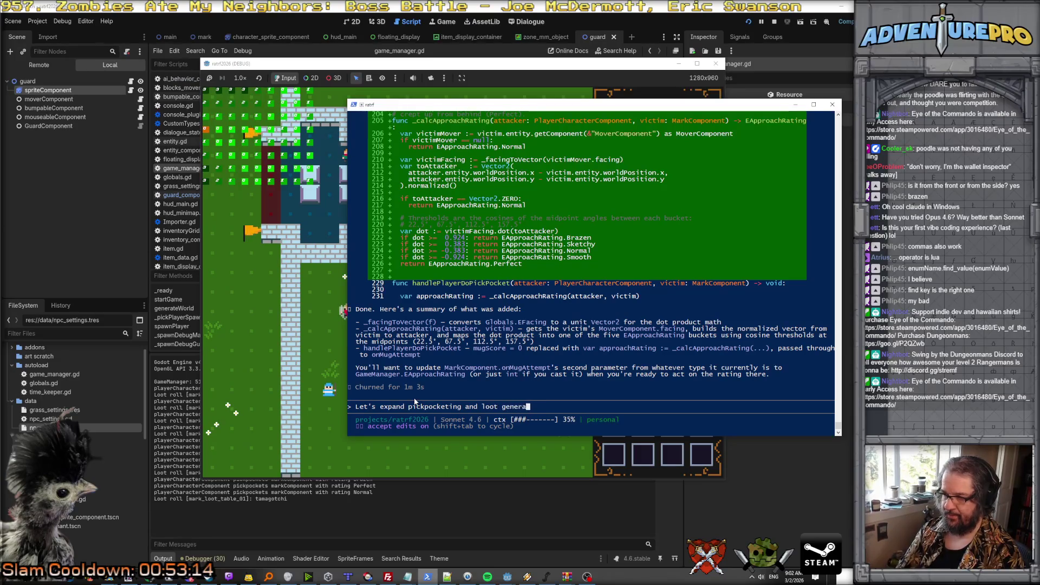
text(tion to finally incl)
text(ude money, )
text(using the )
text(c)
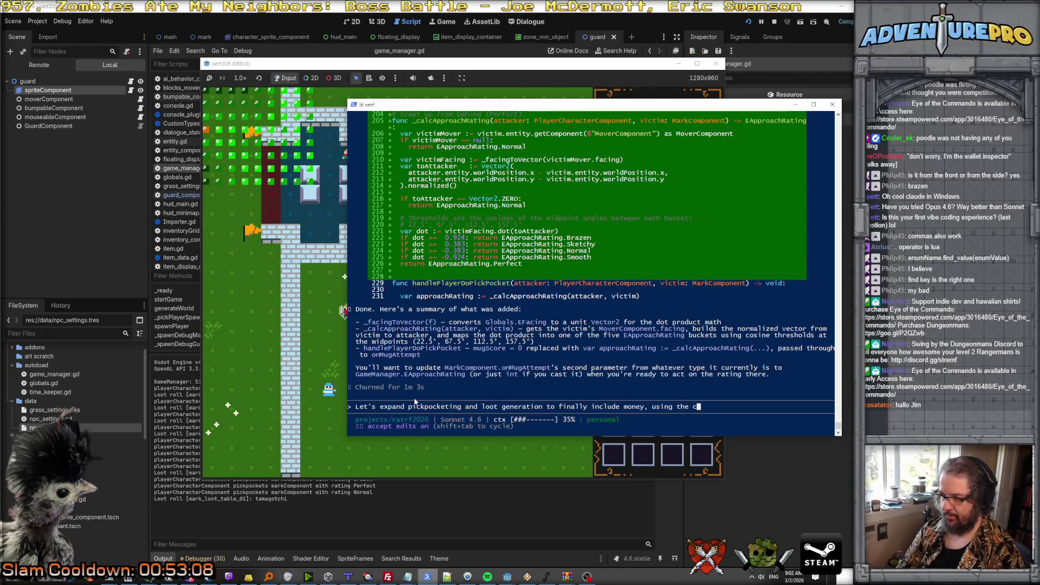
key(BackSpace)
text("coin,)
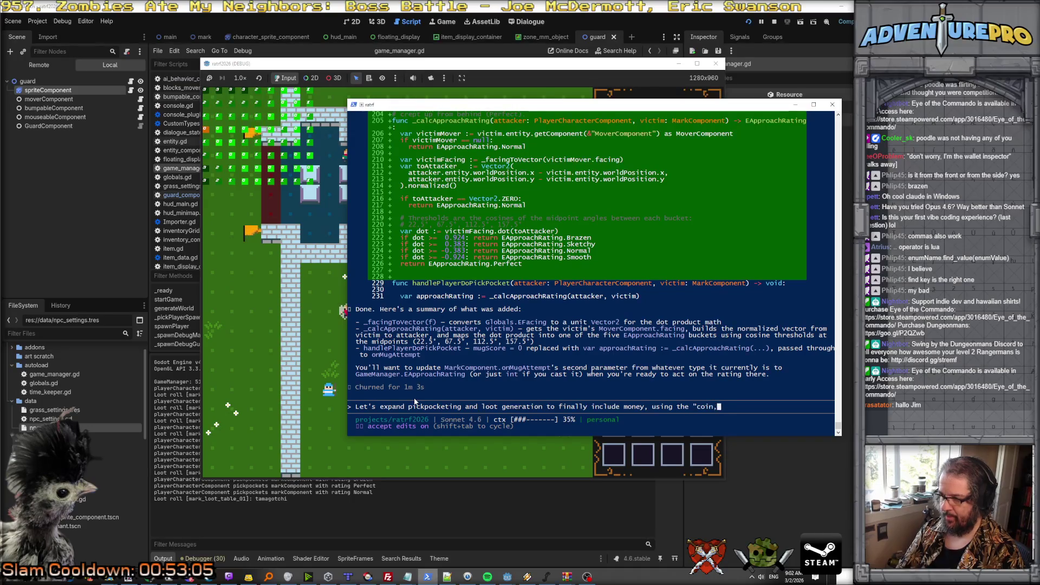
text((x-y)" )
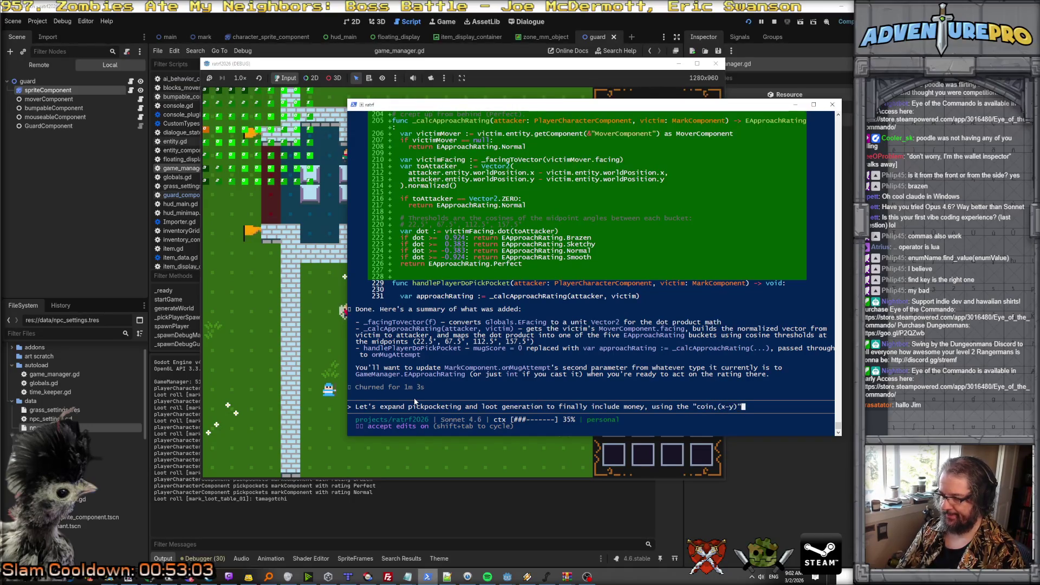
text(p)
key(BackSpace)
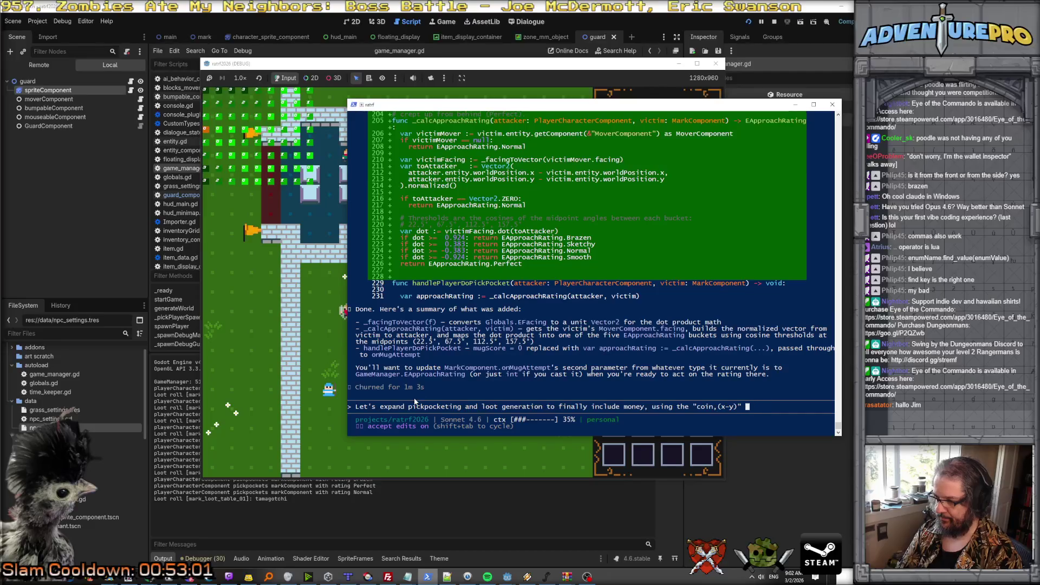
text(result in the treasure t)
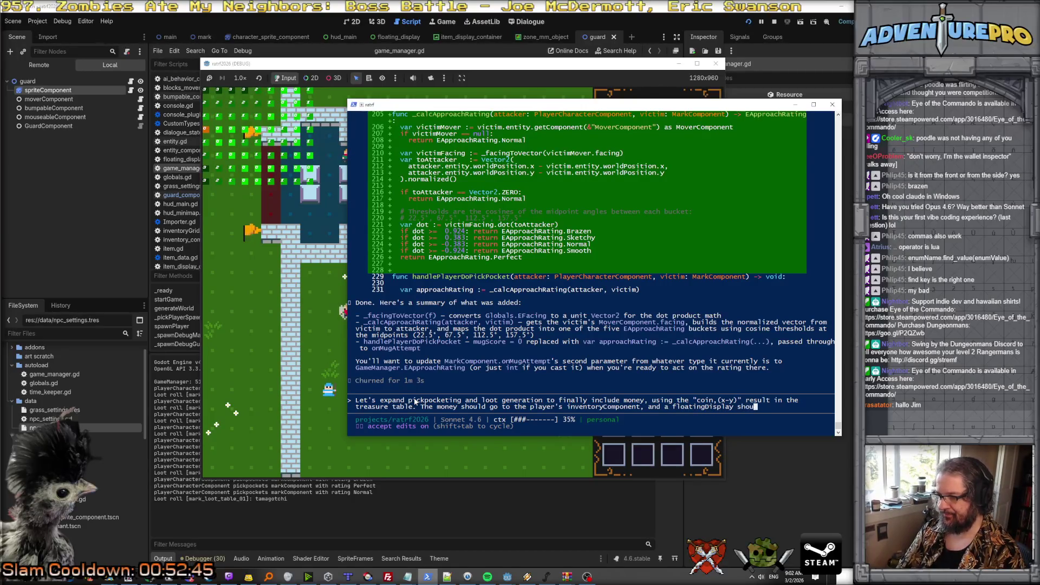
text(pear over the playe)
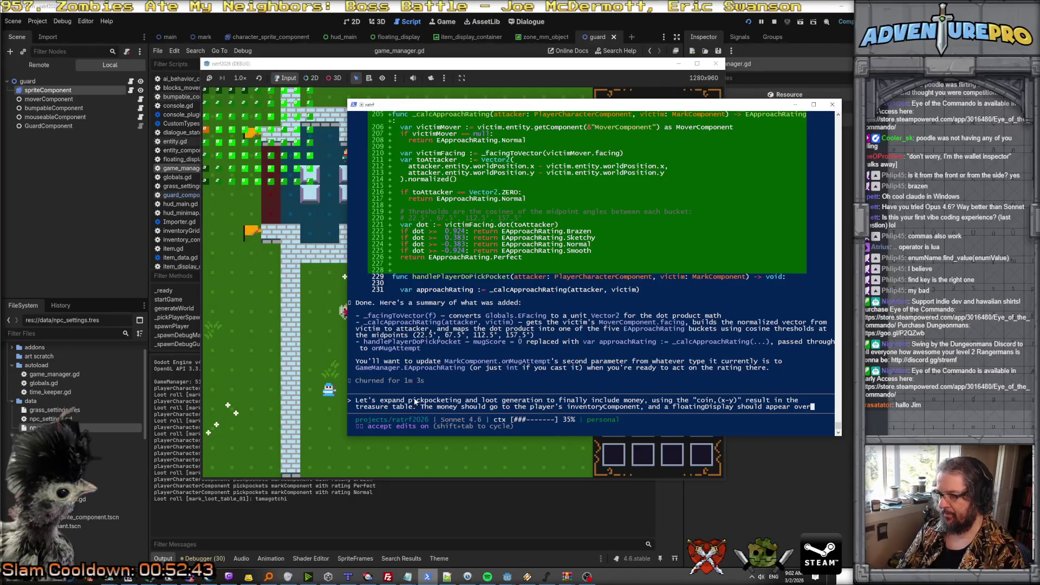
text(r with t)
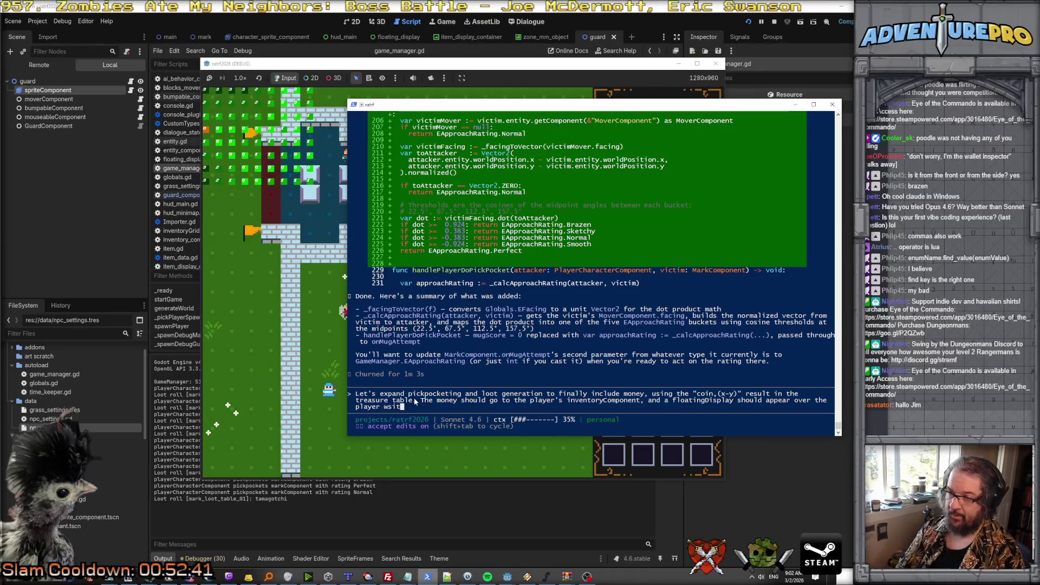
text(he amount pick)
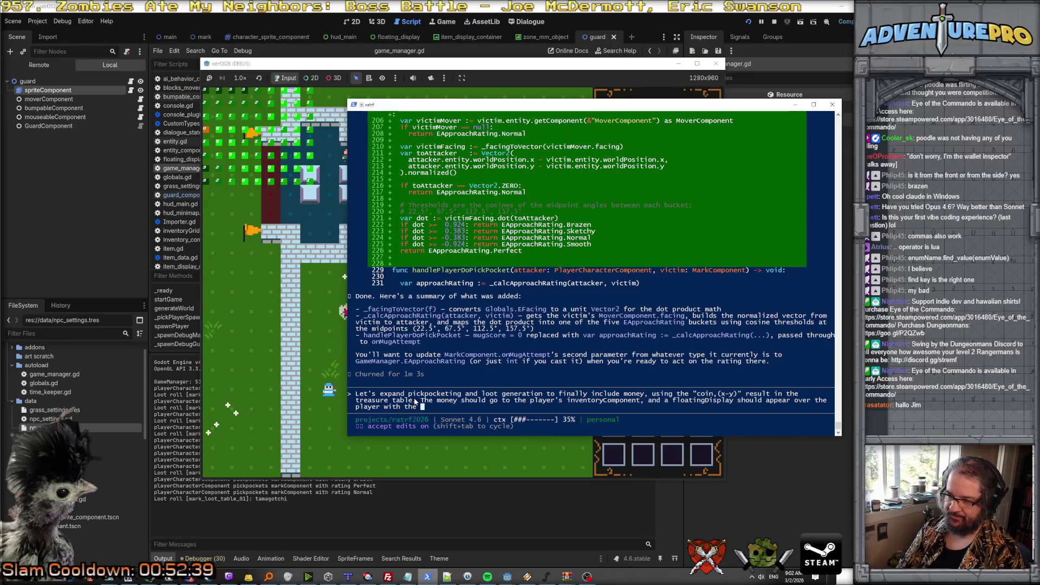
key(BackSpace)
key(BackSpace)
key(BackSpace)
text(pocketed.)
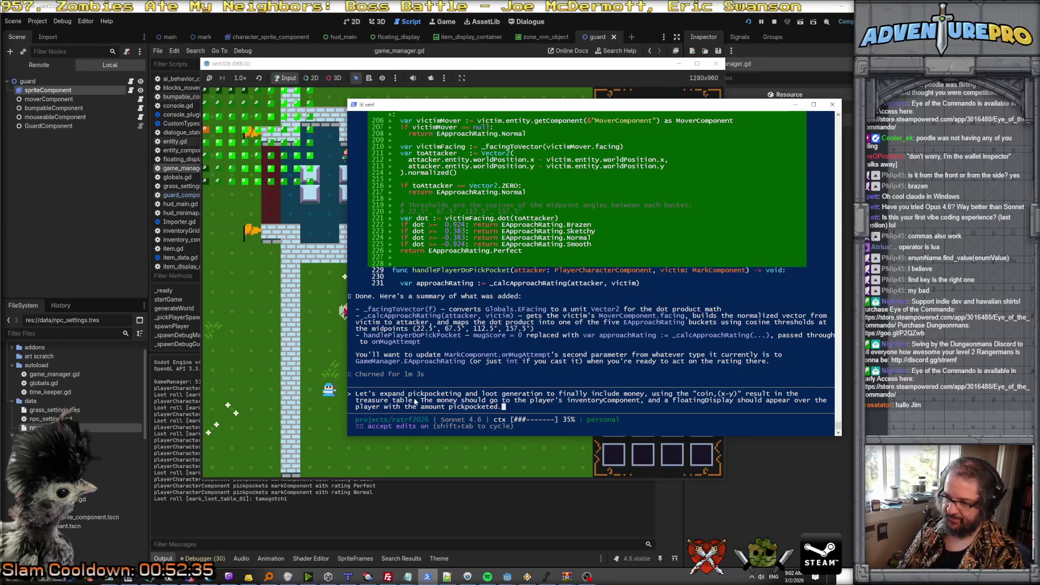
key(Return)
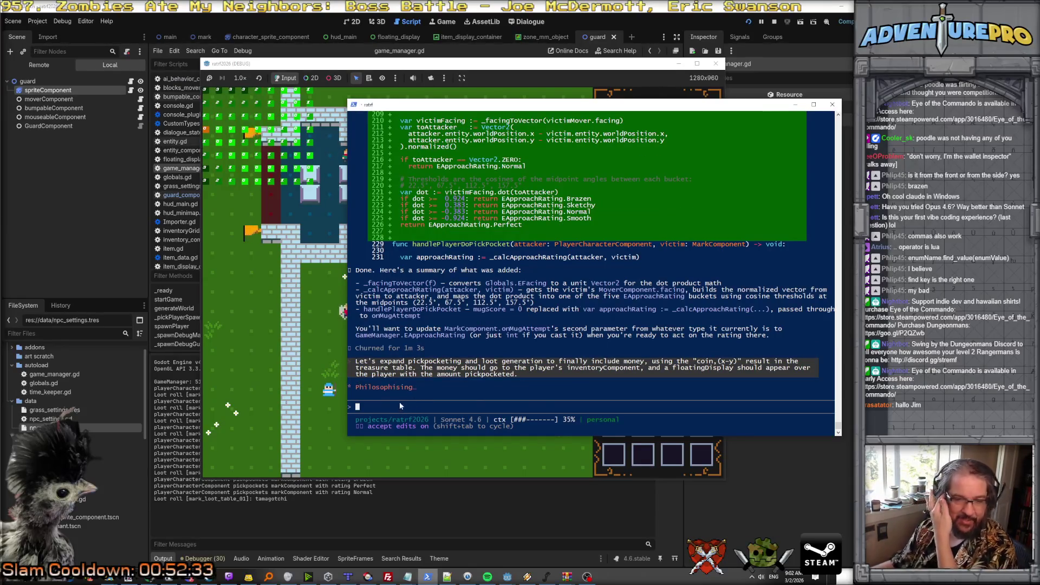
click(444, 463)
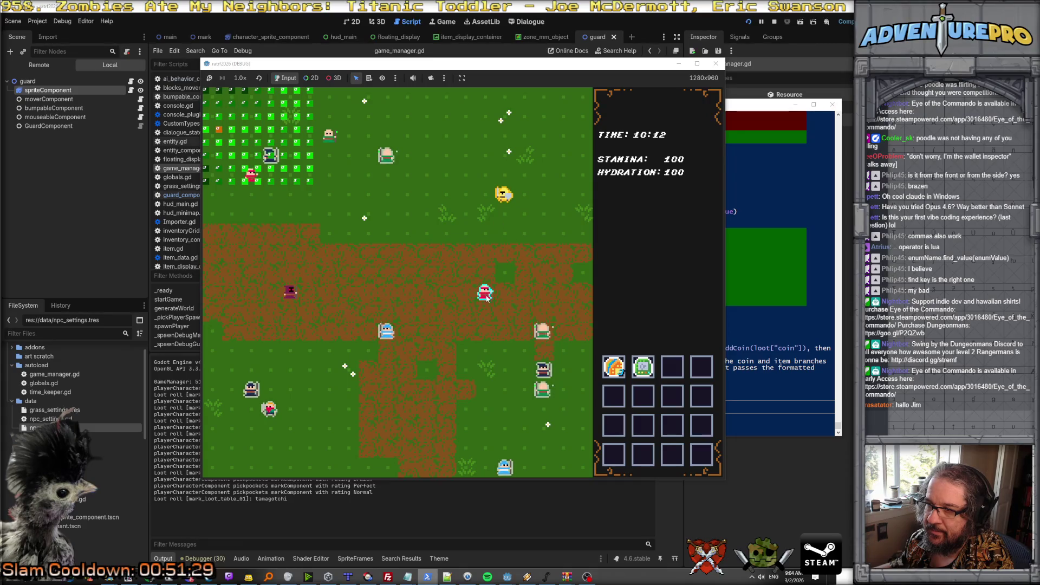
Check Claude's finished coin-loot summary, then close the Claude Code terminal.
click(758, 310)
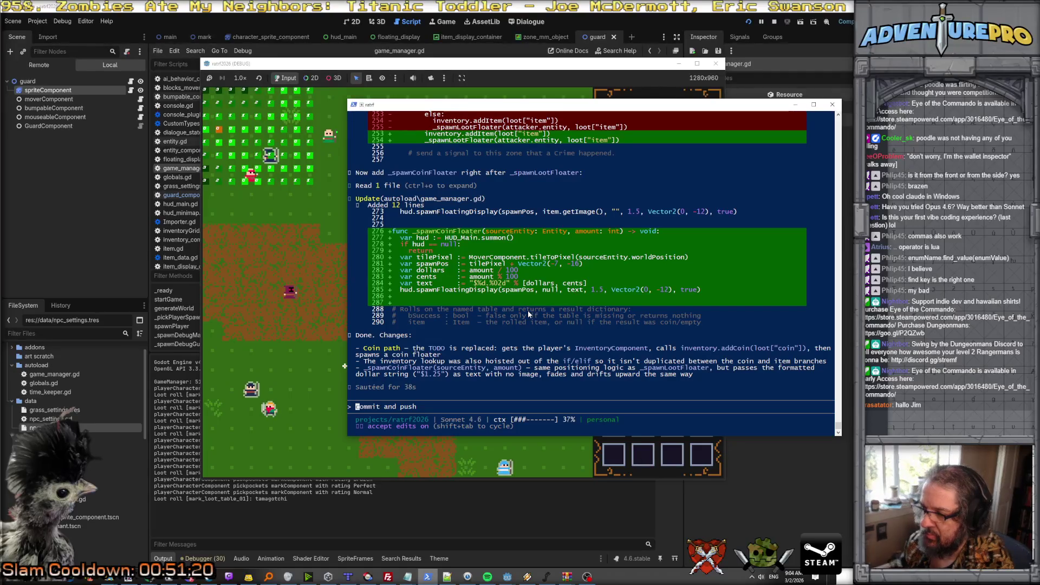
click(832, 104)
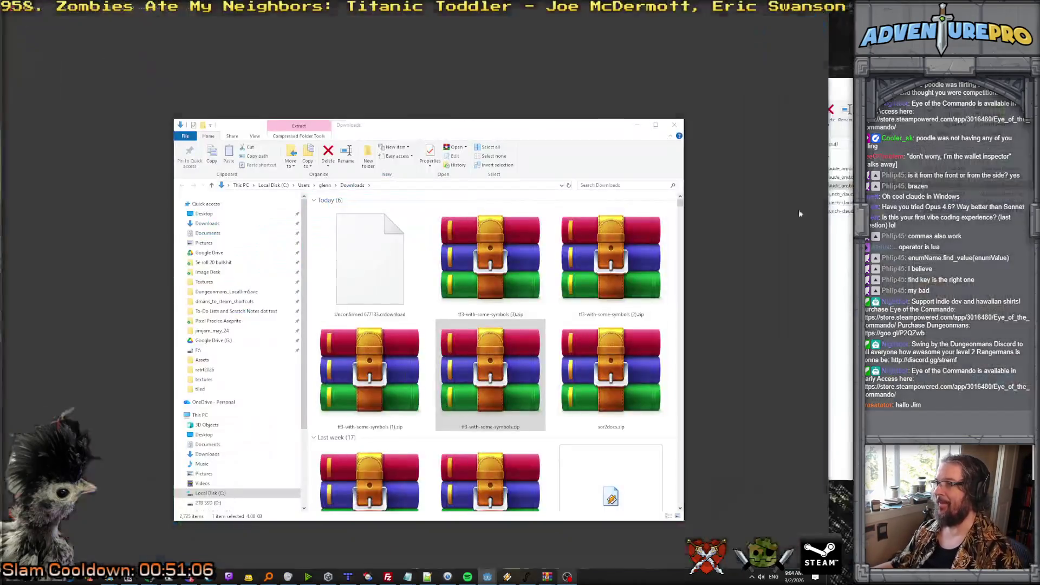
mouse_move(542, 563)
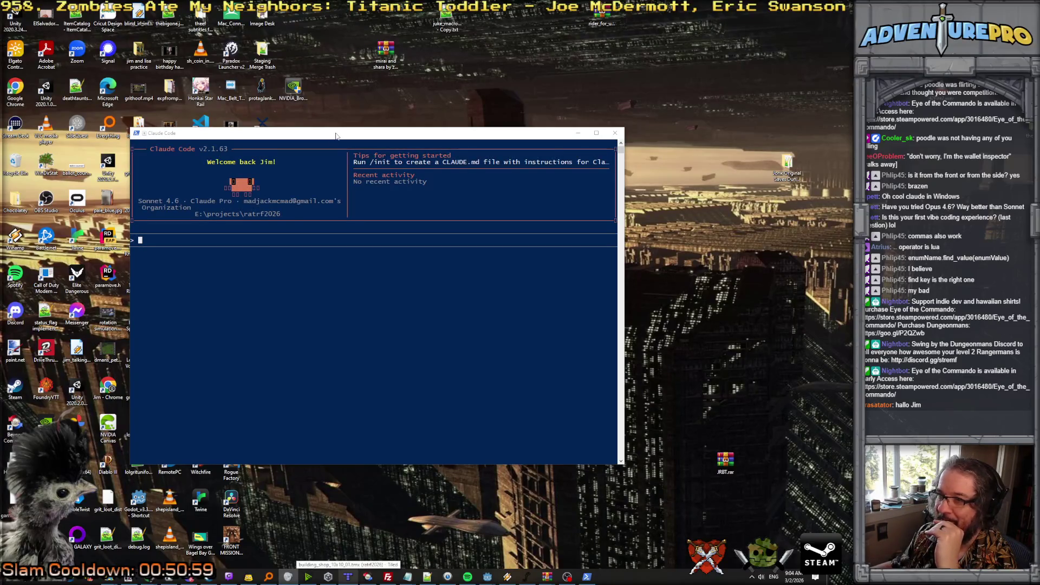
Resume the most recent Claude Code conversation with /resume in the new session.
drag(336, 136, 625, 159)
text(/resume)
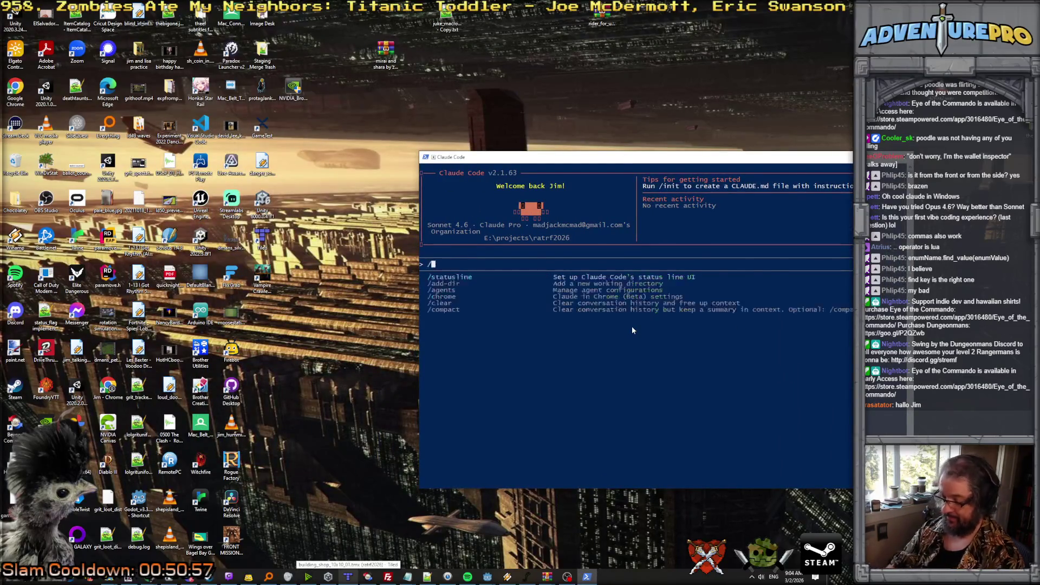
key(Return)
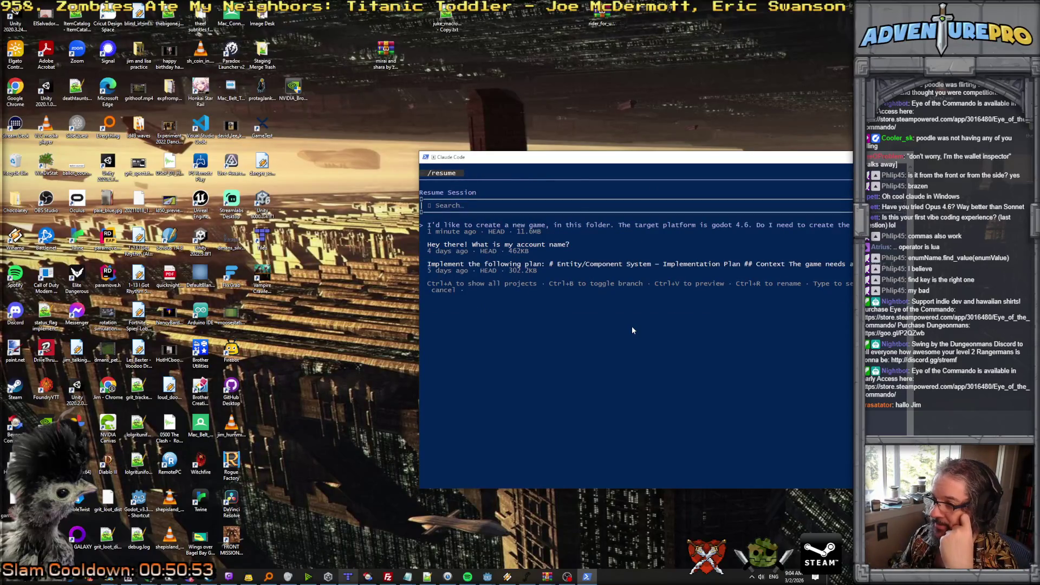
key(Return)
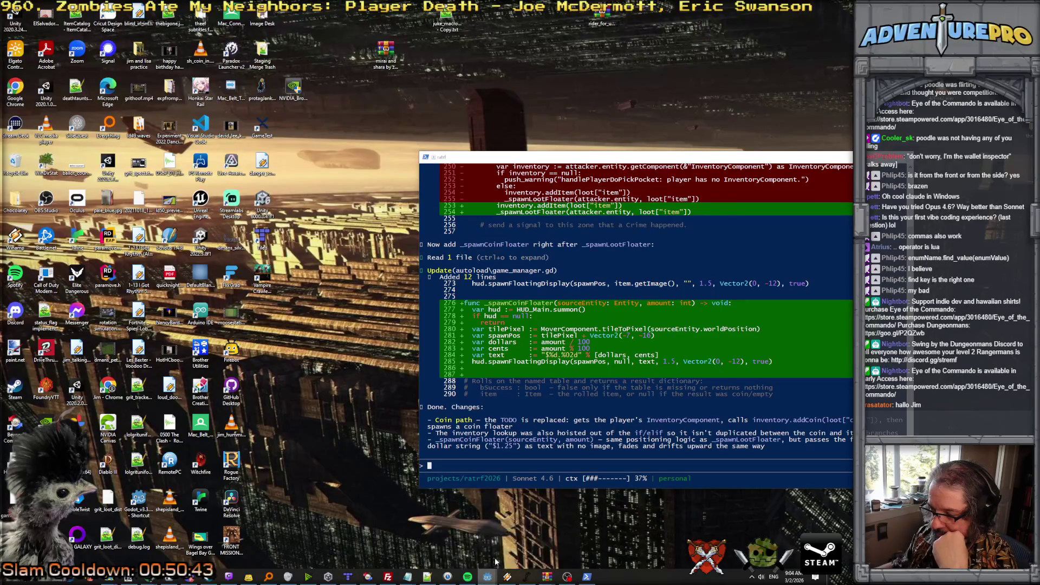
click(486, 578)
Close the running debug game and relaunch the project with F5 to test the coin floater.
click(470, 559)
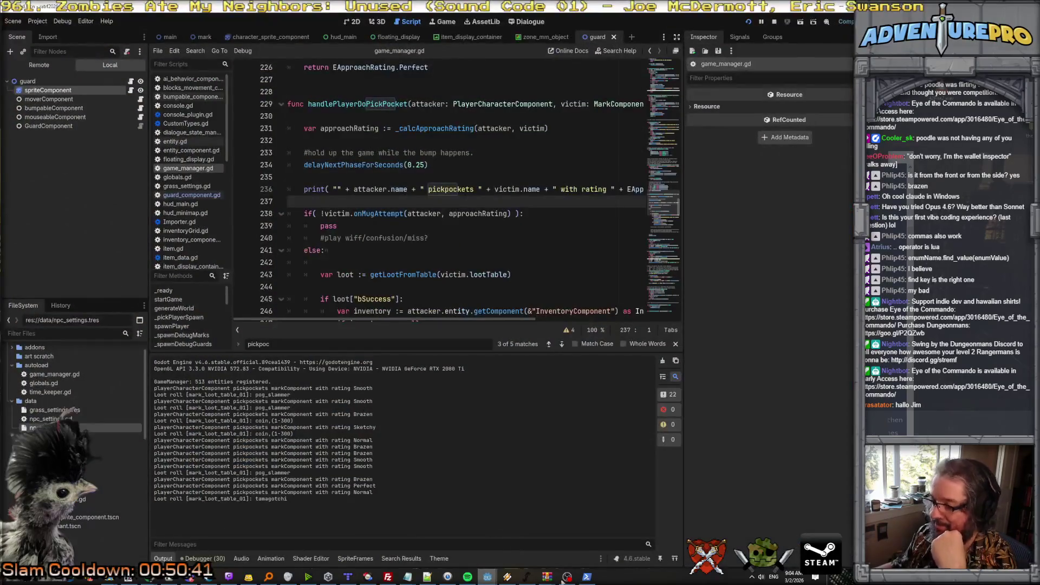
click(527, 531)
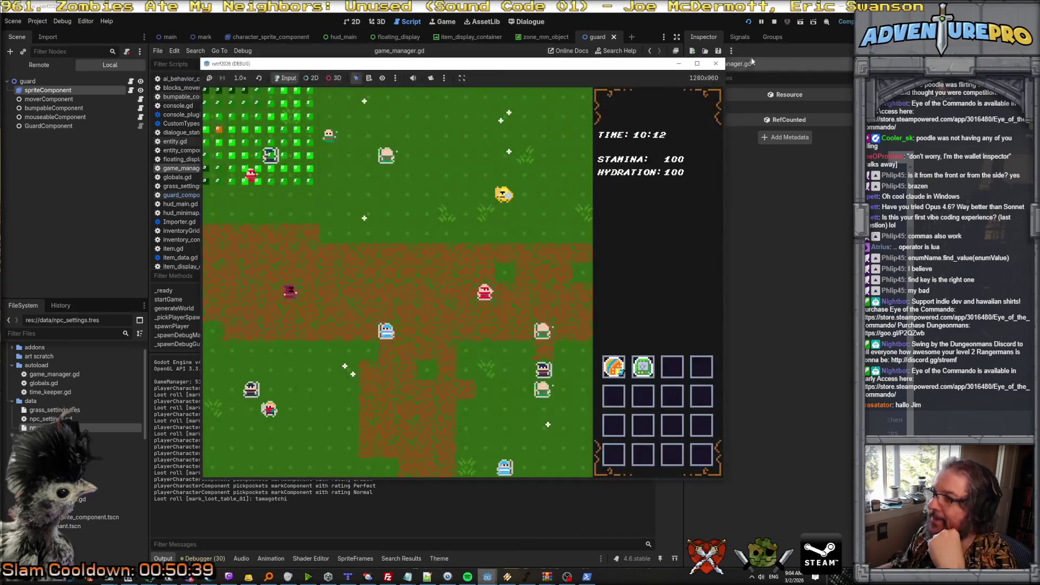
click(715, 47)
key(F5)
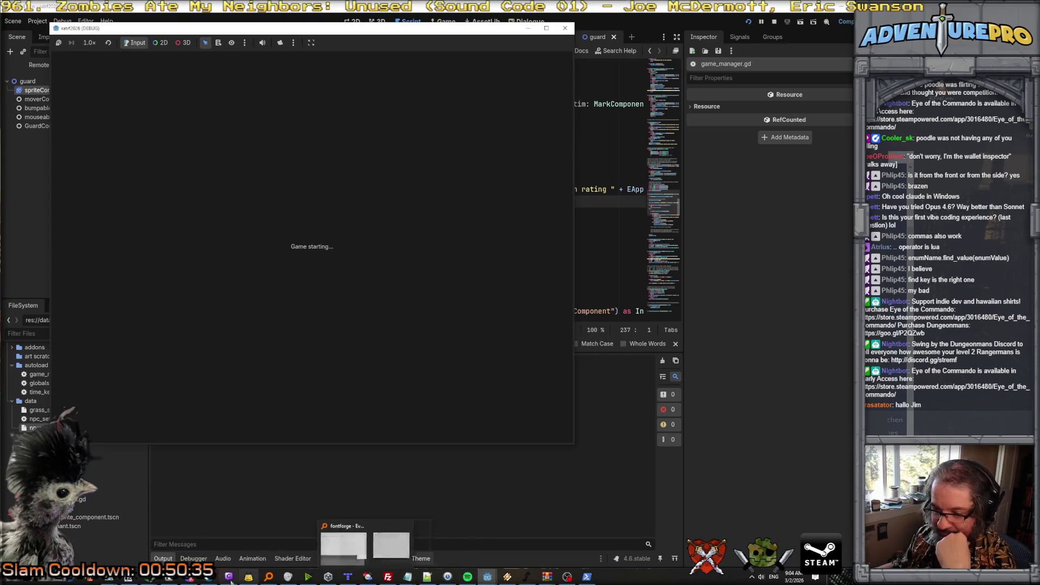
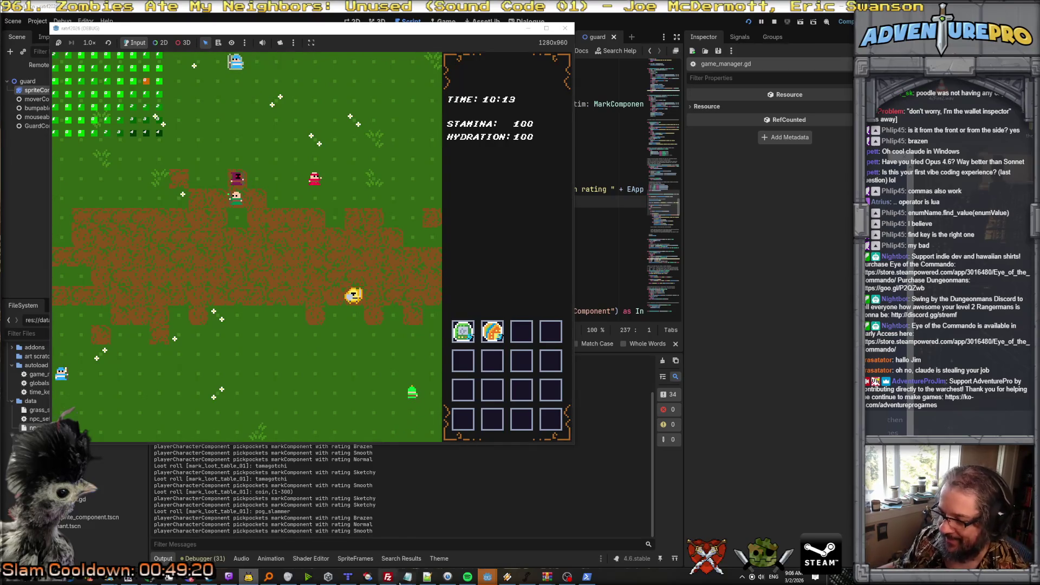
Draft a Claude Code request: marks pick a direction, hold it several turns, expose a min/max count.
mouse_move(488, 576)
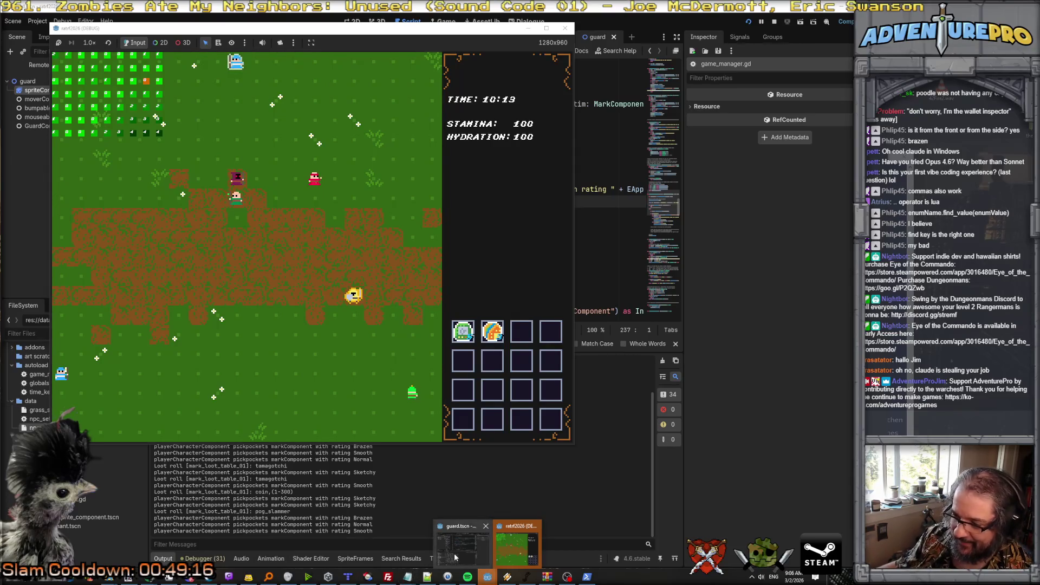
click(587, 577)
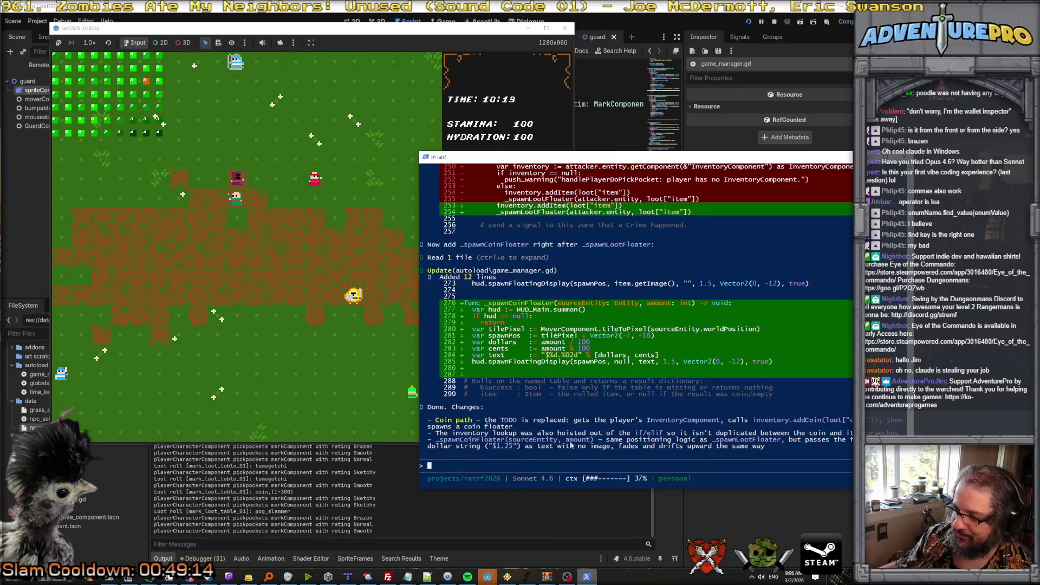
click(466, 466)
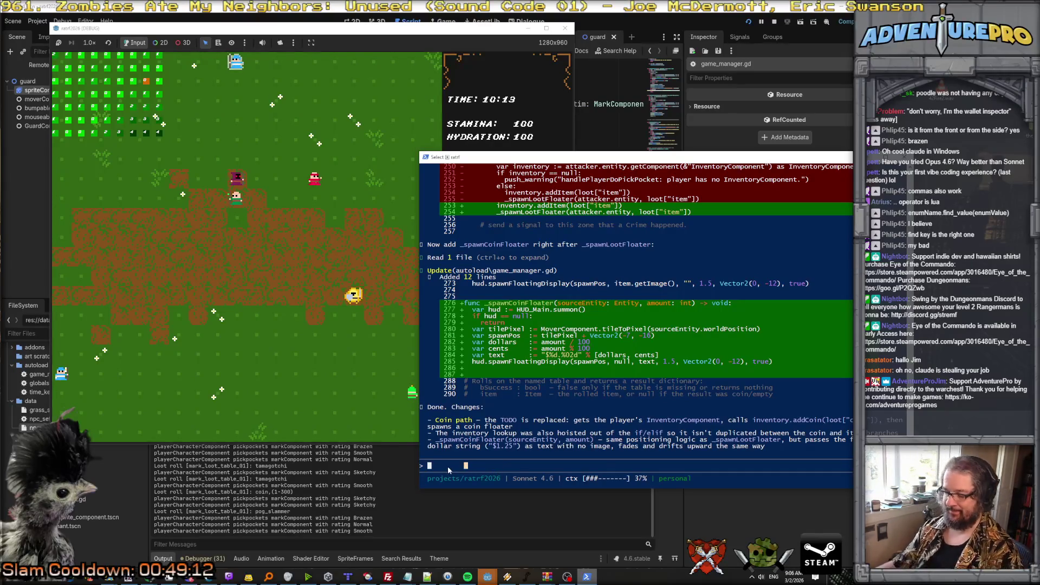
text(let's update mark)
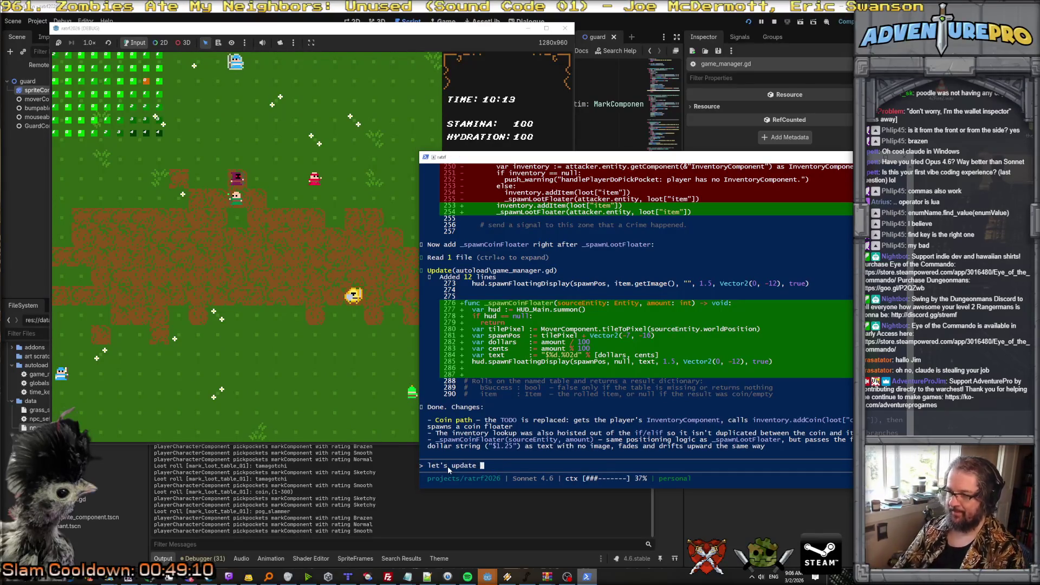
text( m)
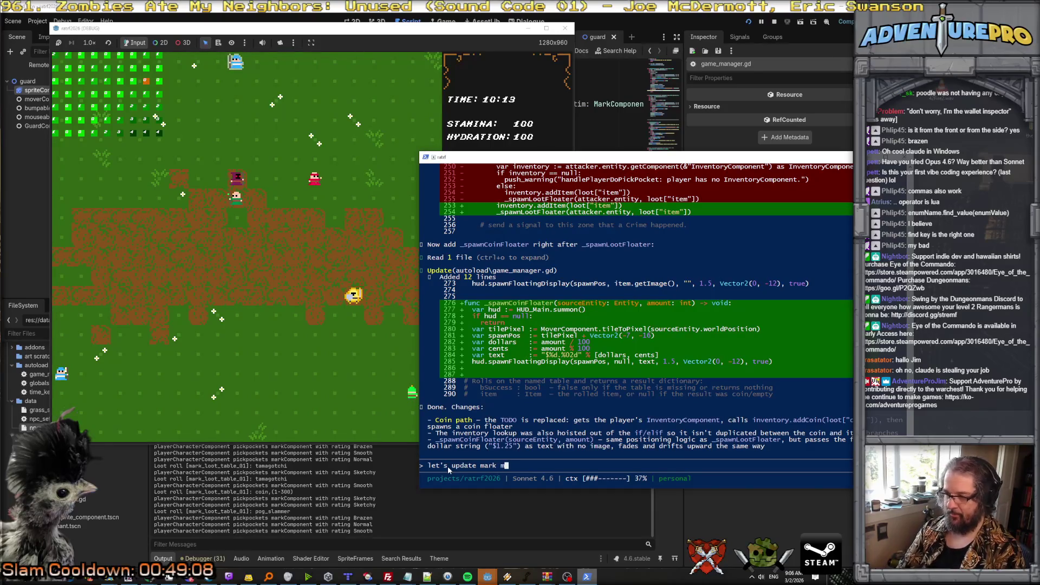
text(ovement behavio)
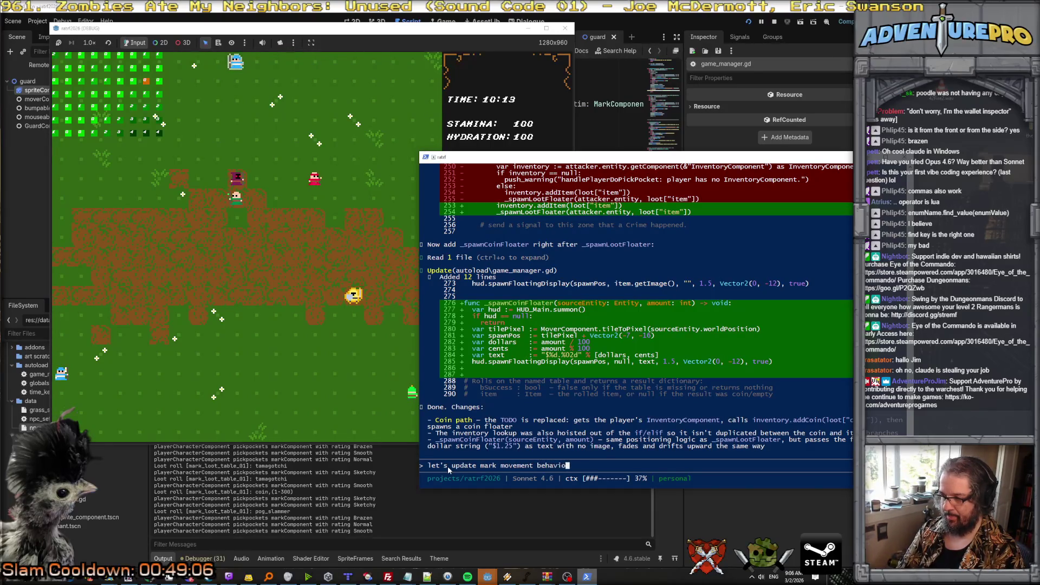
text(r. Have )
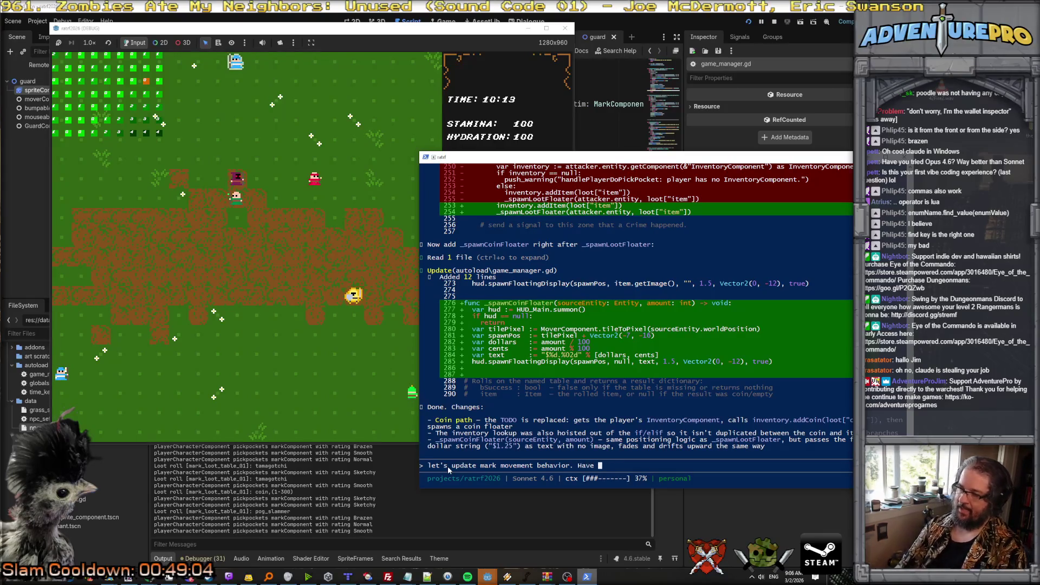
text(them pick a dir)
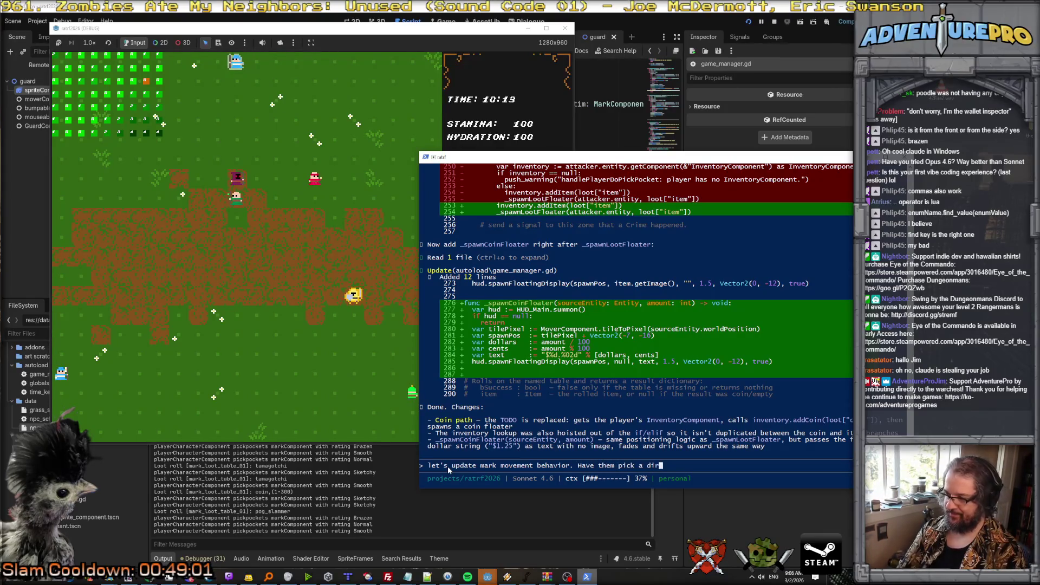
text(ection and then move in that dire)
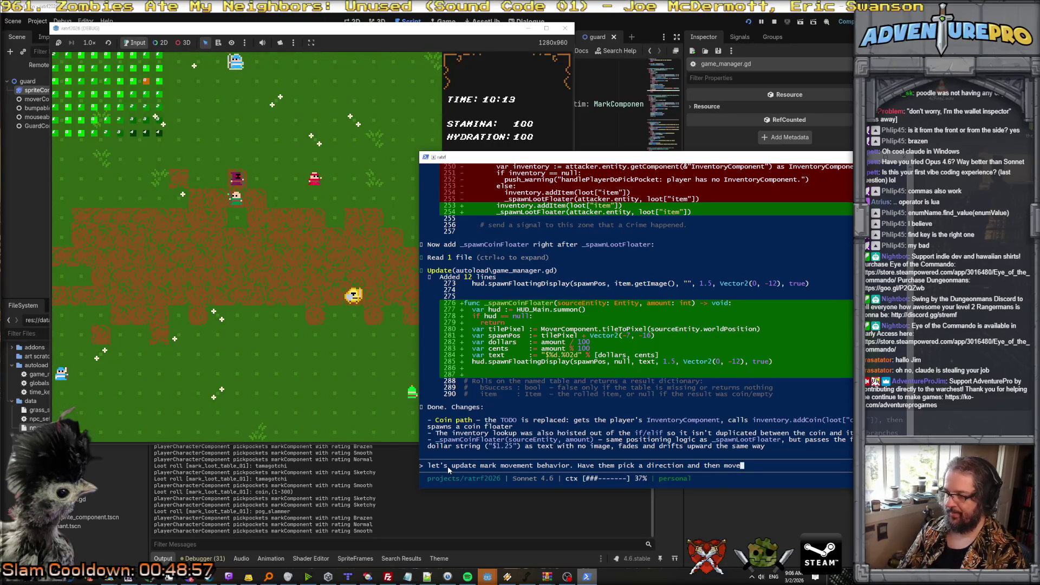
text(ctio)
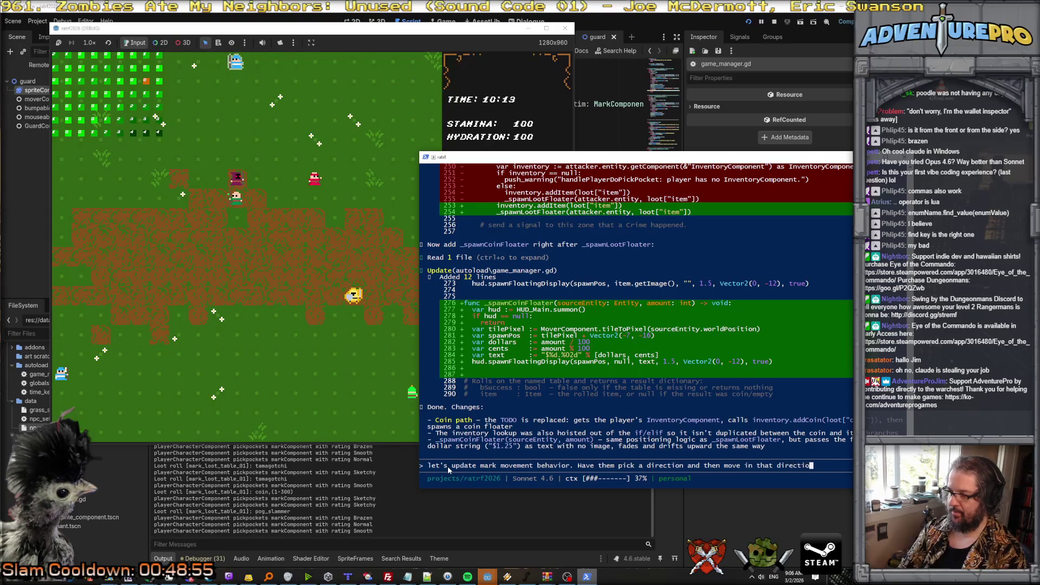
text(n for a giv)
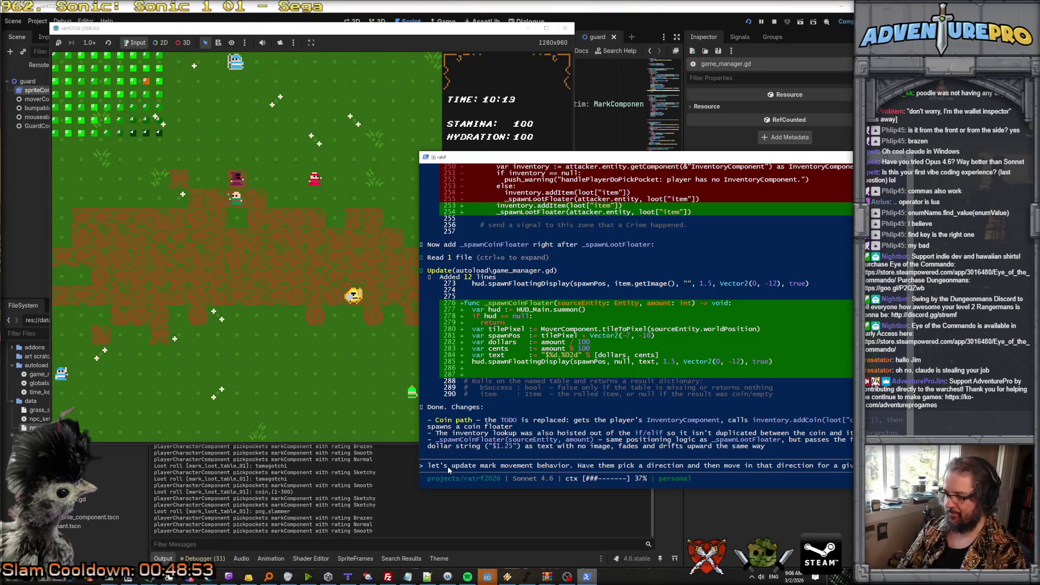
text(en number of turns before changint ao)
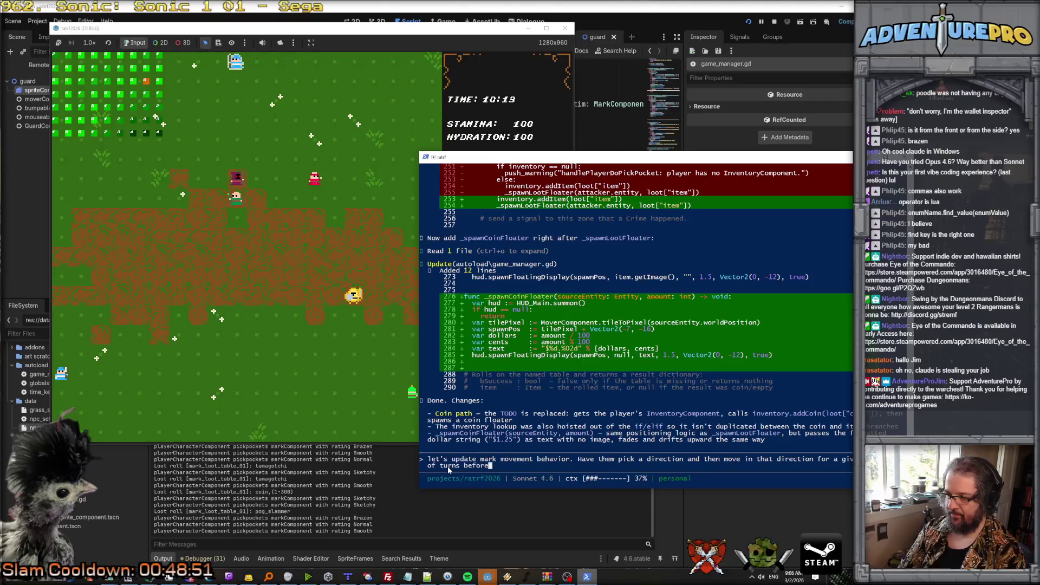
key(BackSpace)
key(BackSpace)
key(BackSpace)
text(g to a new direction. Explose the)
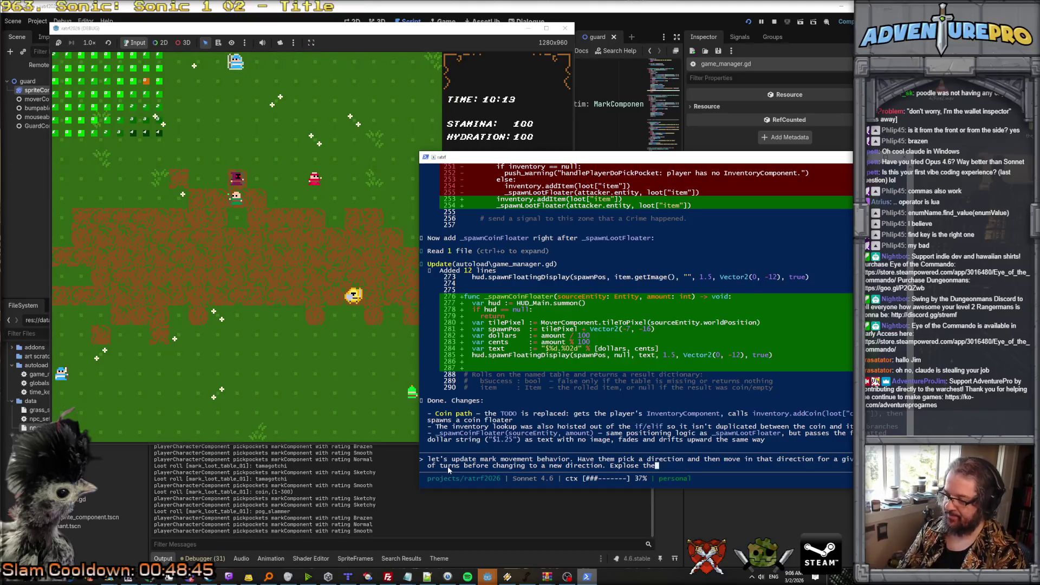
key(BackSpace)
key(BackSpace)
key(BackSpace)
text(the m)
key(BackSpace)
key(BackSpace)
key(BackSpace)
text(ose the min/max)
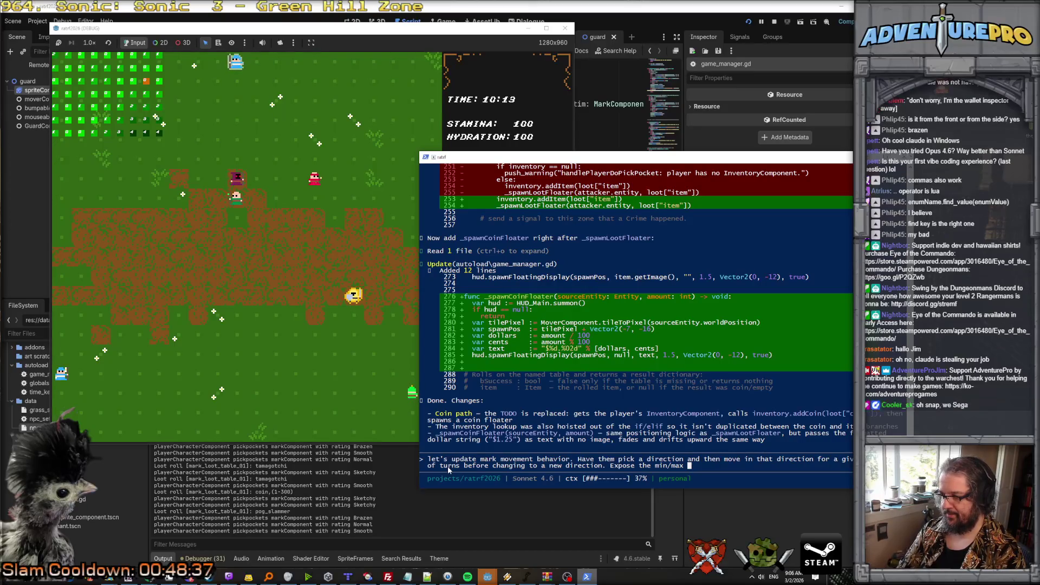
text(count)
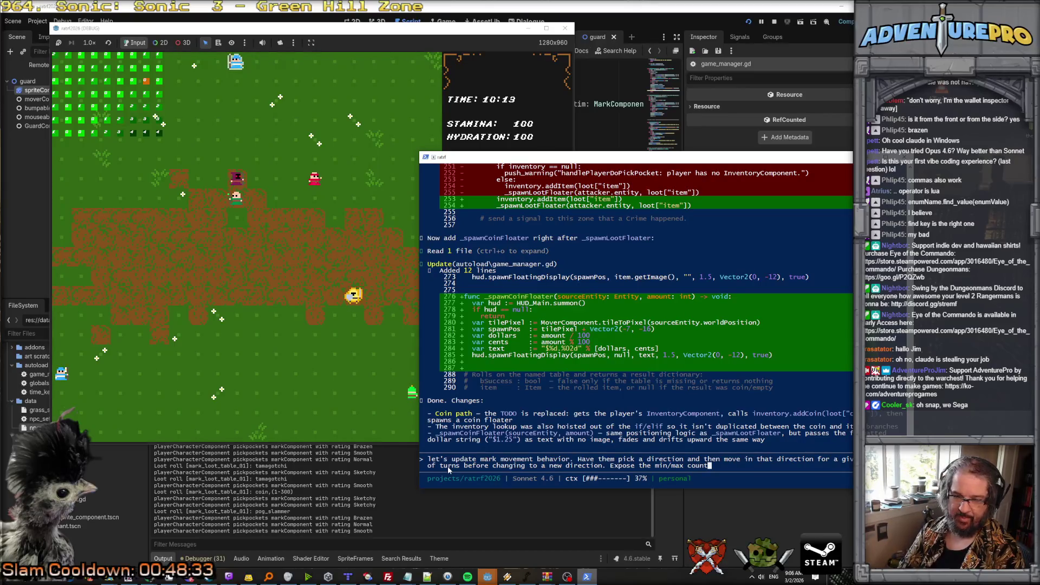
Add a 0.0-1.0 chance that a mark skips moving but spends its AP, and submit the request.
drag(463, 157, 402, 44)
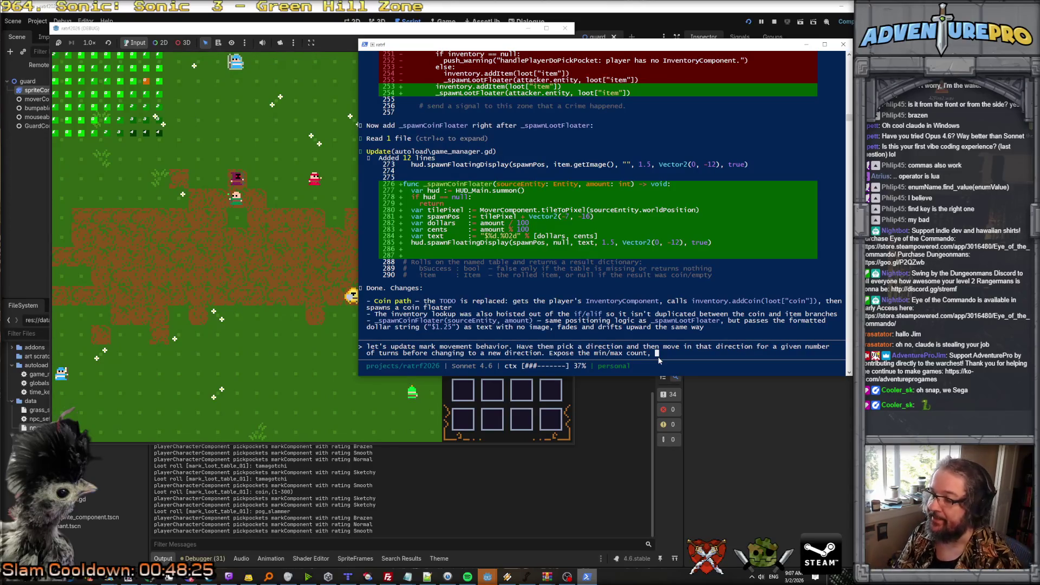
key(BackSpace)
key(BackSpace)
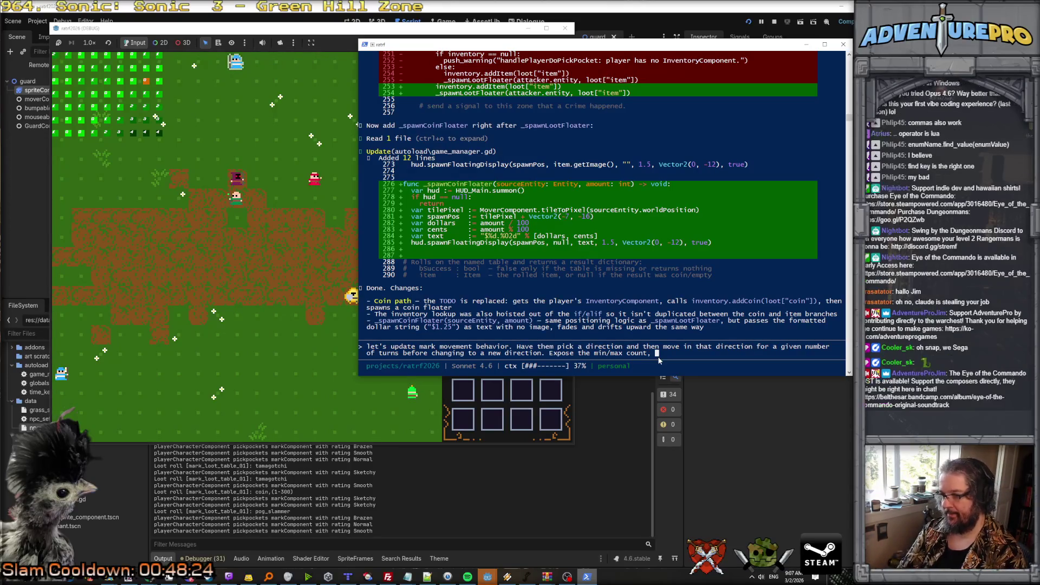
text(andalso a 0.0-1.0 ch)
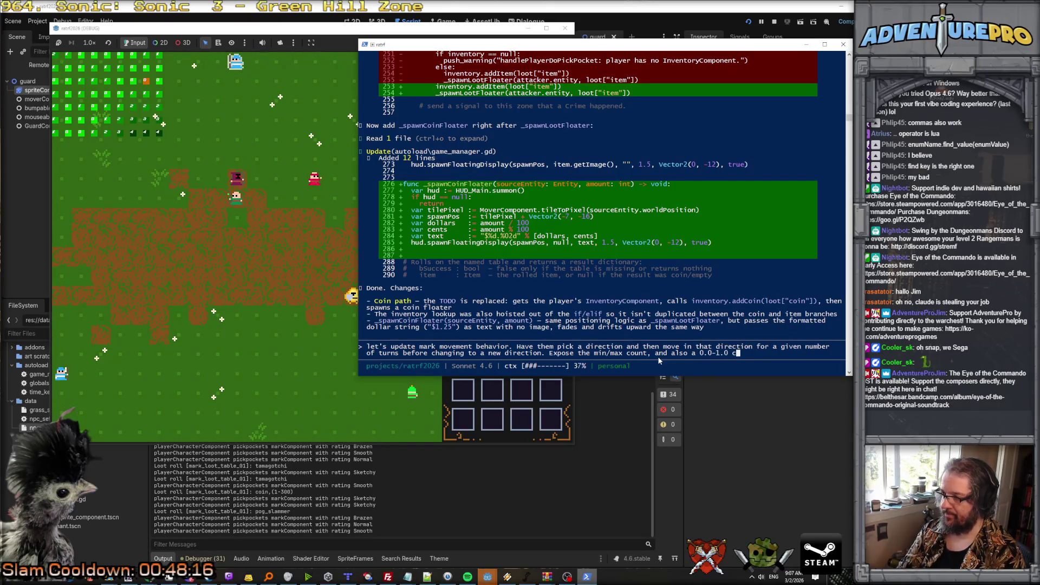
text(ance for a mark to j)
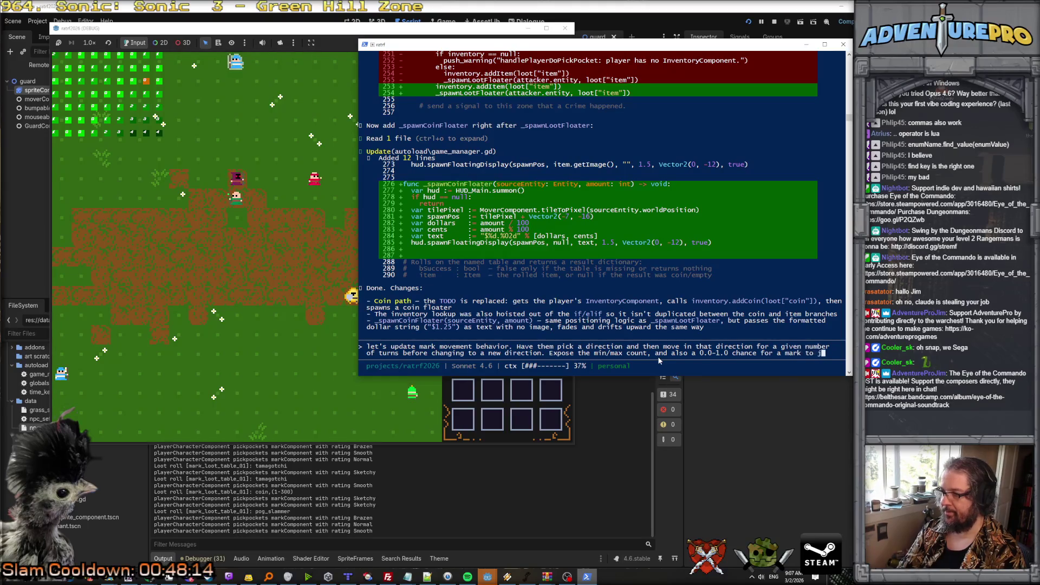
text(ust not move in a turn)
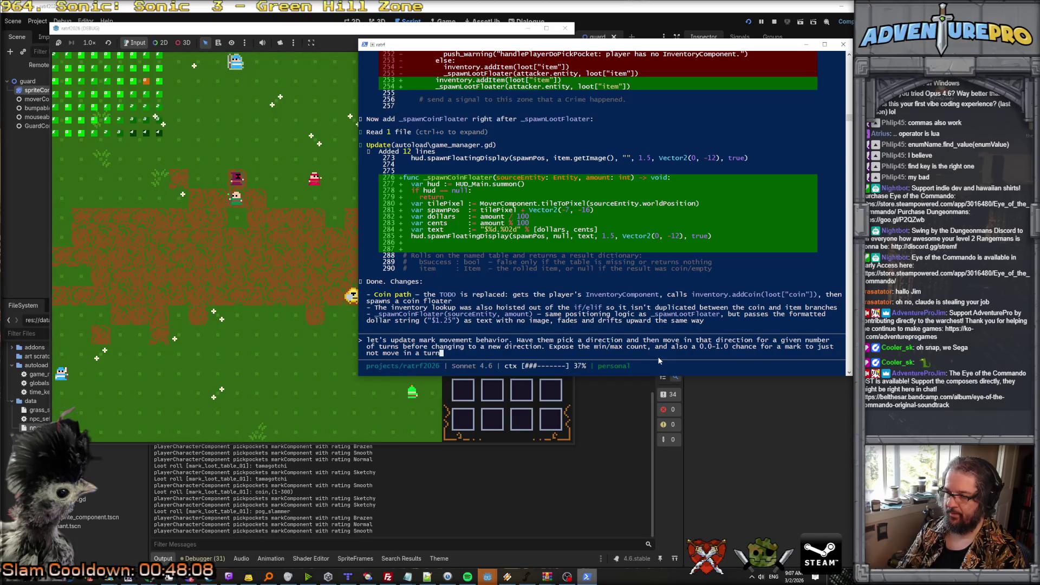
text(, but sti)
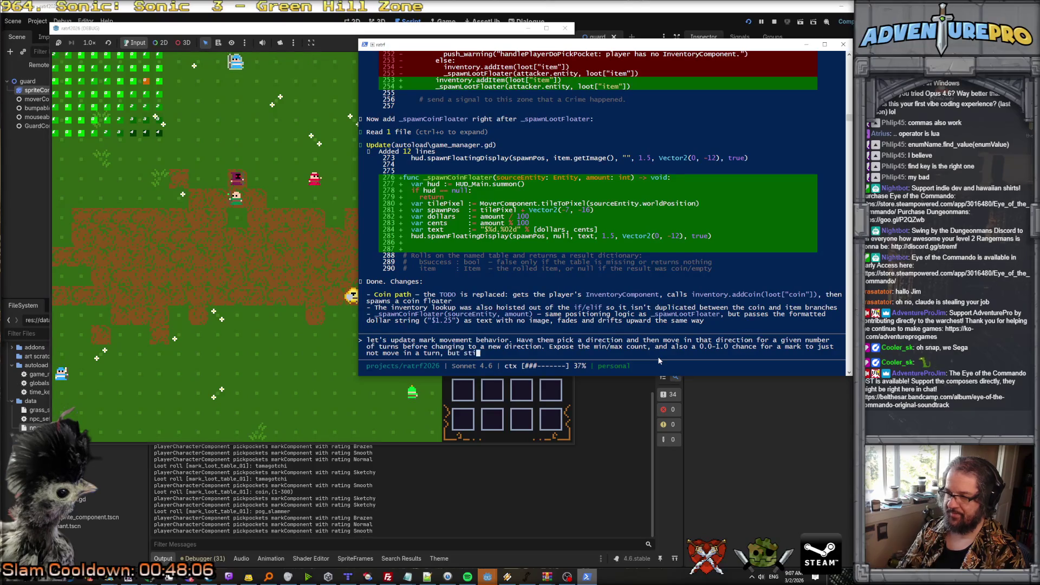
text(heir AP.)
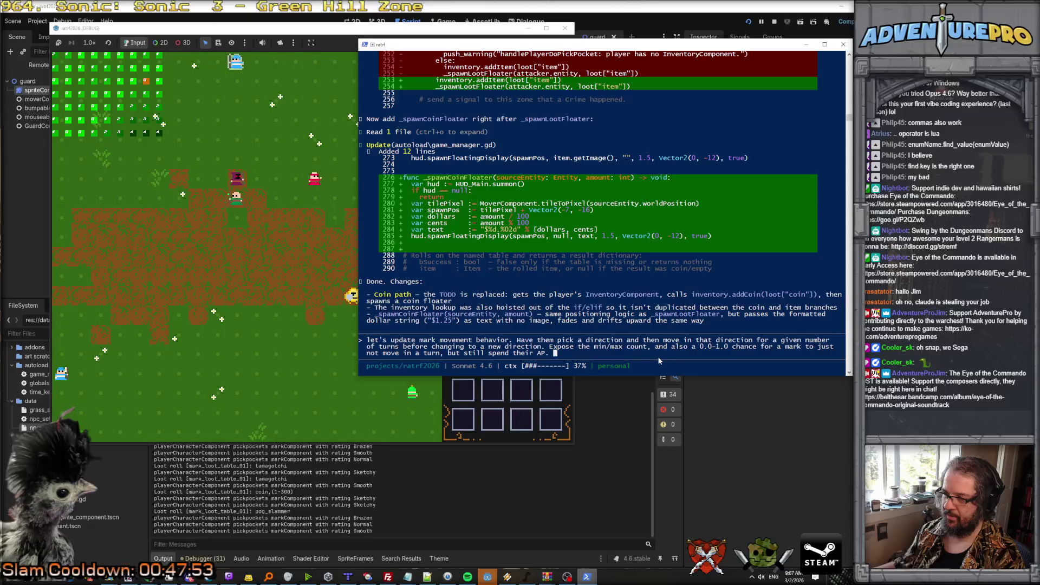
key(Return)
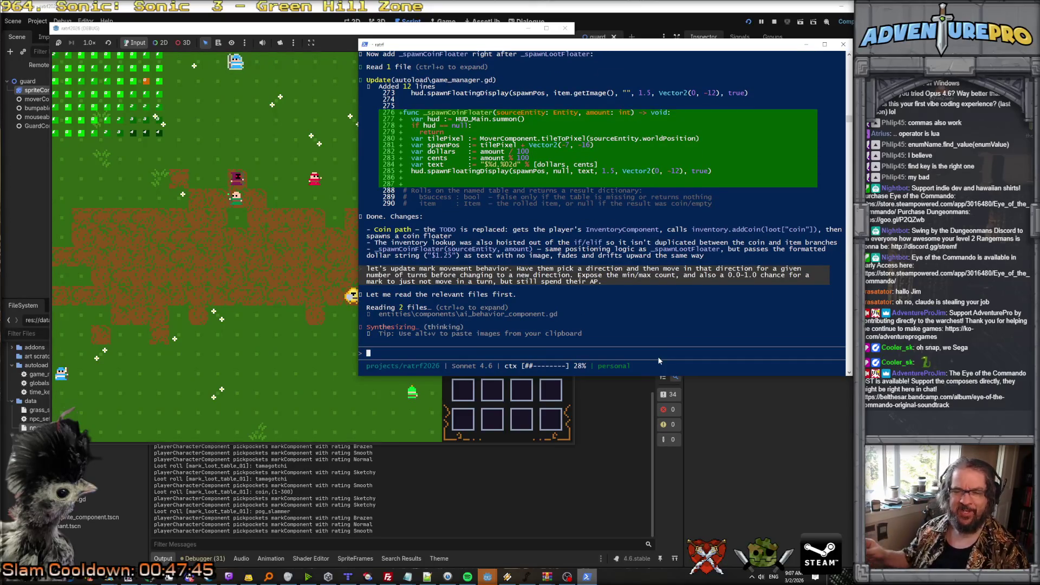
click(245, 258)
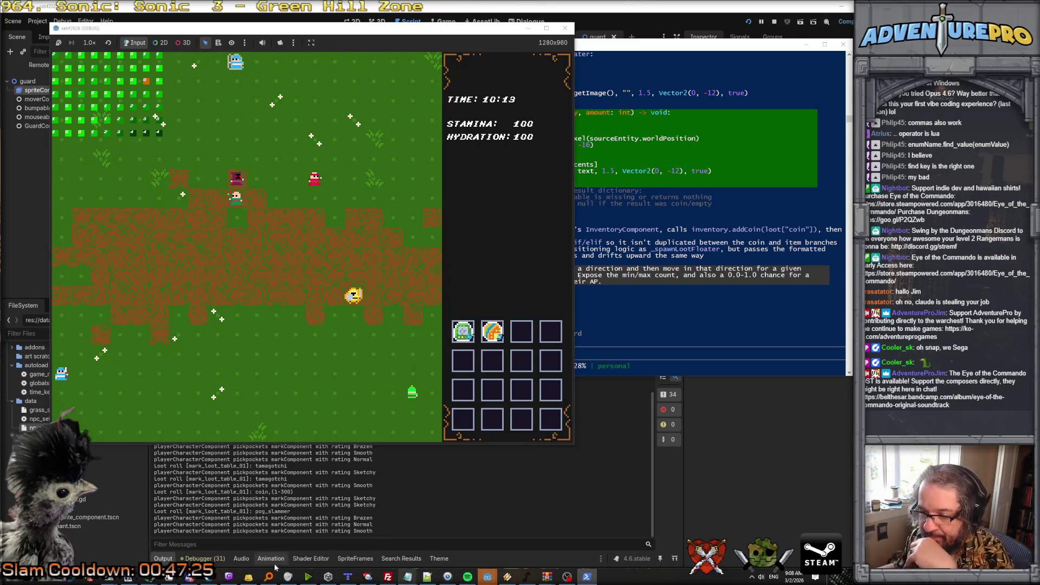
Switch to Aseprite, where the water tile sprite is open.
click(168, 576)
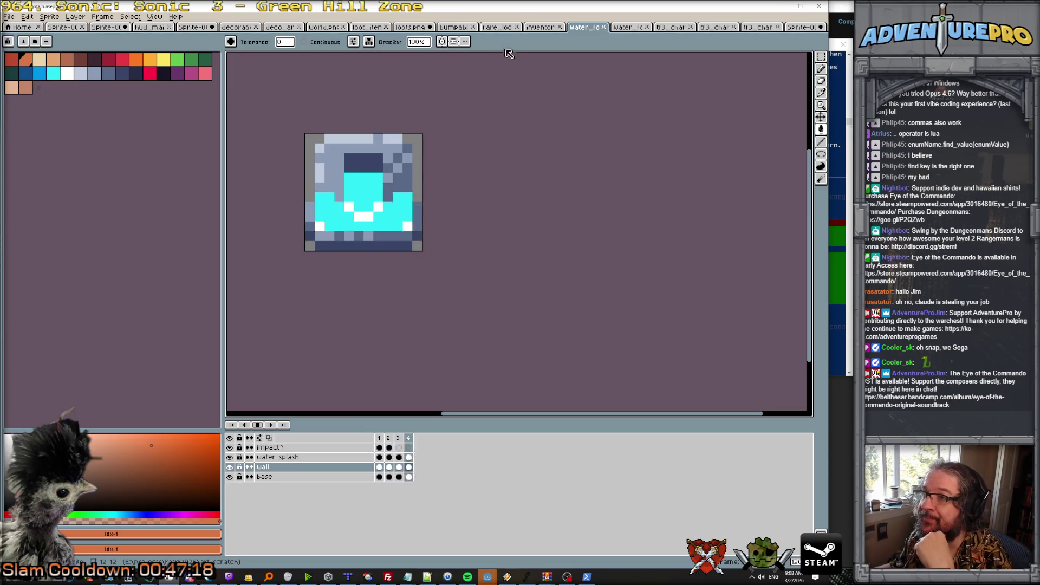
Browse the open sprite tabs and bring up the loots.png sheet.
scroll(373, 217, down, 1)
scroll(372, 217, down, 1)
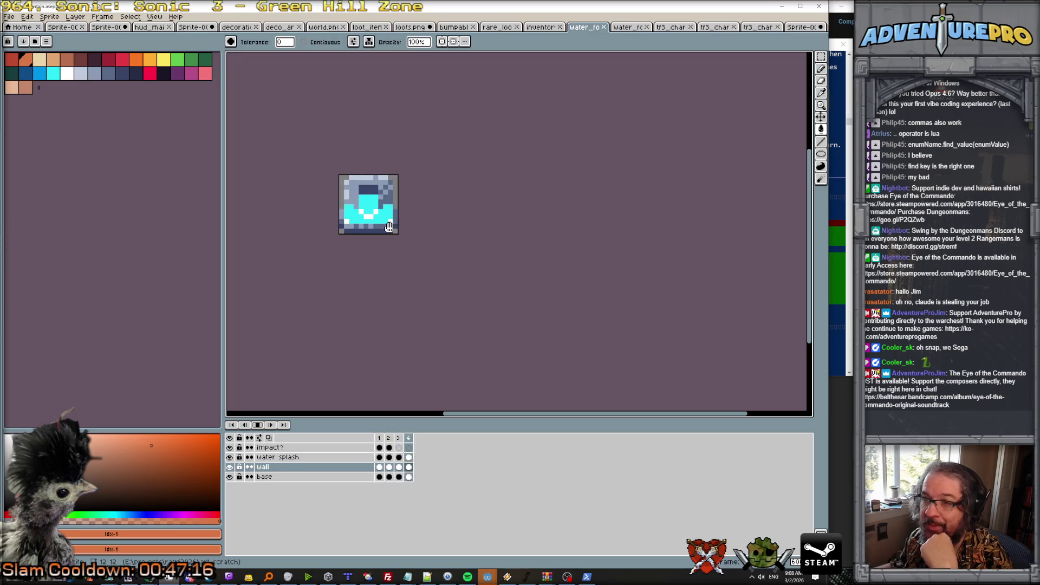
scroll(489, 218, up, 2)
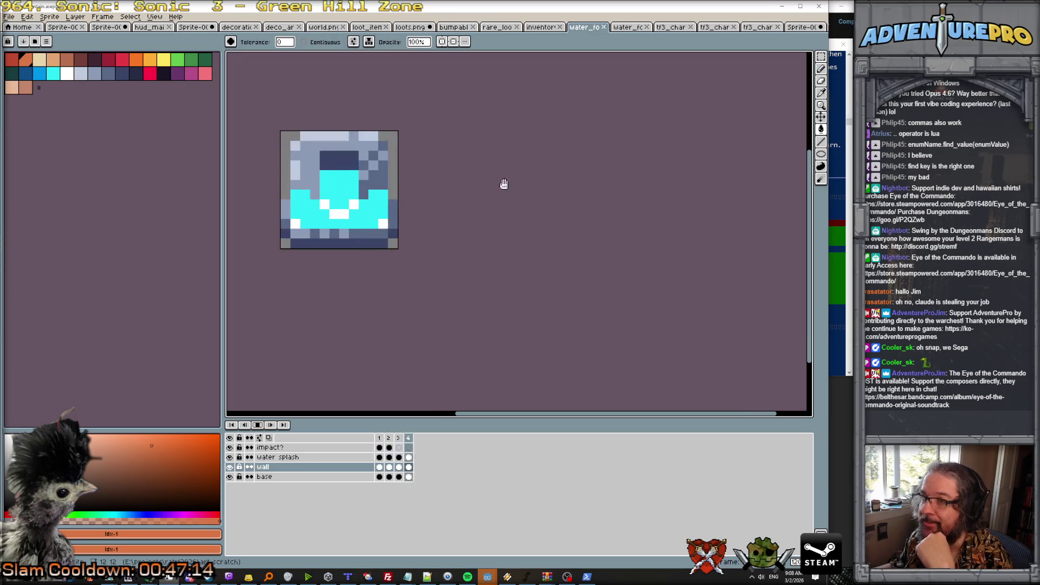
click(542, 27)
click(497, 28)
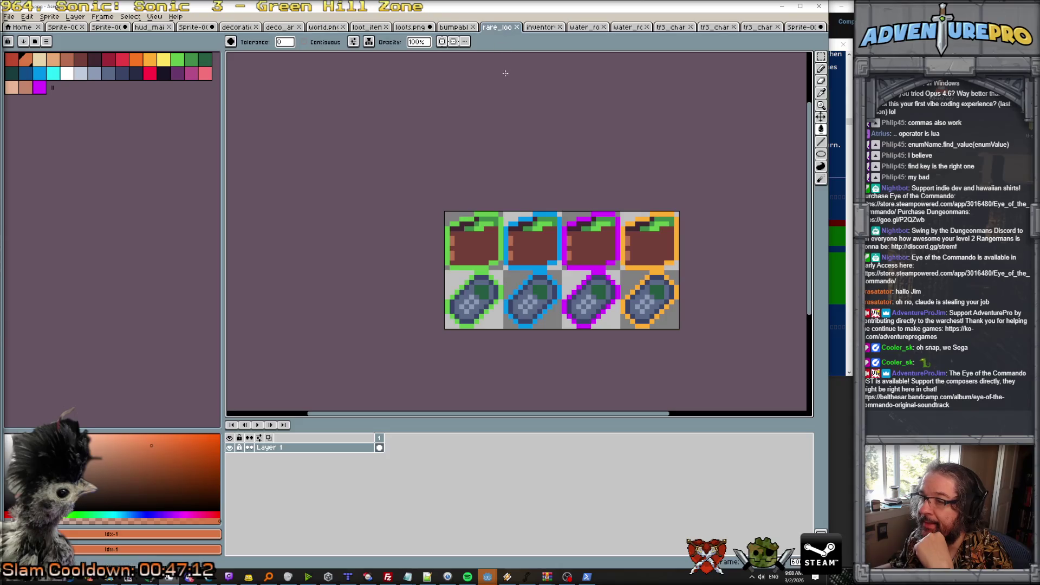
click(468, 28)
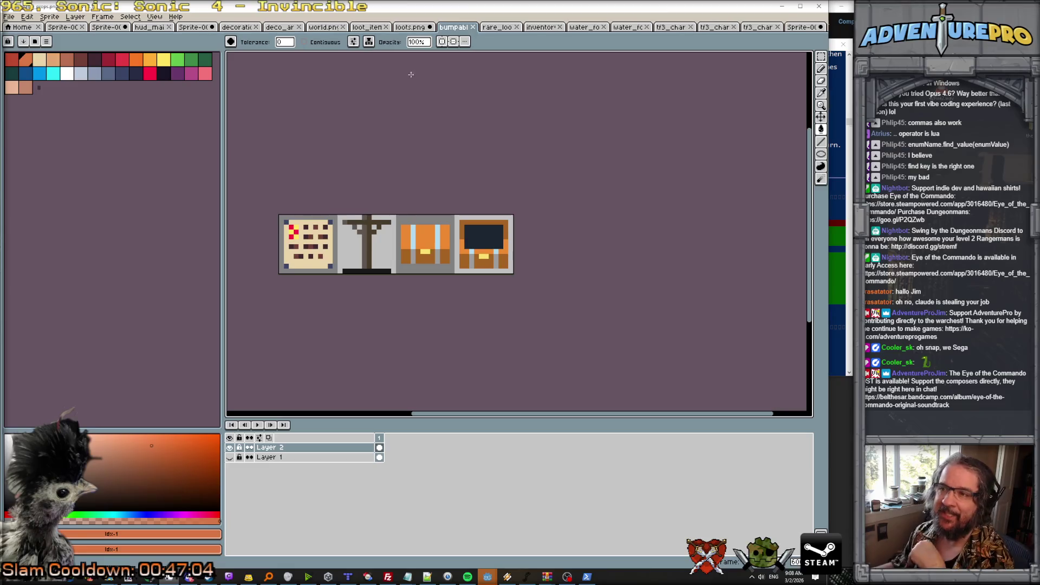
click(416, 28)
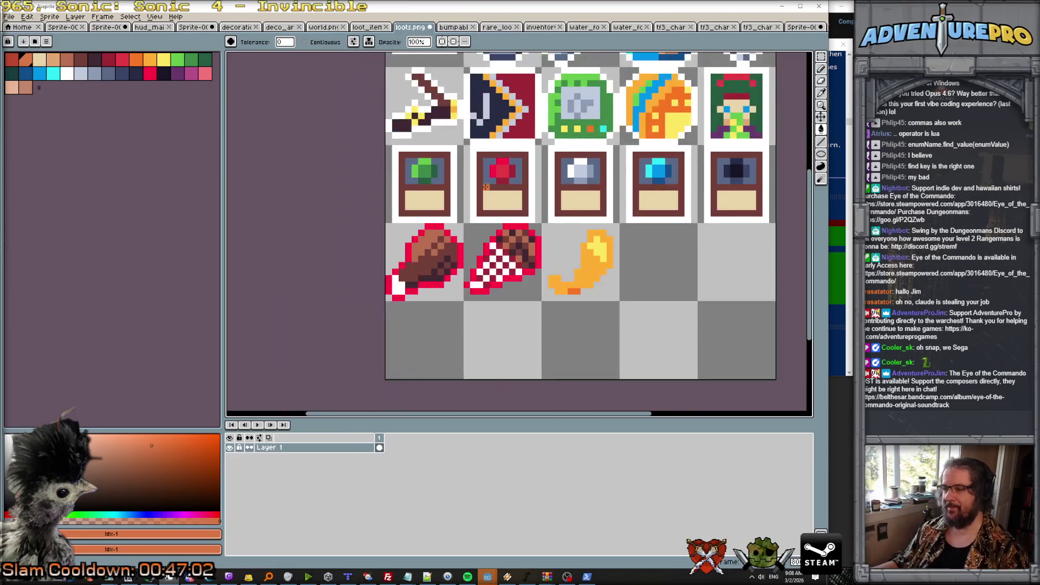
Outline the banana's left side and bottom in red with the Pencil, undoing a stray fill.
scroll(486, 187, down, 2)
scroll(463, 220, up, 2)
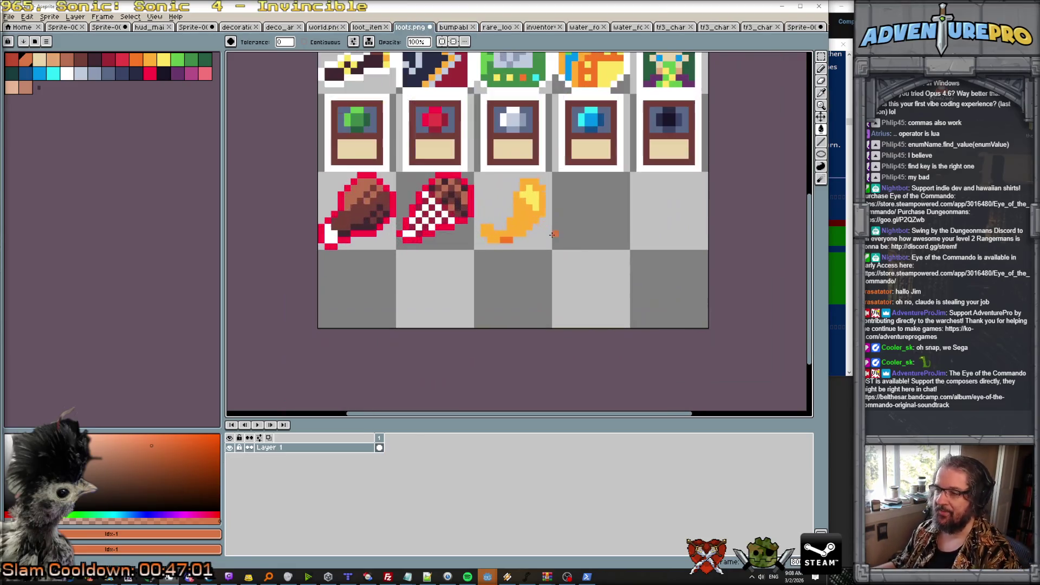
alt+click(463, 220)
scroll(463, 220, up, 1)
click(460, 230)
key(ctrl+z)
key(b)
mouse_move(459, 227)
mouse_down()
mouse_move(479, 251)
mouse_move(513, 251)
mouse_move(546, 223)
mouse_move(566, 164)
mouse_move(555, 150)
mouse_move(522, 148)
mouse_move(508, 202)
mouse_move(467, 212)
mouse_up()
alt+click(527, 196)
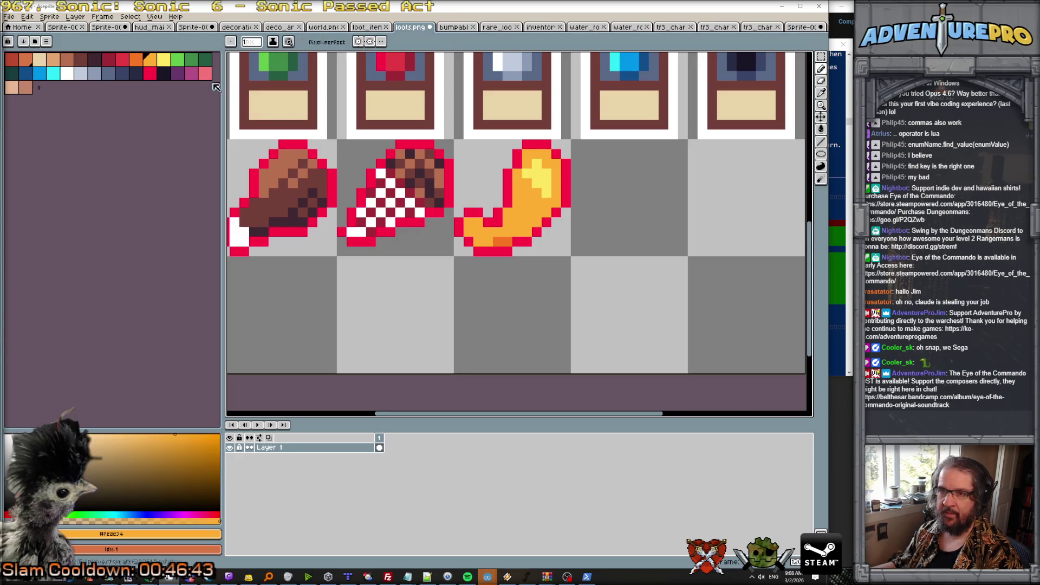
Shade the banana's lower-right edge and two highlight pixels darker orange, then zoom out to check.
click(136, 60)
drag(514, 233, 530, 230)
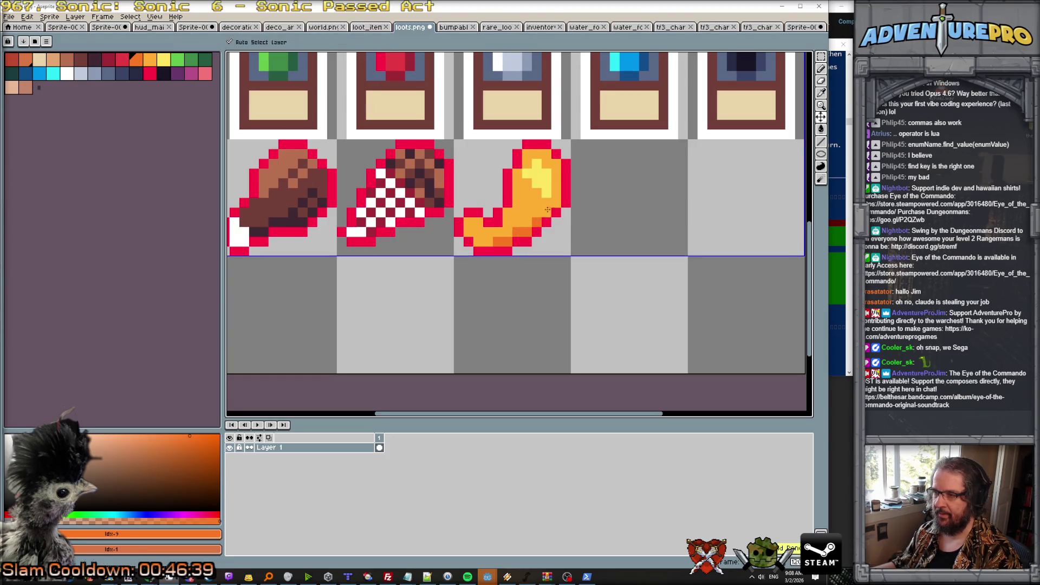
click(526, 183)
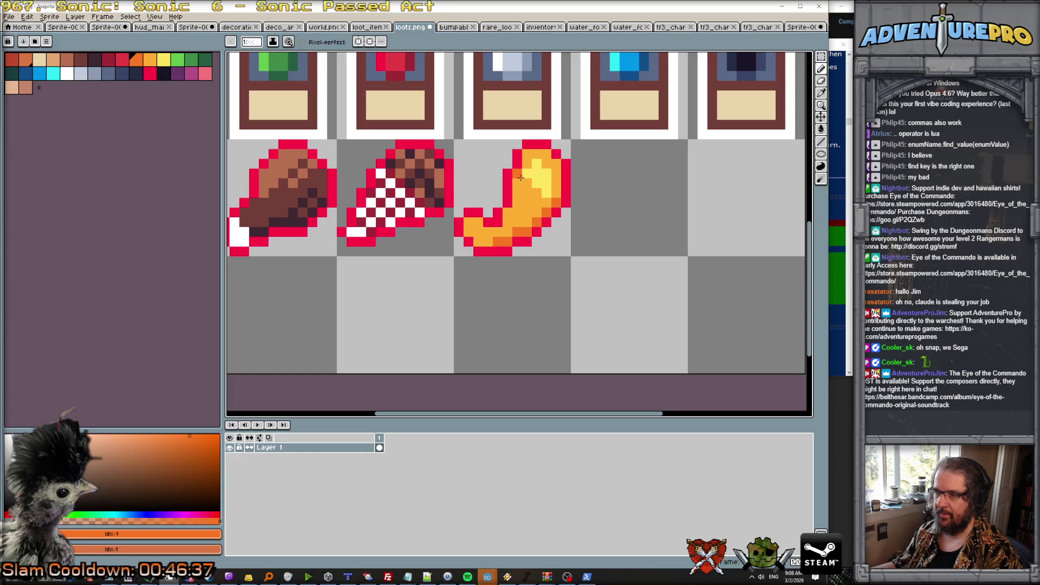
click(535, 192)
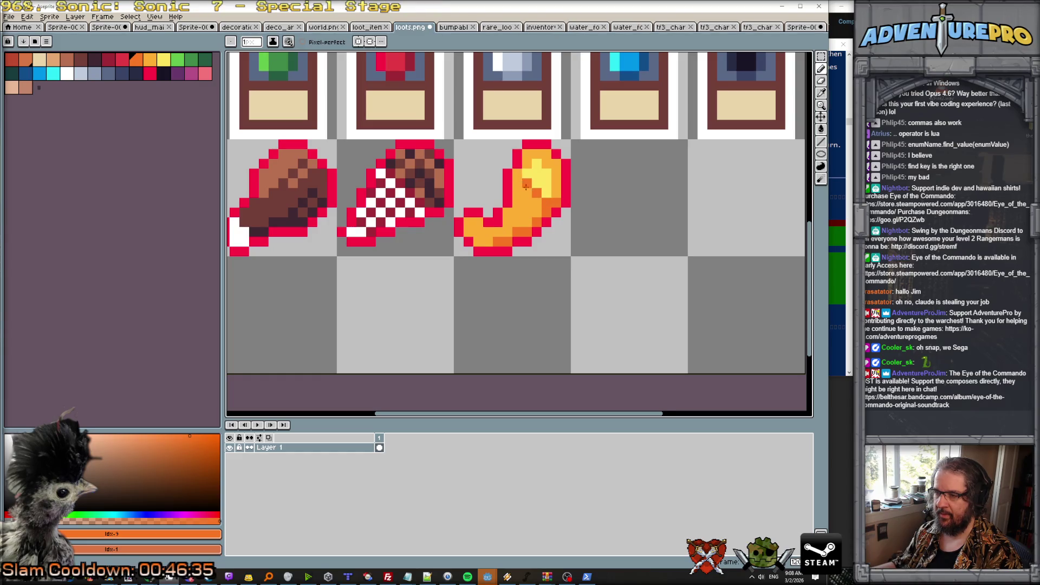
scroll(552, 259, down, 4)
scroll(552, 259, down, 1)
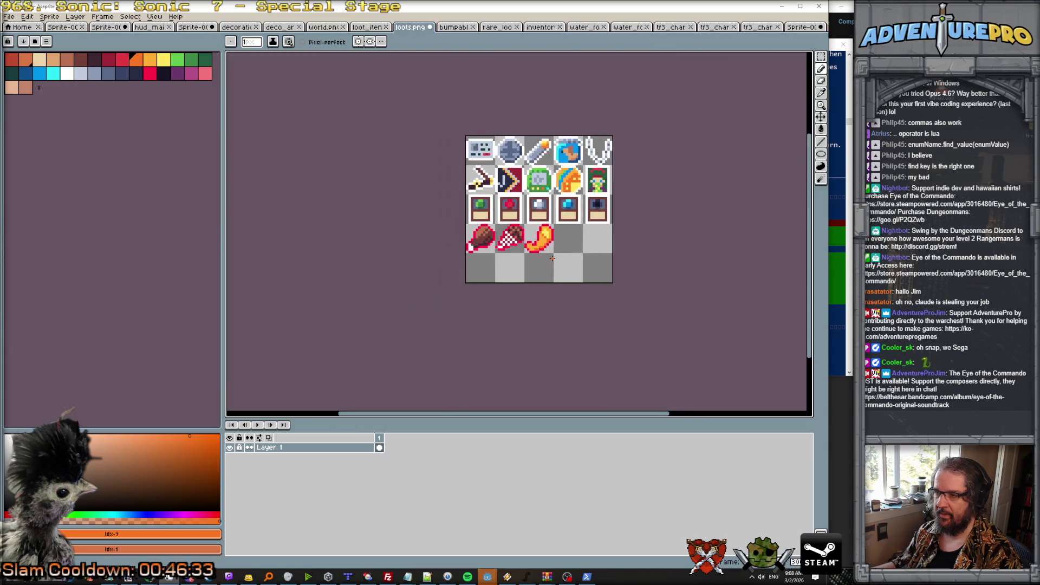
scroll(554, 219, up, 3)
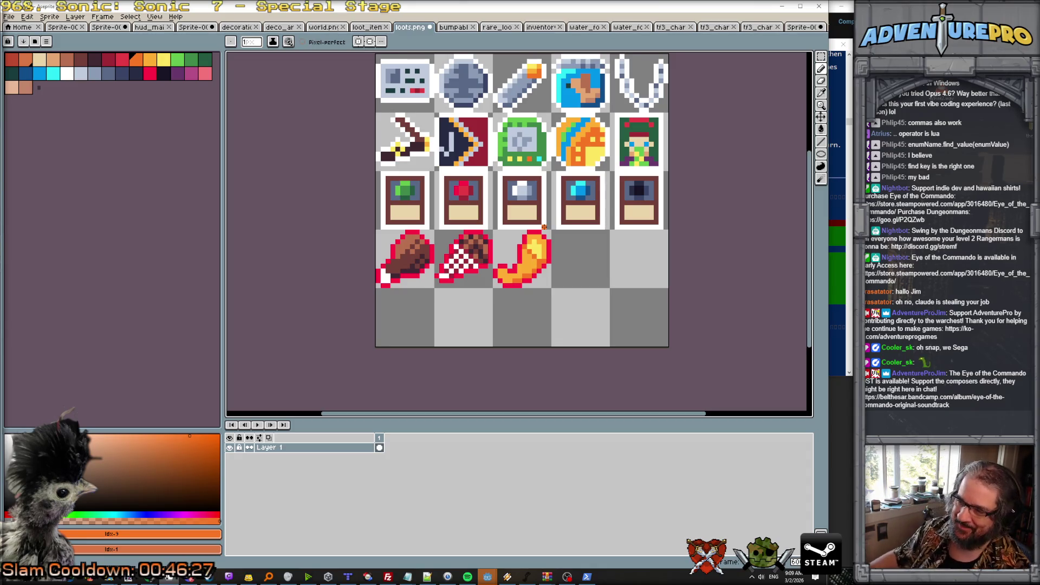
scroll(563, 279, down, 5)
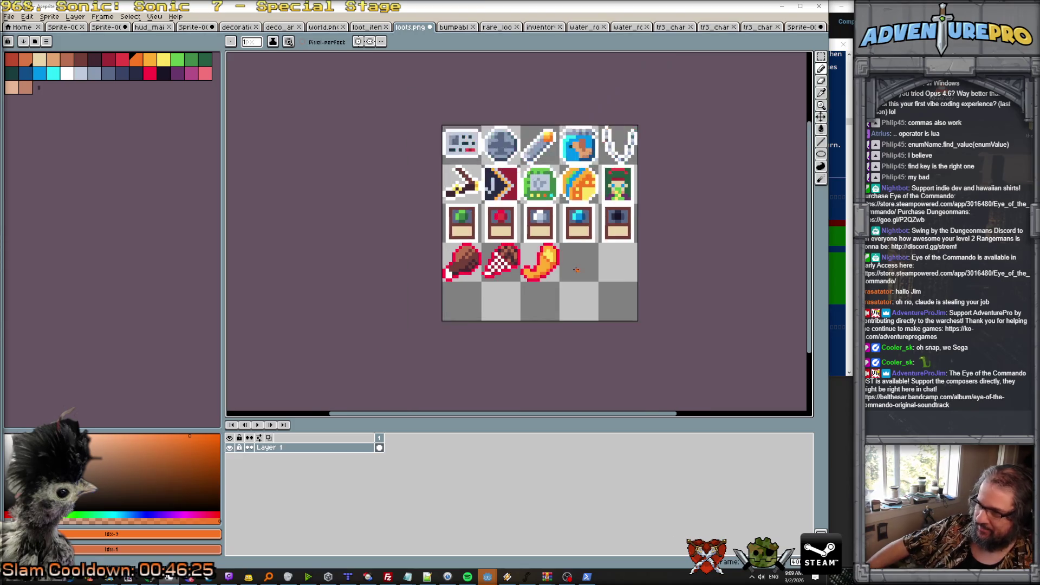
scroll(563, 273, up, 4)
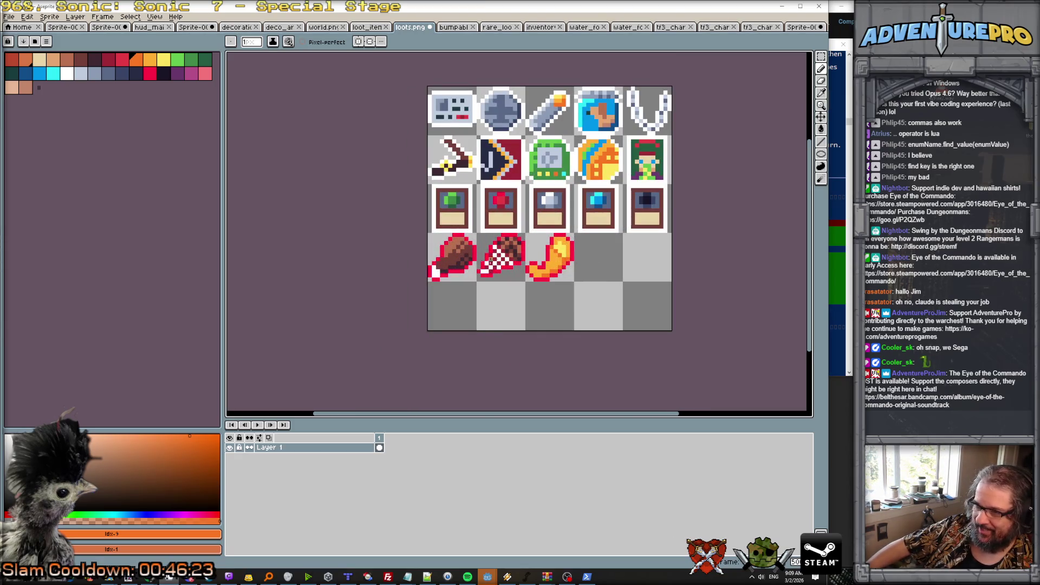
scroll(582, 270, up, 2)
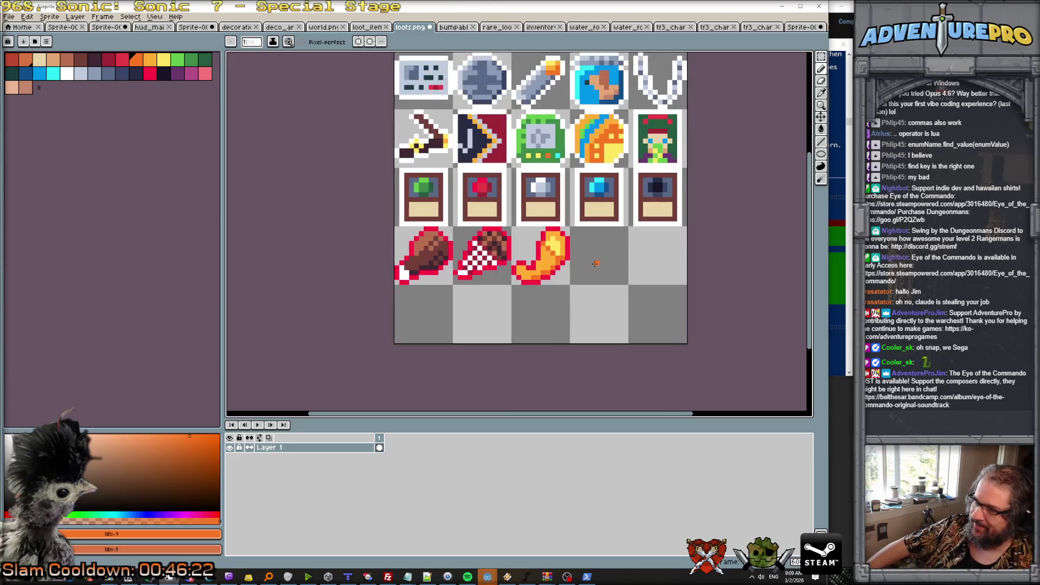
scroll(595, 264, down, 2)
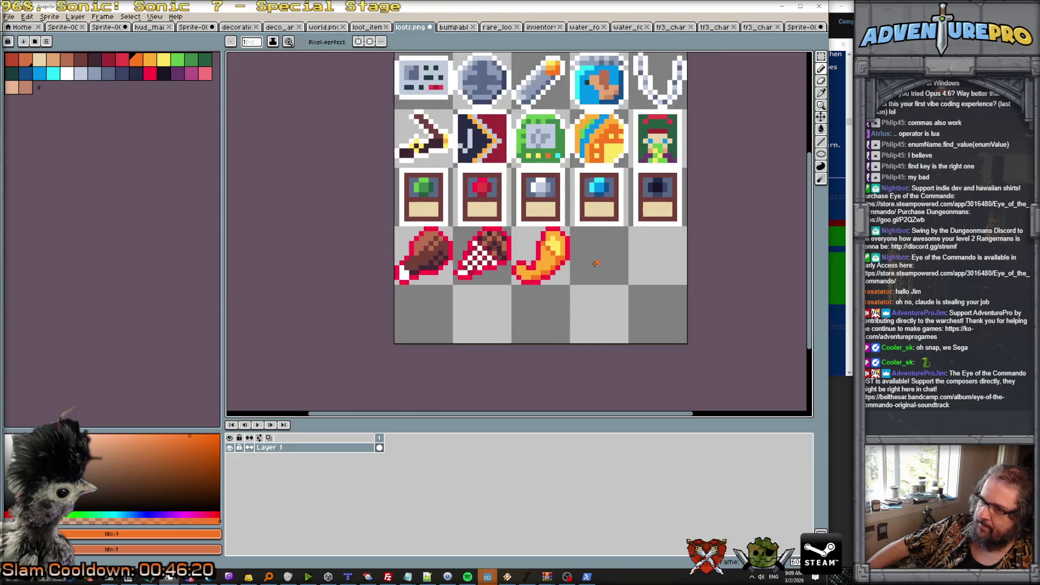
scroll(595, 263, up, 2)
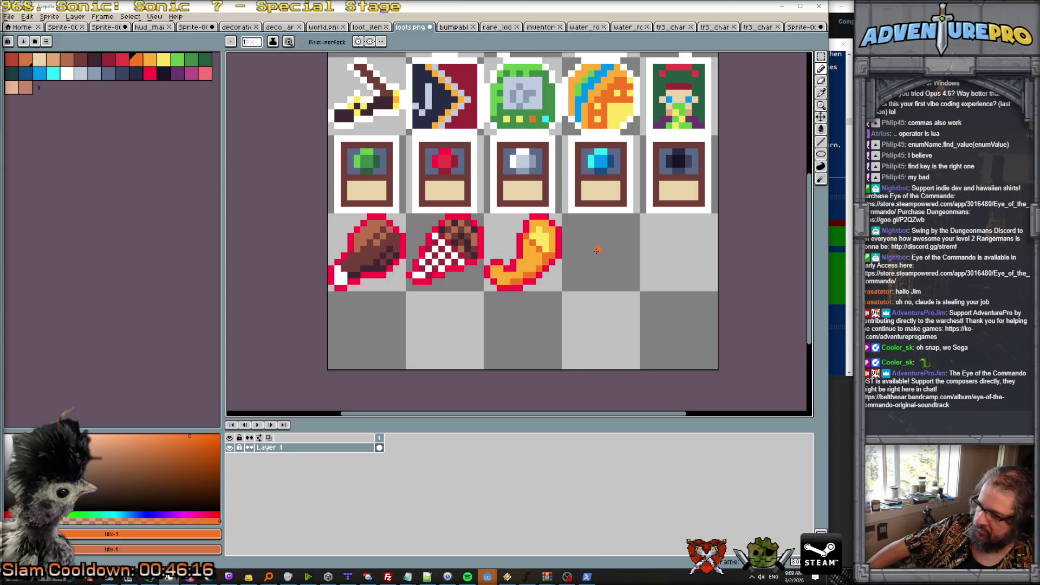
scroll(635, 234, up, 1)
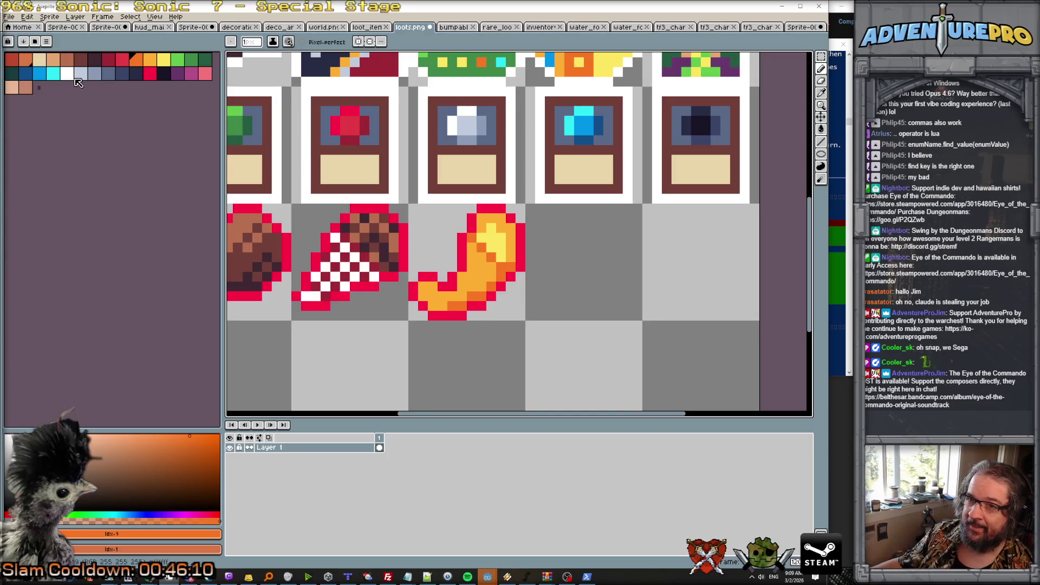
Paint a bottle in the empty cell with a light grey top, cyan pixels and a blue body.
click(80, 73)
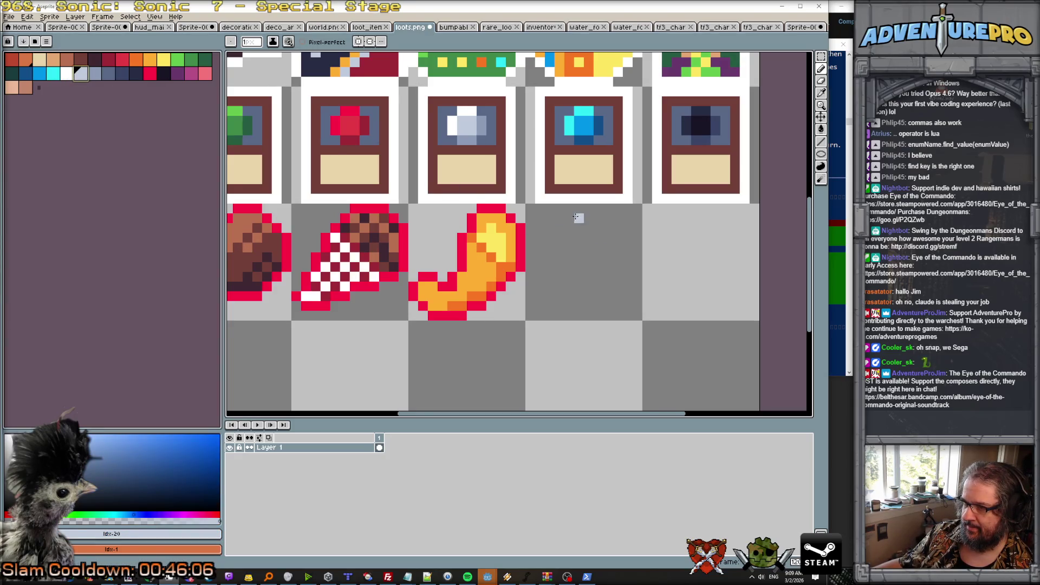
drag(570, 218, 595, 218)
mouse_move(581, 306)
mouse_down()
mouse_move(596, 305)
mouse_move(596, 228)
mouse_move(570, 228)
mouse_move(570, 282)
mouse_move(577, 295)
mouse_move(575, 228)
mouse_move(585, 301)
mouse_up()
click(59, 77)
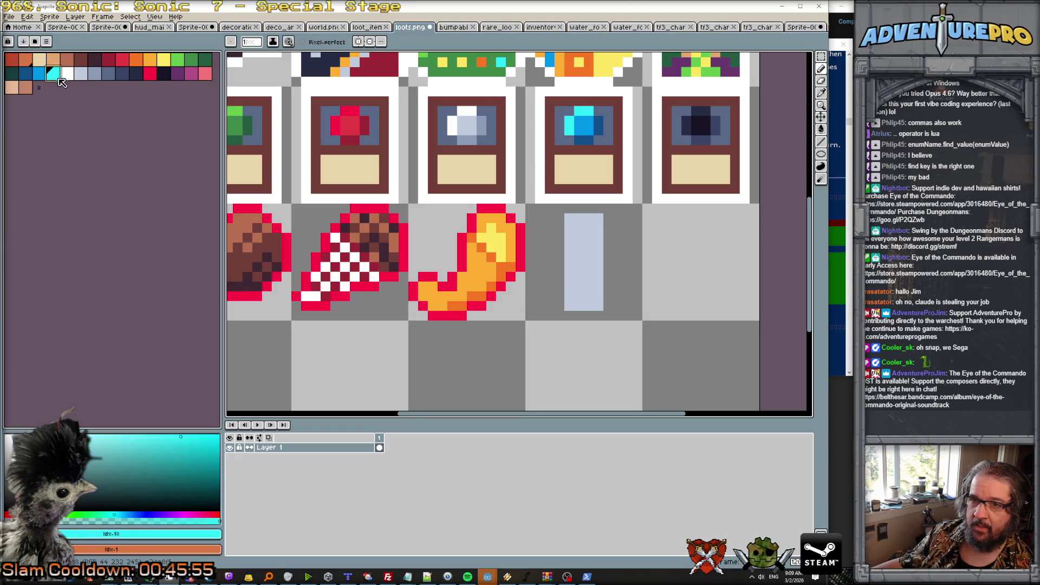
click(576, 287)
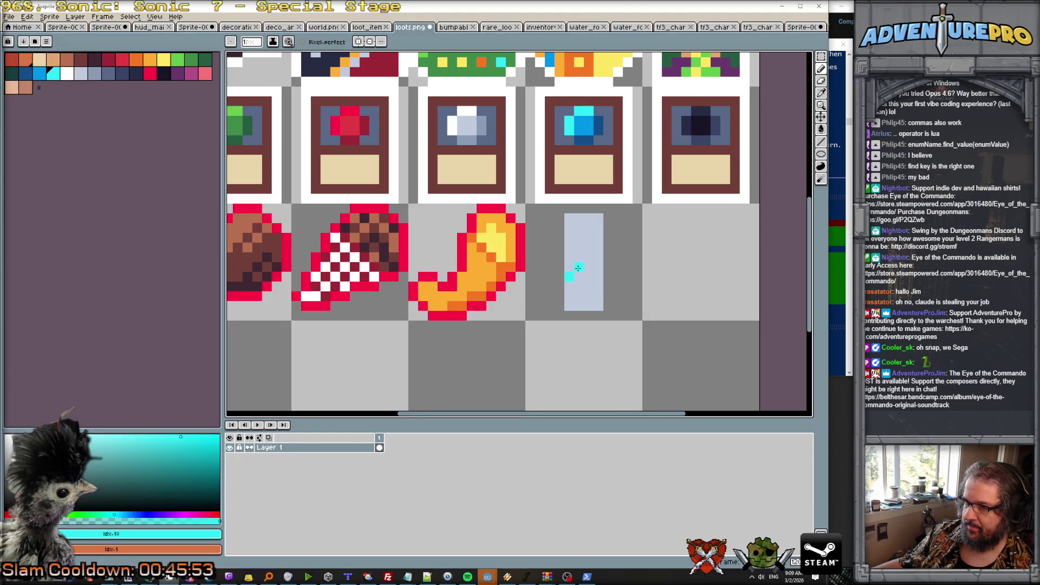
click(596, 251)
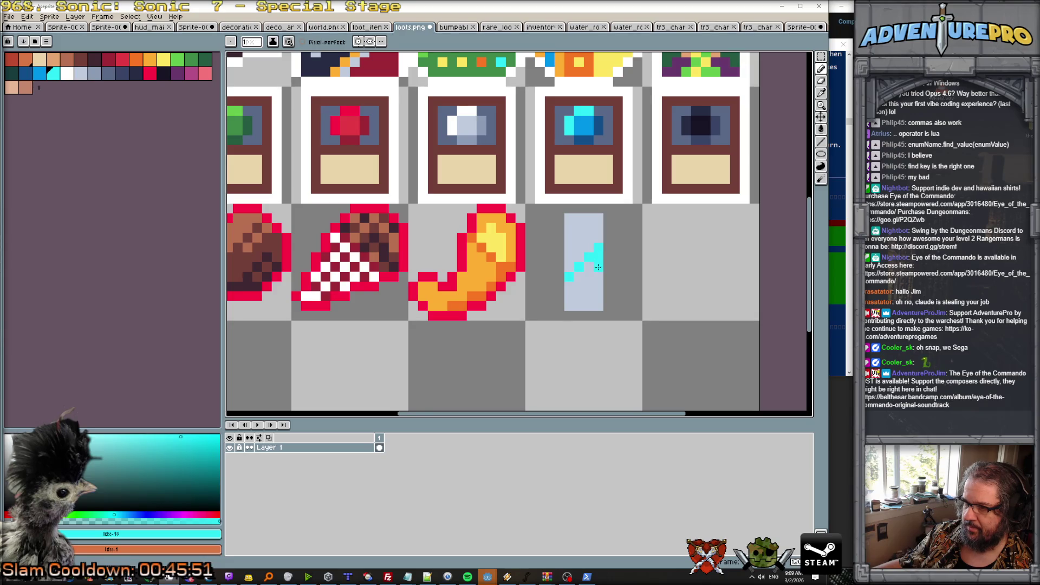
key([)
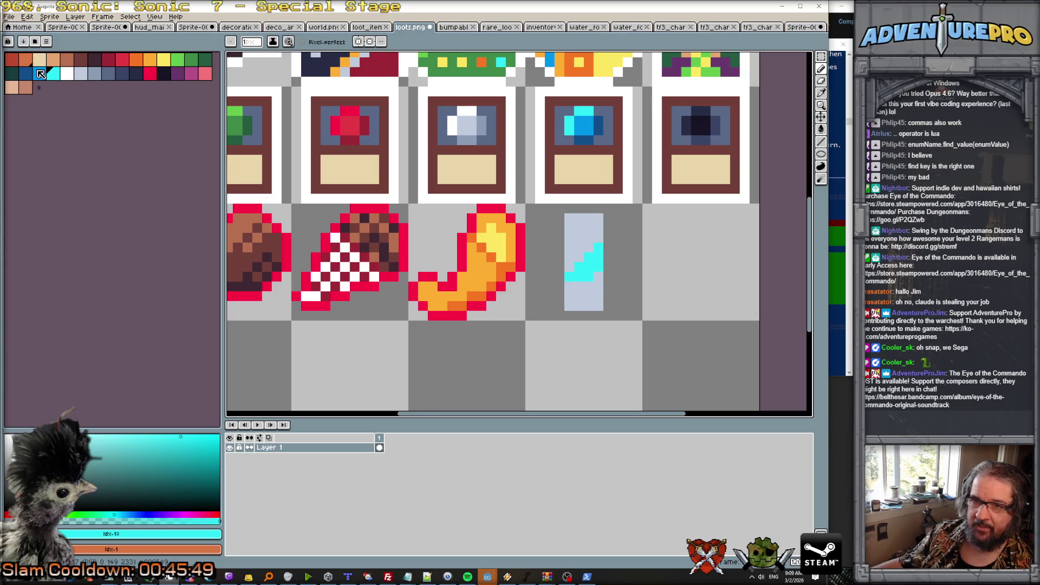
mouse_move(570, 282)
mouse_down()
mouse_move(579, 303)
mouse_move(569, 290)
mouse_move(595, 250)
mouse_move(578, 279)
mouse_move(590, 264)
mouse_move(589, 301)
mouse_up()
drag(594, 264, 599, 309)
Add a white left-edge highlight and red accents to the bottle, then sample its blue.
click(68, 74)
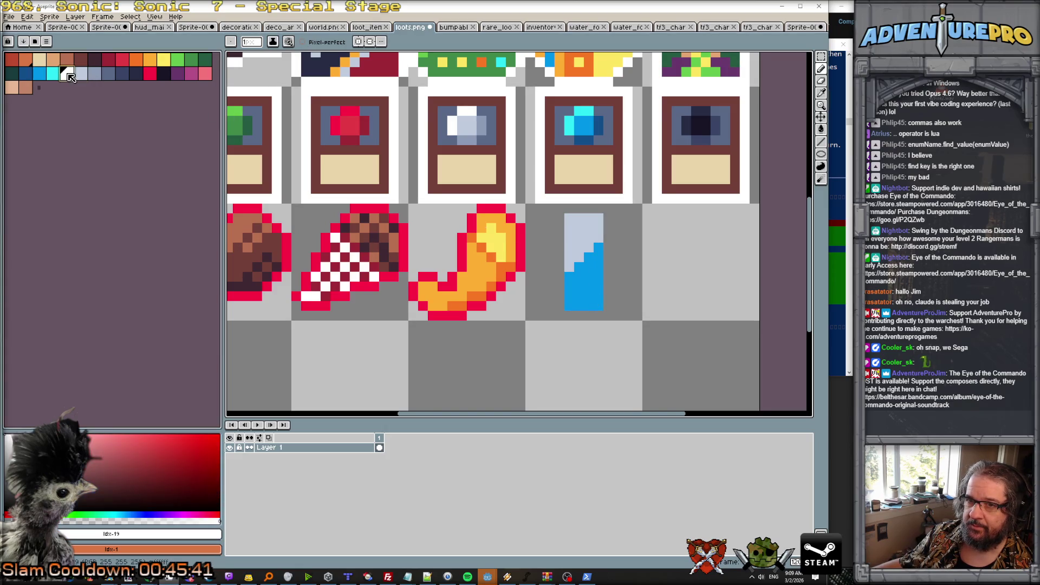
drag(568, 265, 586, 253)
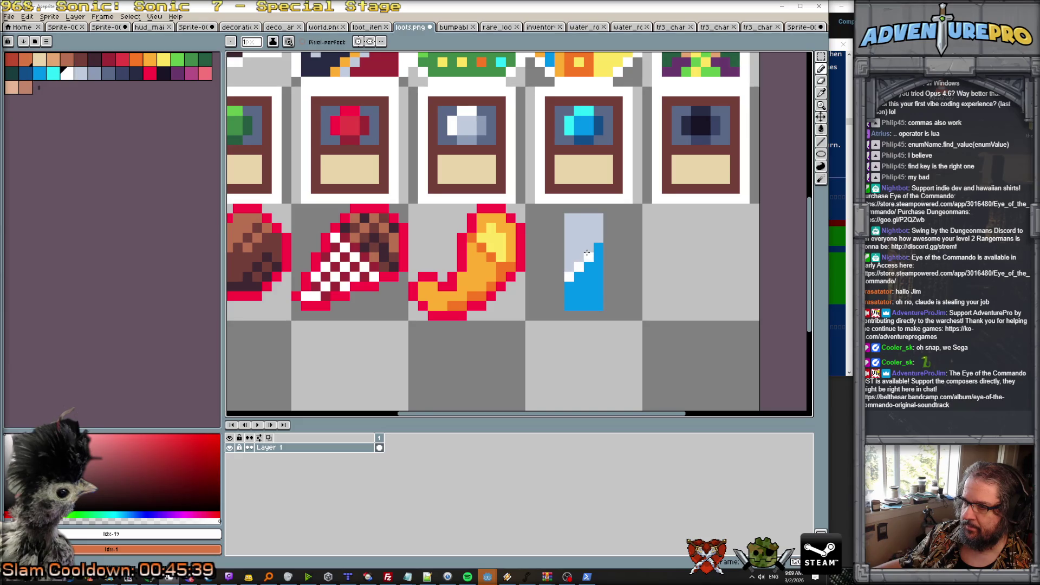
click(150, 74)
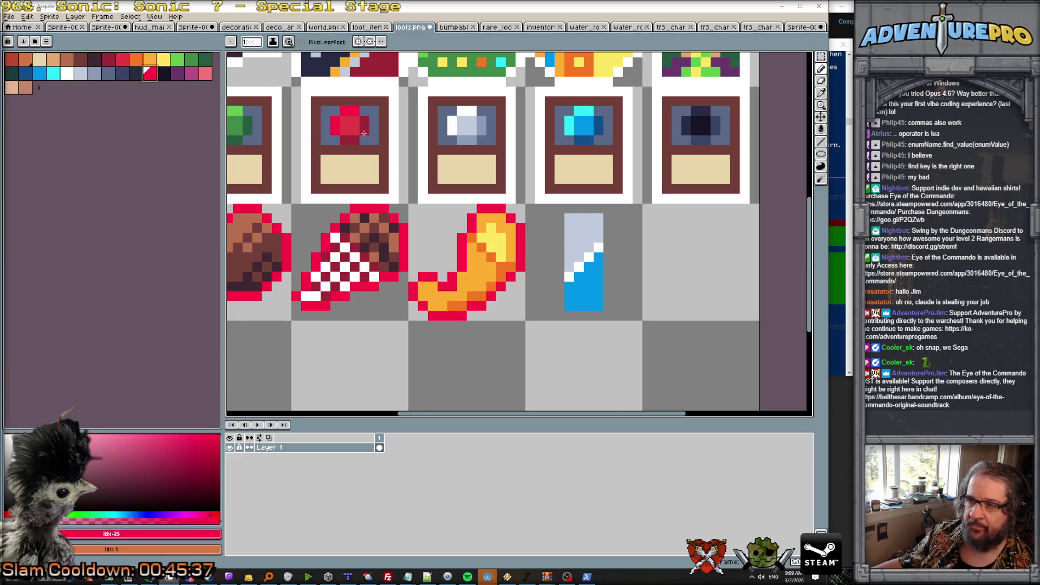
click(587, 247)
drag(586, 246, 587, 266)
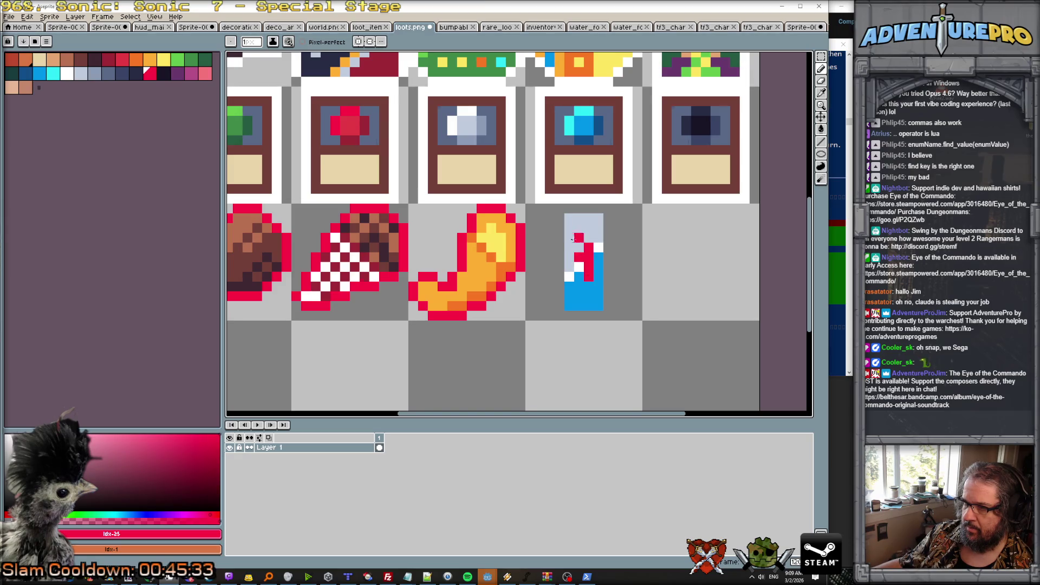
click(570, 238)
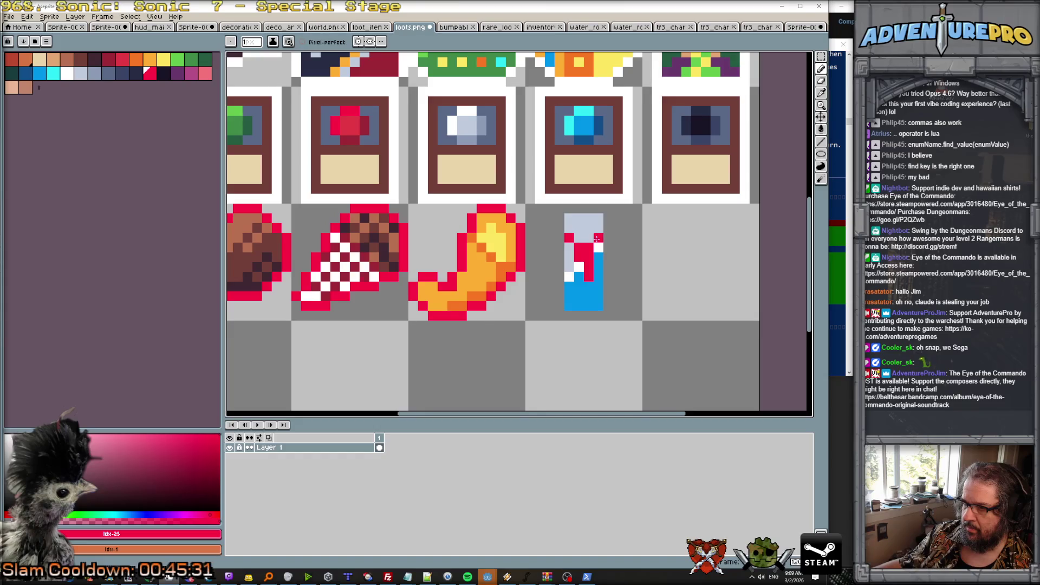
alt+click(592, 279)
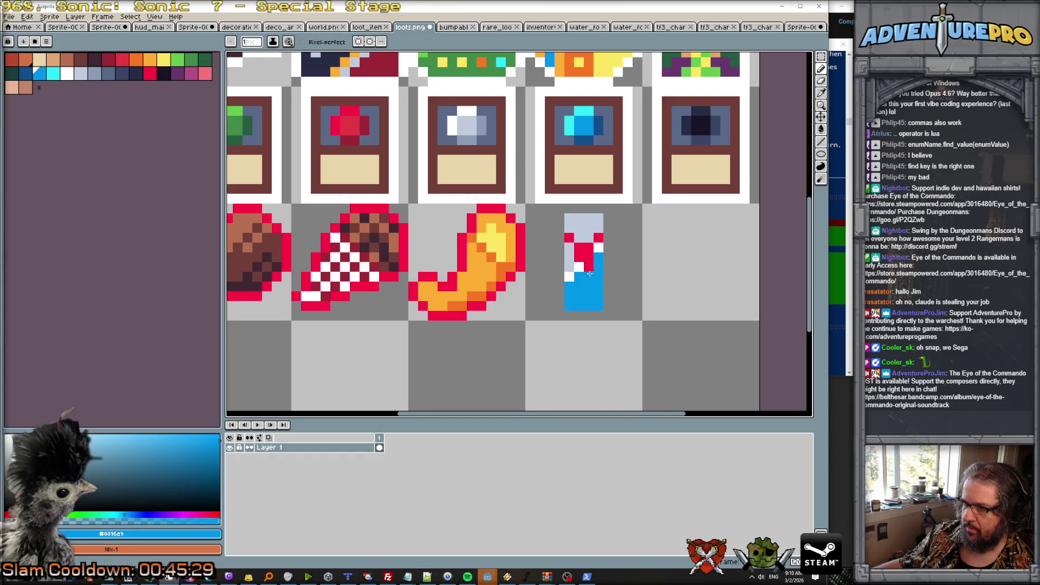
Paint a row of dark red pixels across the top of the bottle.
scroll(592, 276, down, 3)
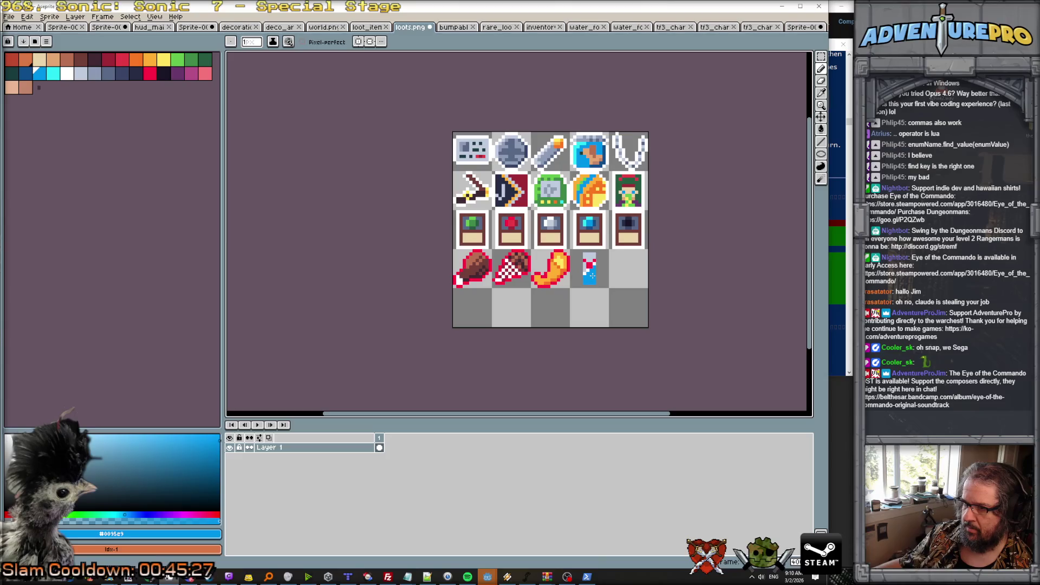
scroll(599, 294, up, 2)
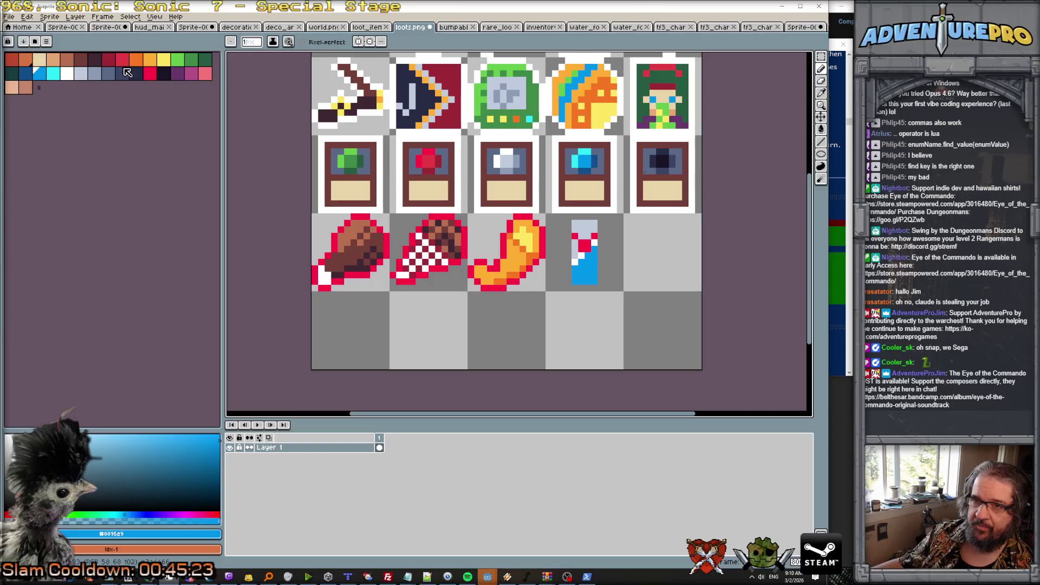
click(106, 60)
drag(574, 236, 594, 236)
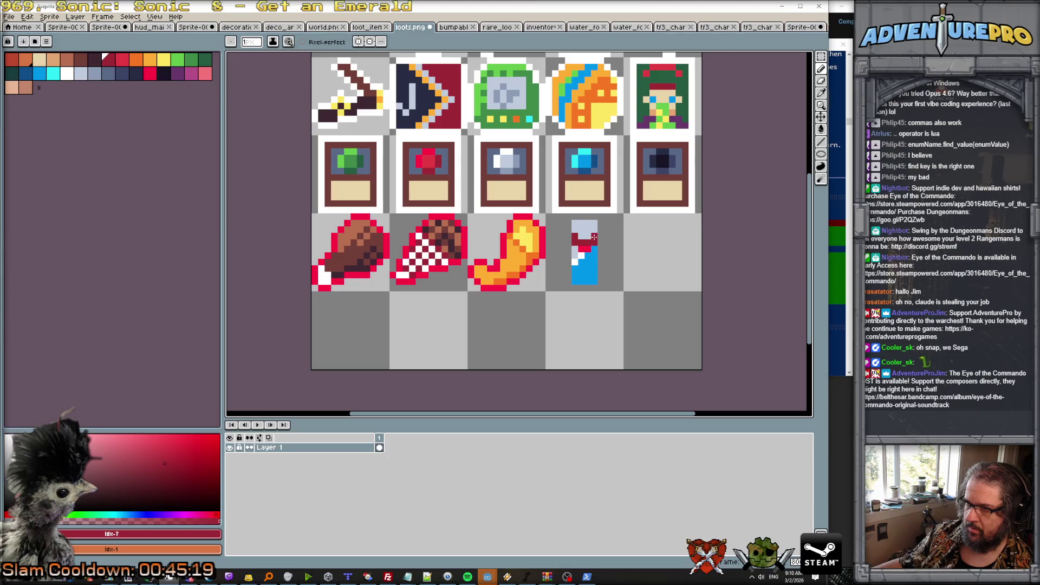
click(122, 59)
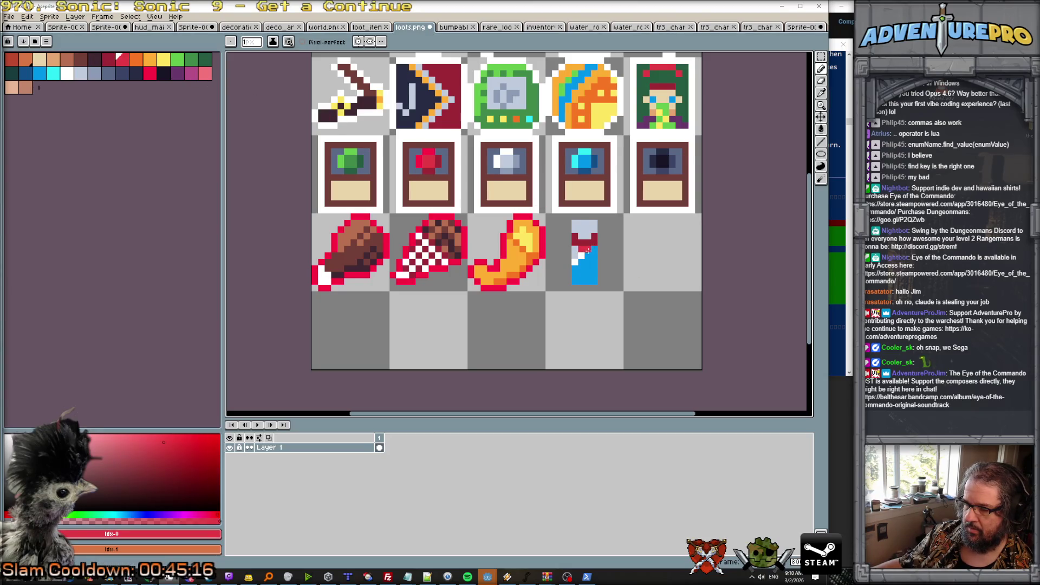
Outline the potion's left, right and top edges in red #FF0044.
scroll(616, 304, down, 2)
scroll(616, 302, up, 4)
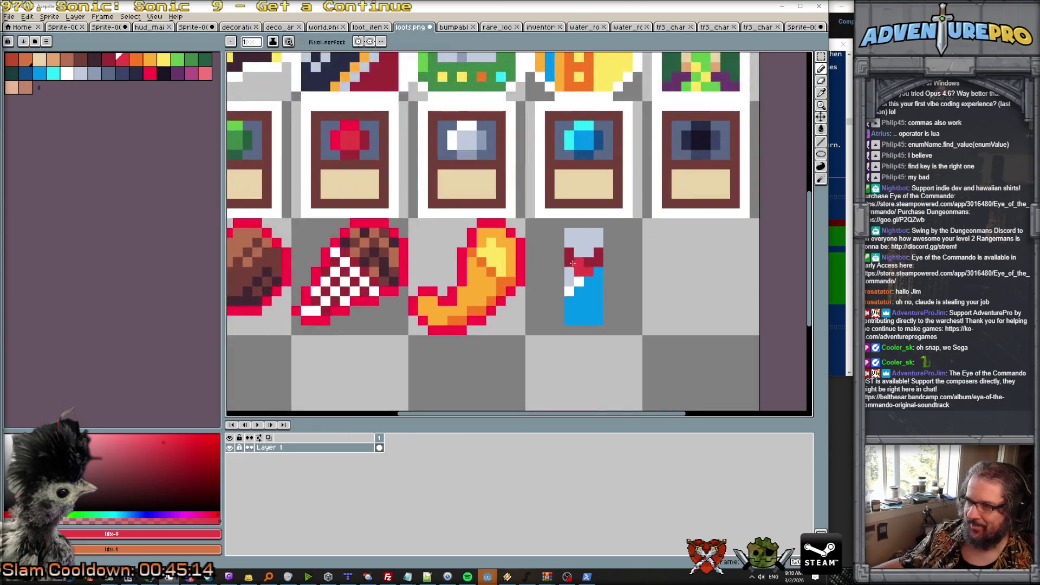
scroll(598, 266, down, 3)
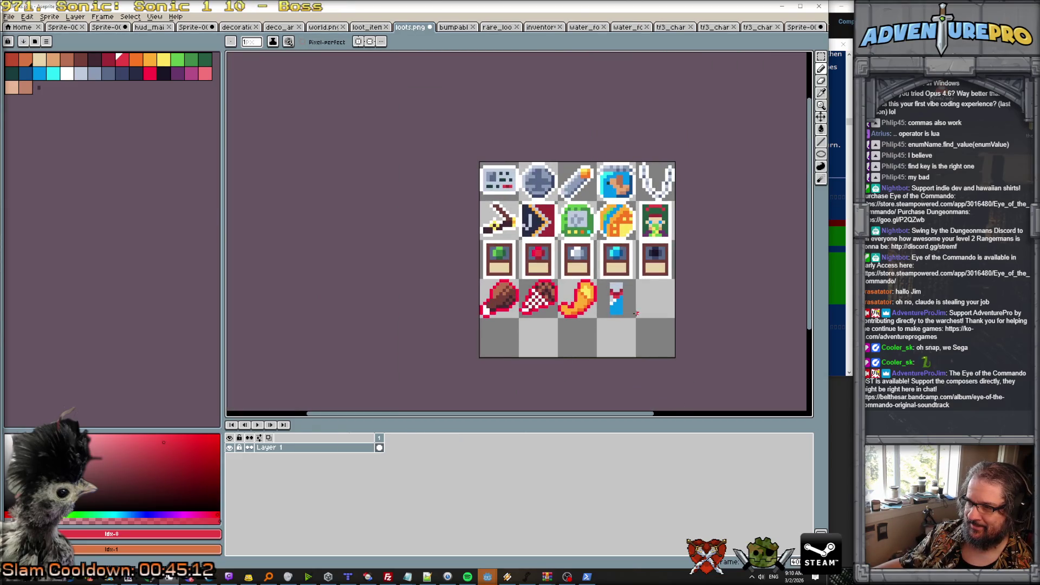
scroll(638, 313, up, 1)
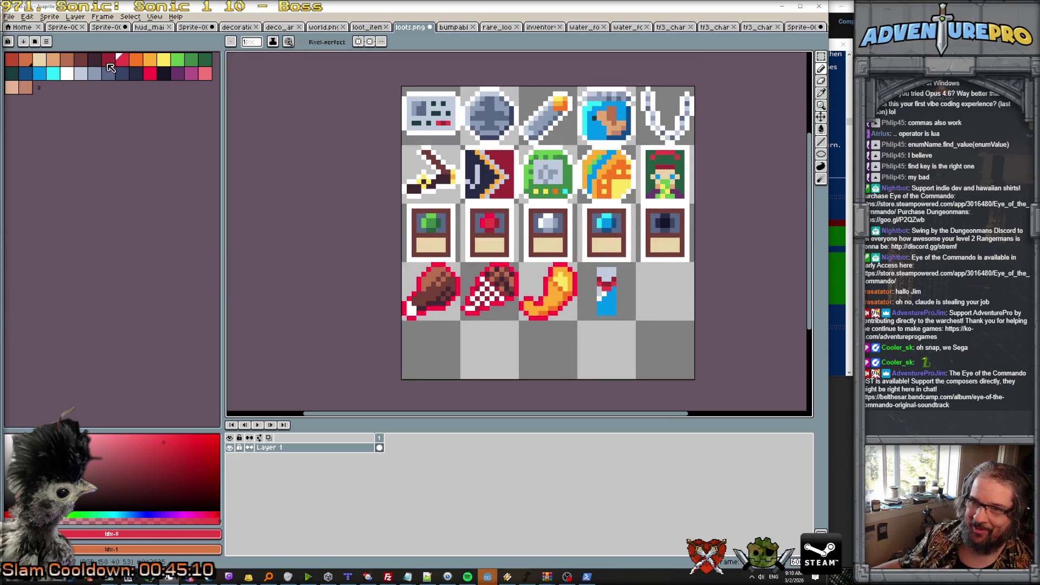
scroll(548, 269, up, 2)
alt+click(554, 275)
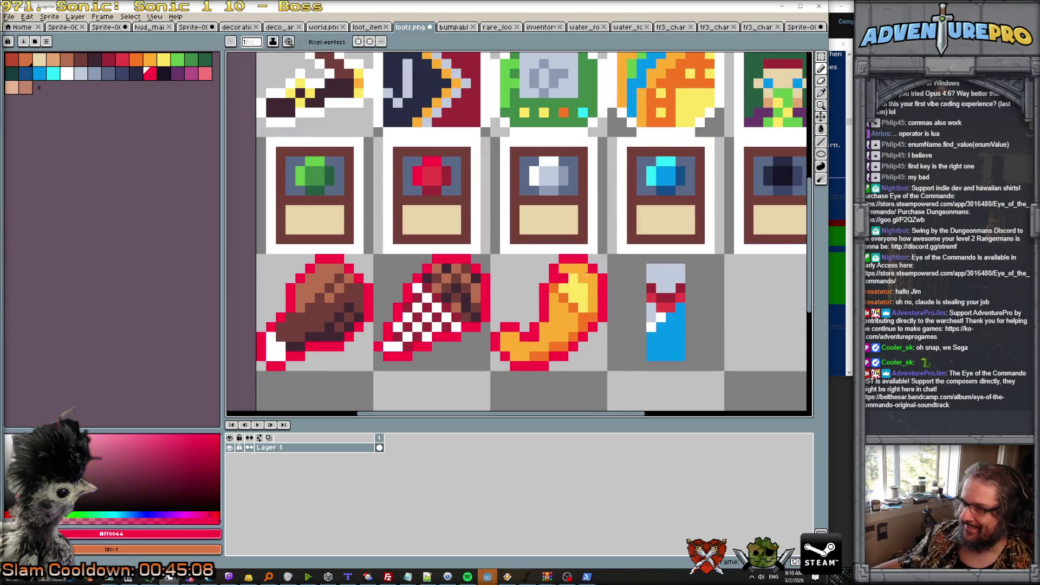
shift+click(641, 356)
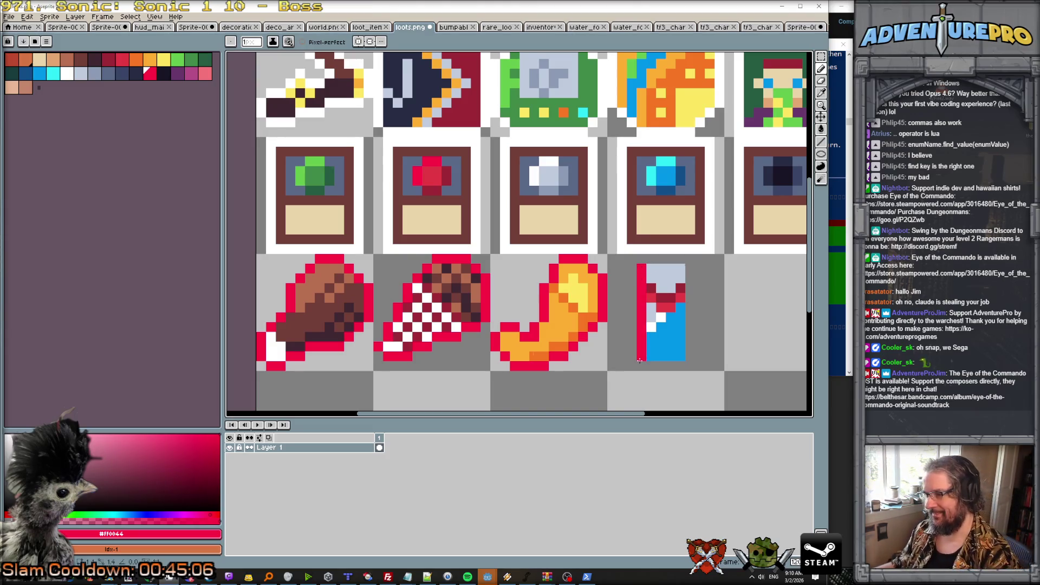
shift+click(690, 269)
mouse_move(690, 269)
mouse_down()
mouse_move(690, 259)
mouse_move(652, 259)
mouse_up()
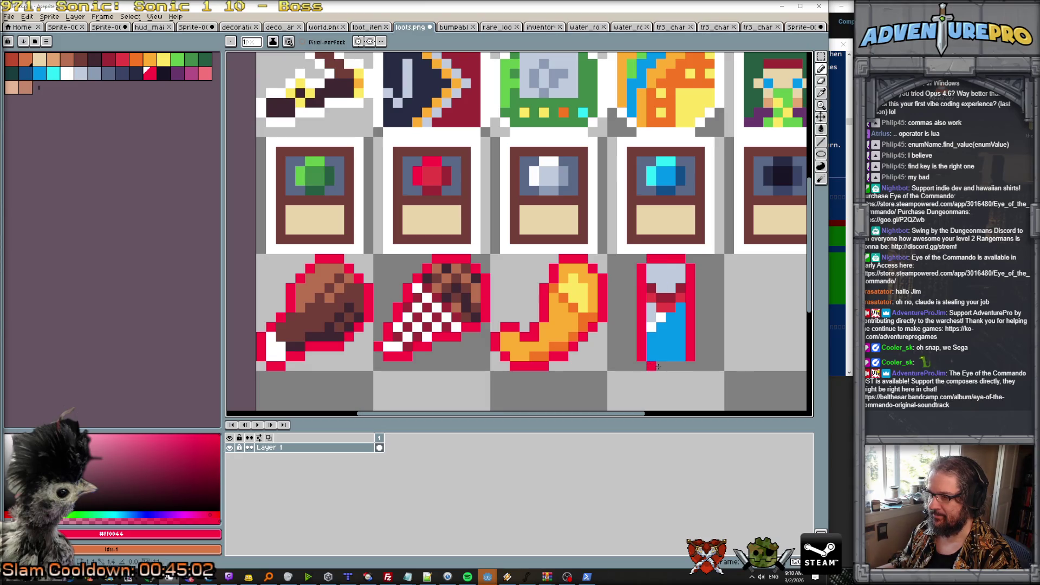
Save loots.png, pan to the sheet's upper left and sample its light blue-grey colour.
scroll(648, 323, down, 3)
key(ctrl+s)
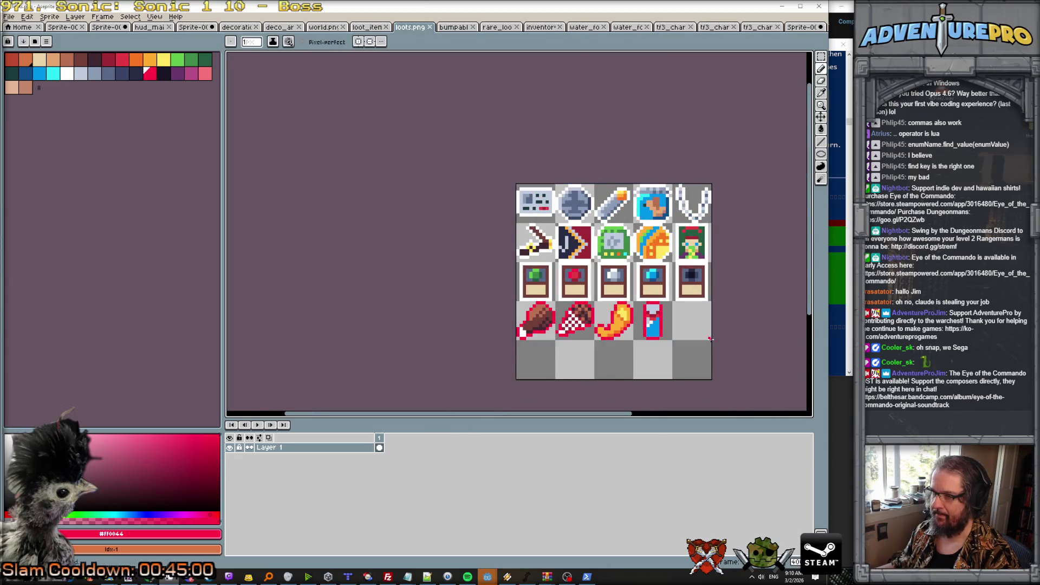
scroll(747, 332, up, 1)
drag(748, 332, 529, 296)
scroll(417, 262, up, 1)
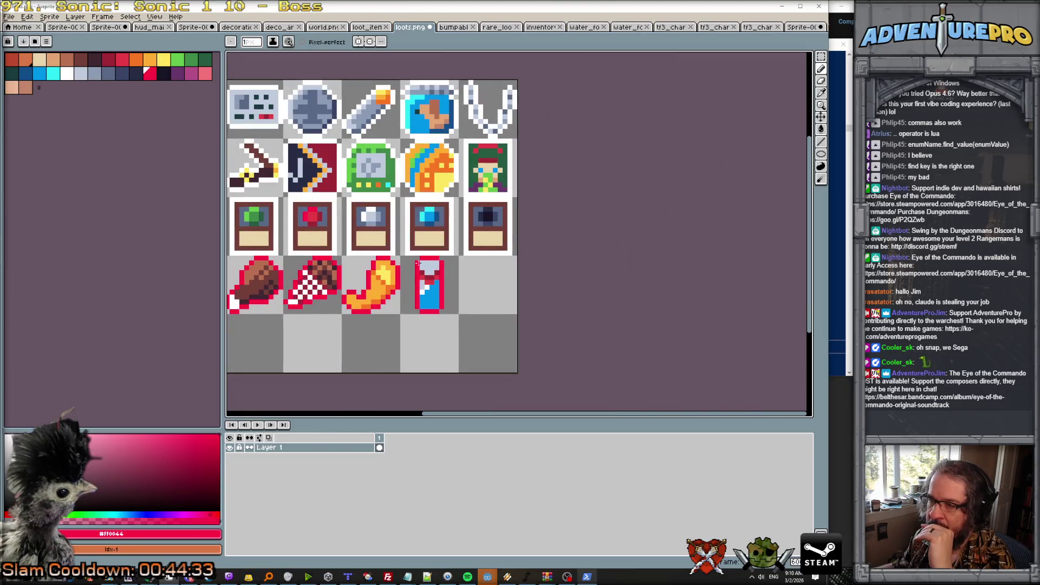
scroll(430, 268, up, 1)
scroll(468, 278, down, 5)
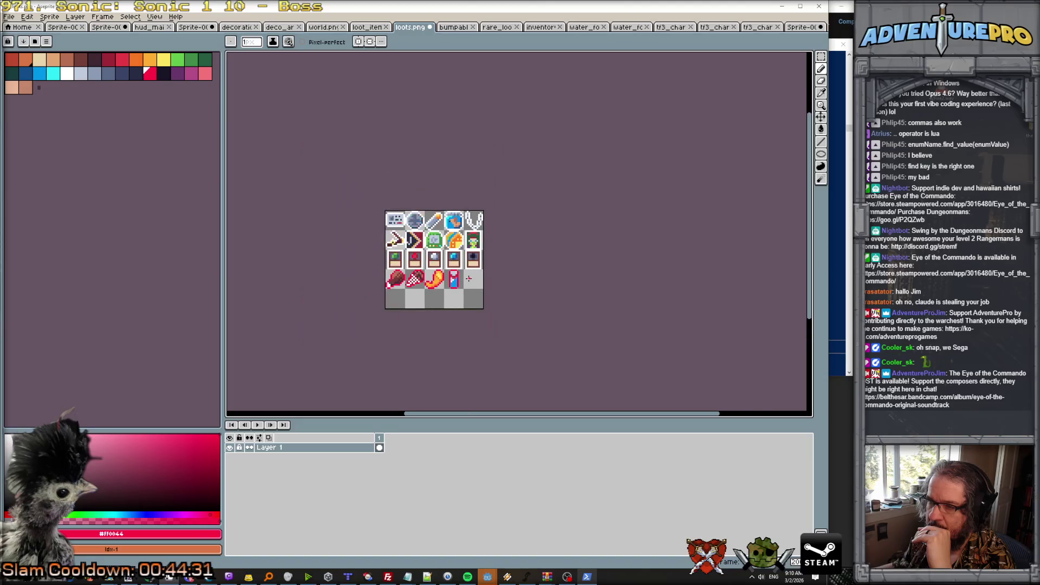
scroll(469, 278, up, 3)
alt+click(434, 265)
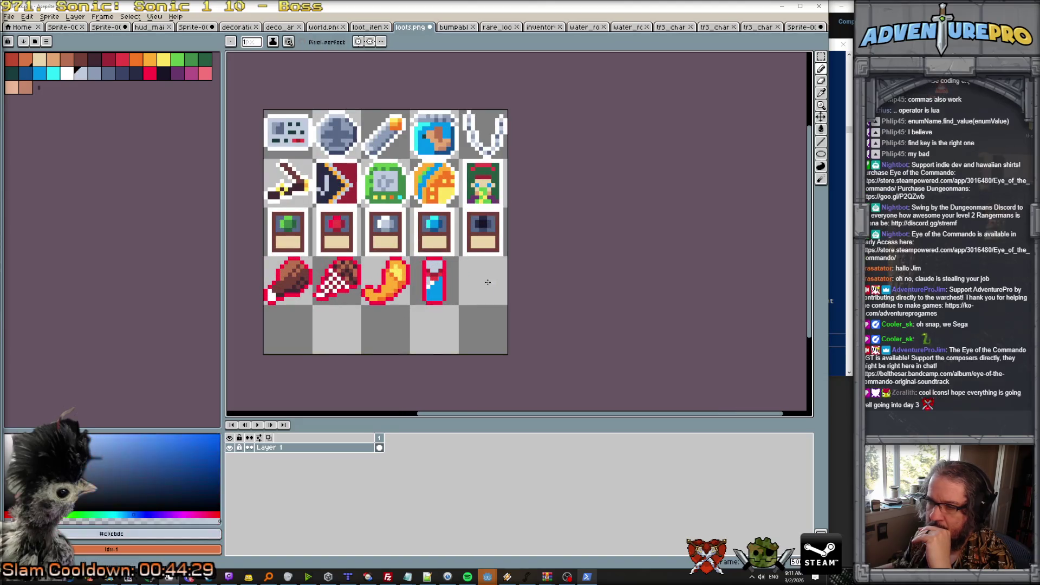
scroll(481, 282, up, 1)
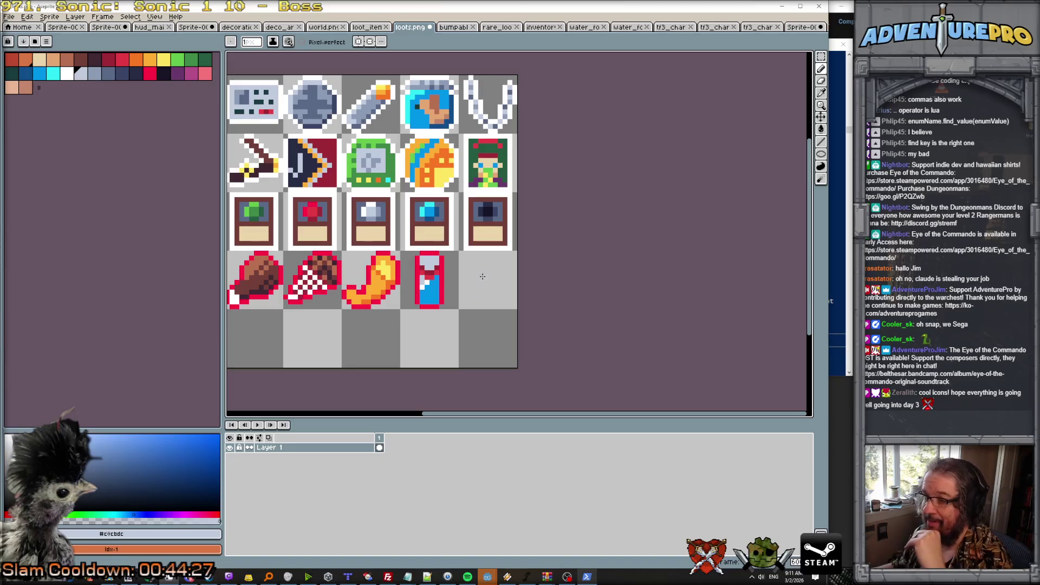
scroll(479, 282, up, 2)
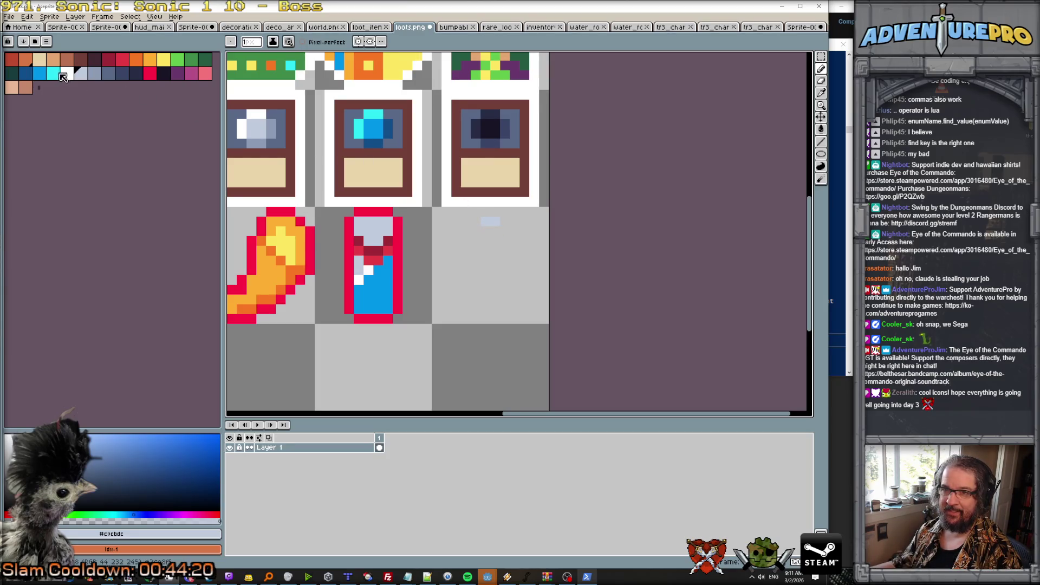
Paint a light blue-grey pixel column in the empty sprite cell.
click(65, 75)
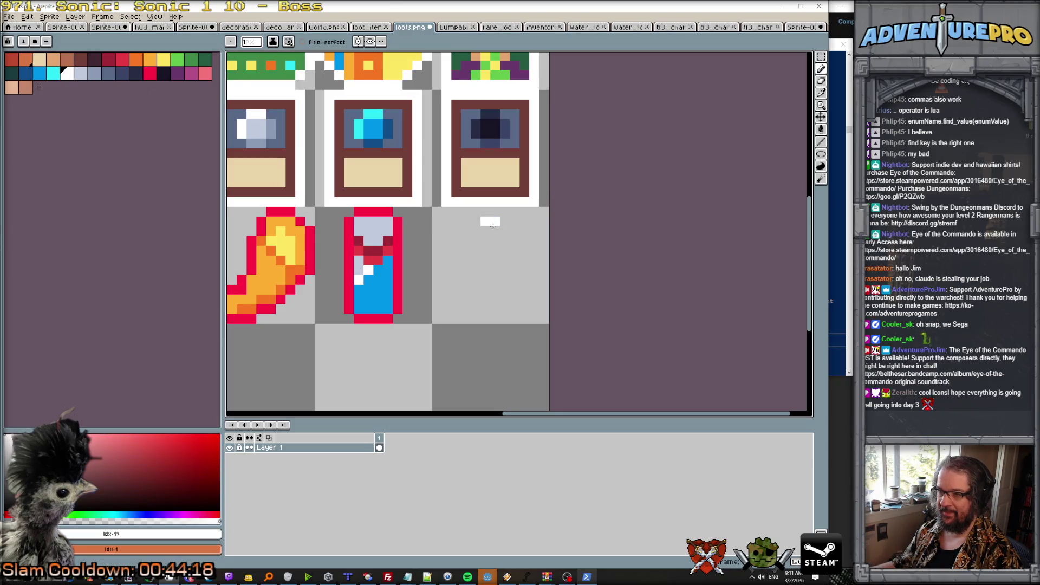
click(80, 73)
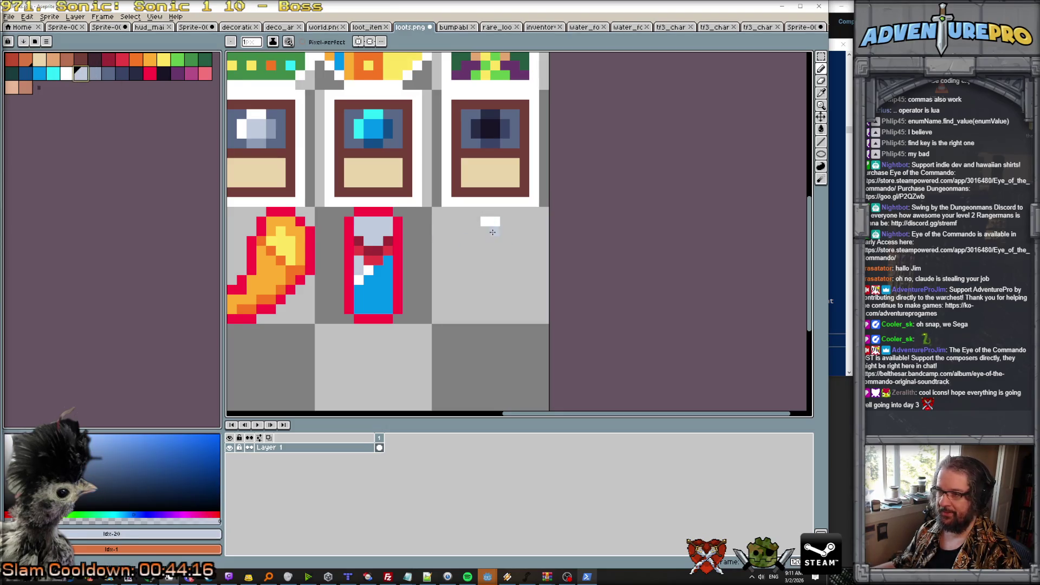
drag(475, 226, 478, 275)
key(ctrl+z)
click(478, 278)
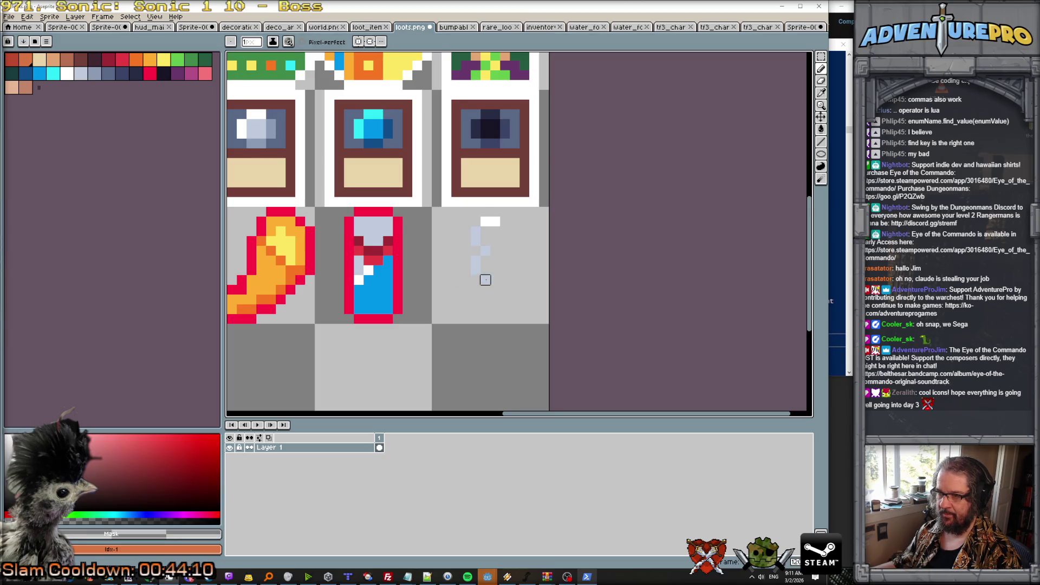
alt+click(476, 280)
click(488, 306)
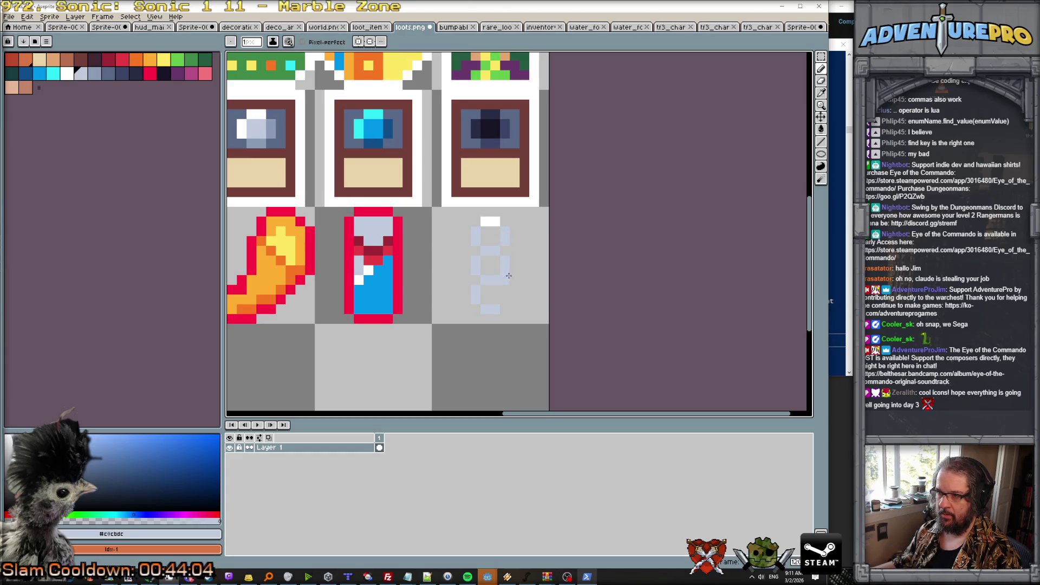
Erase stray light pixels and add light blue-grey pixels below the arc's left side.
alt+click(490, 248)
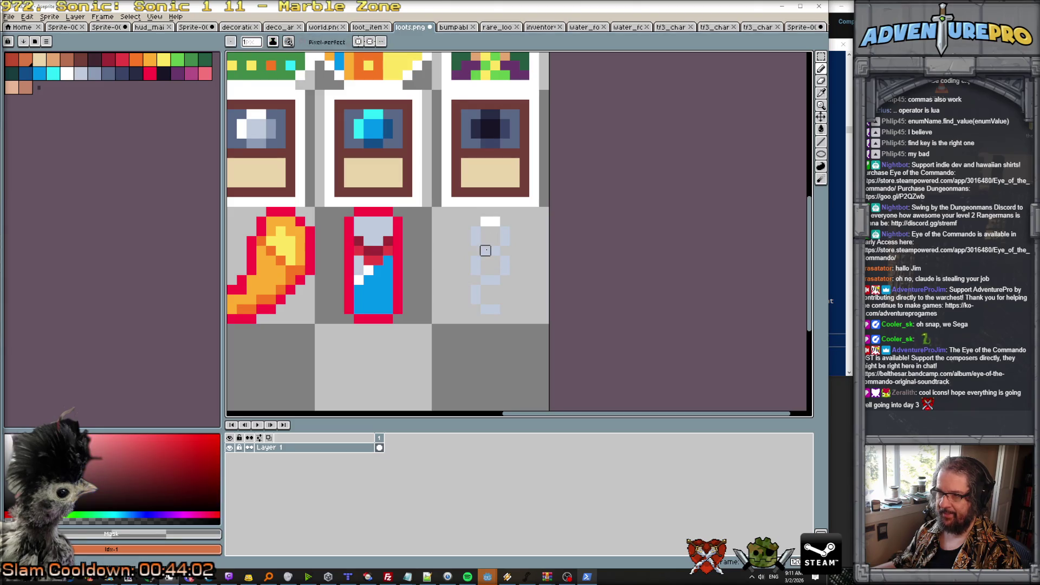
mouse_move(476, 240)
mouse_down()
mouse_move(494, 297)
mouse_move(505, 260)
mouse_move(495, 307)
mouse_move(475, 232)
mouse_move(469, 247)
mouse_up()
key(x)
click(472, 232)
key(ctrl)
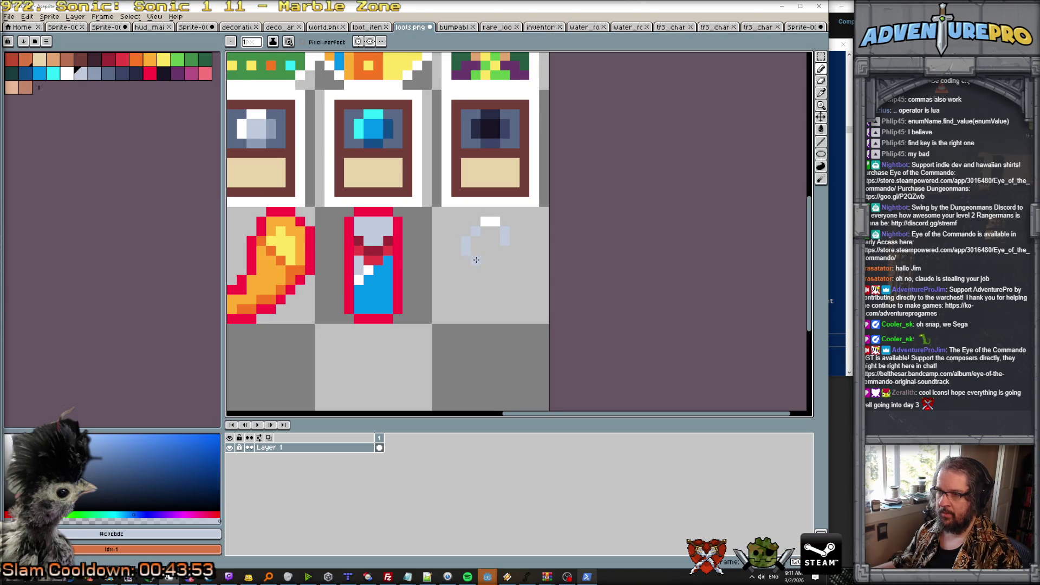
click(466, 279)
click(475, 289)
click(466, 298)
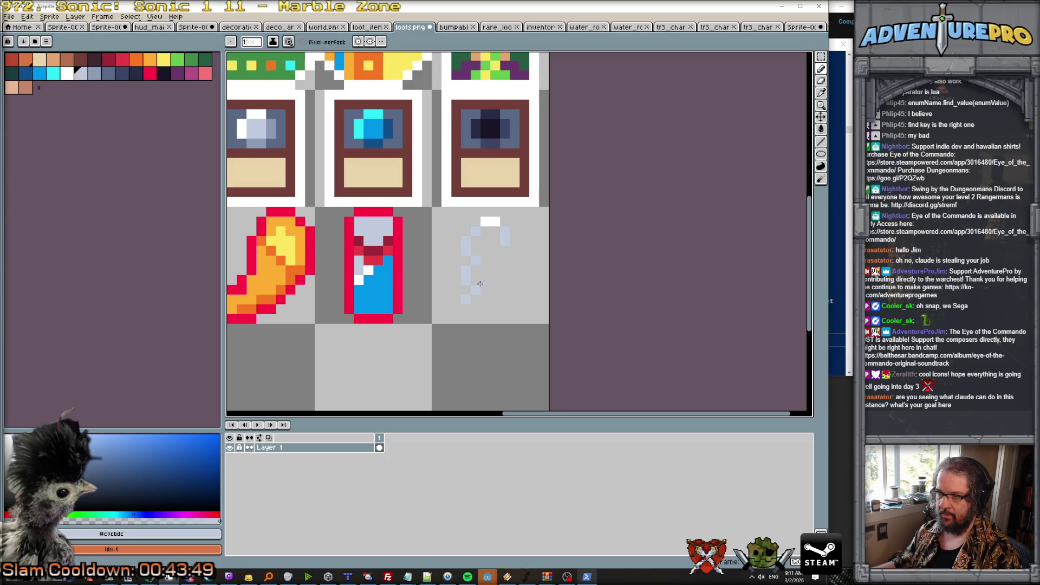
Erase the light zigzag under the arc and add light pixels at the sprite's bottom and top.
key(x)
click(475, 290)
click(466, 298)
click(465, 279)
click(475, 265)
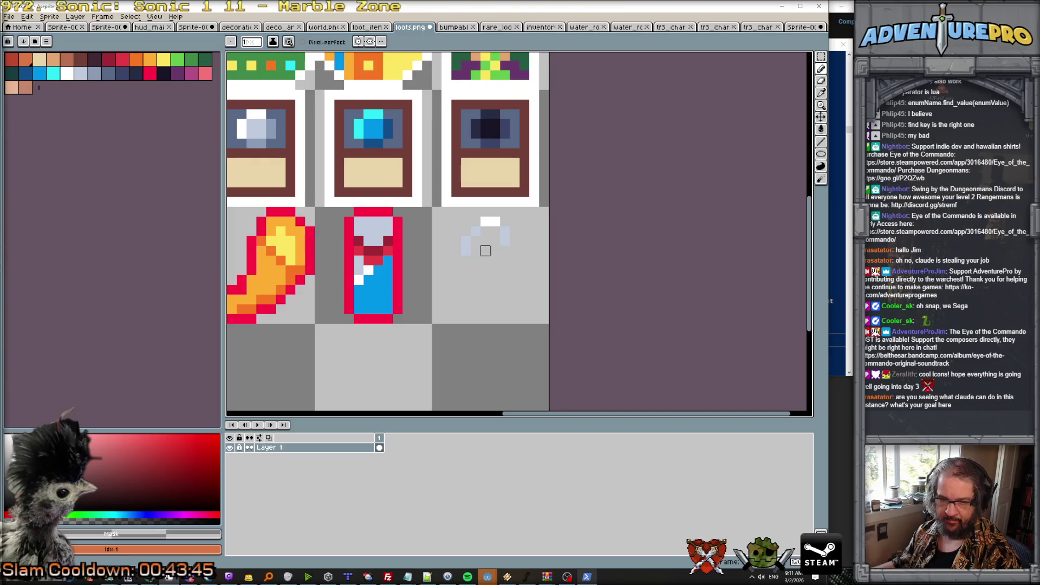
key(x)
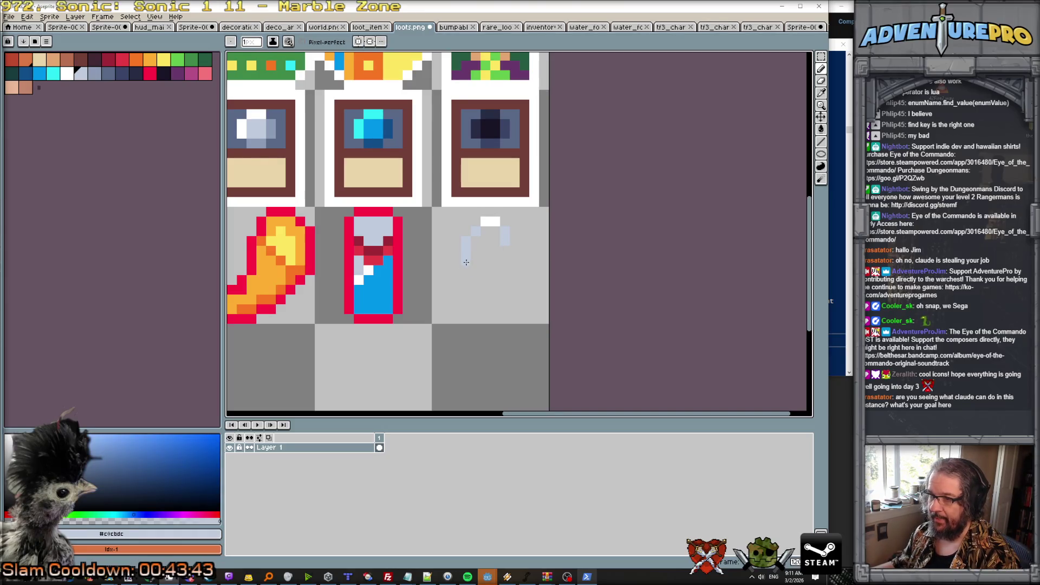
click(495, 308)
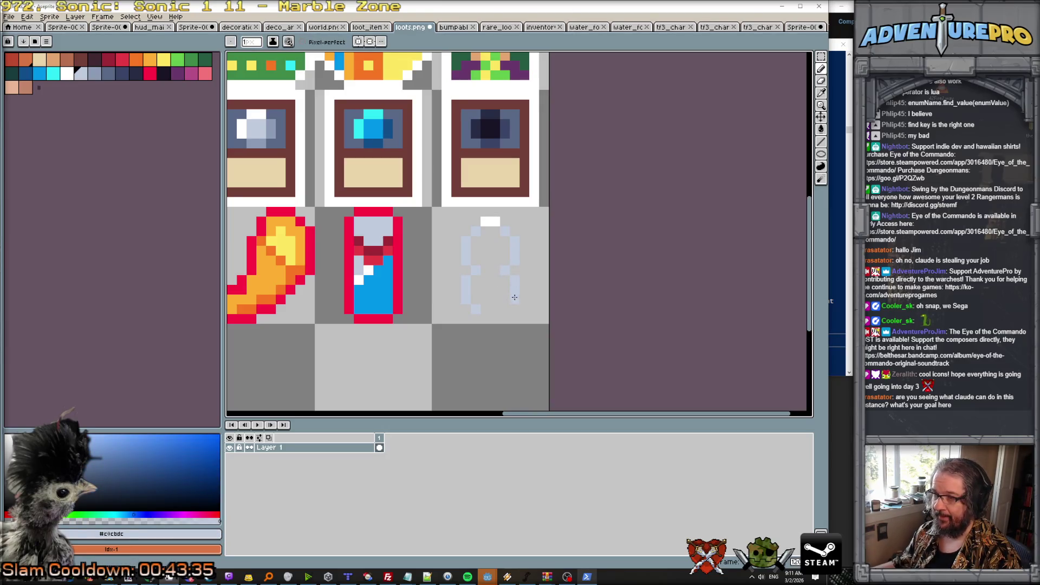
click(491, 310)
scroll(492, 268, down, 3)
scroll(493, 268, up, 3)
click(482, 219)
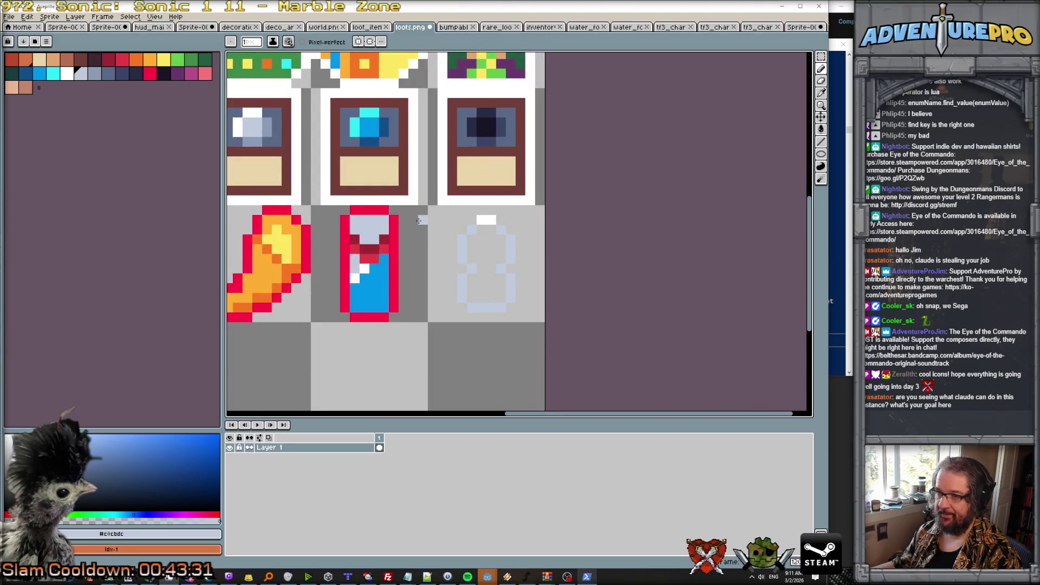
Outline the pot sprite in red along its top, left, bottom and right edges.
alt+click(390, 228)
click(481, 210)
click(491, 211)
click(472, 221)
click(452, 258)
click(463, 268)
click(453, 278)
click(452, 288)
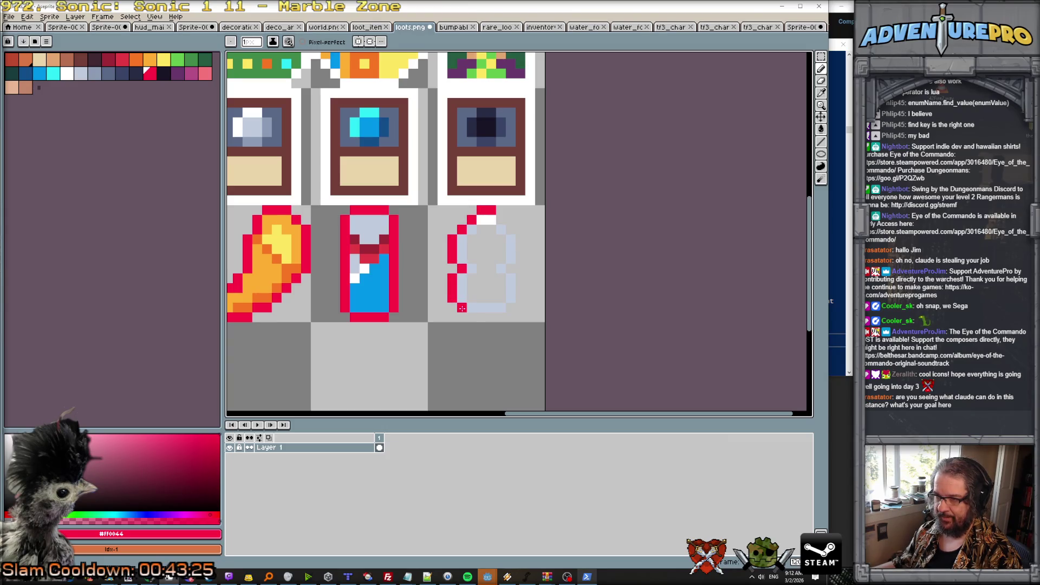
drag(480, 313, 501, 316)
drag(516, 303, 518, 281)
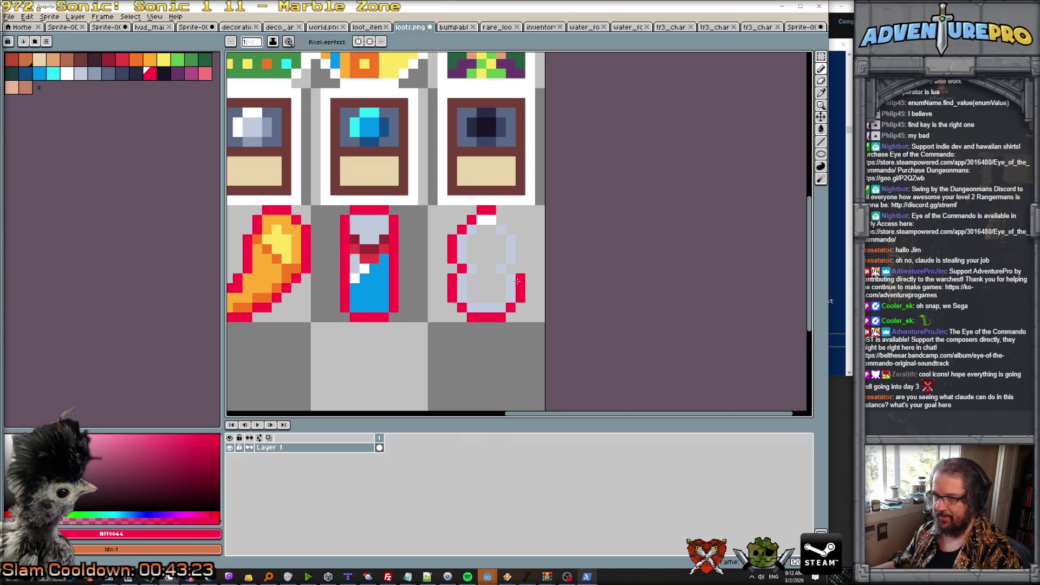
drag(517, 237, 510, 229)
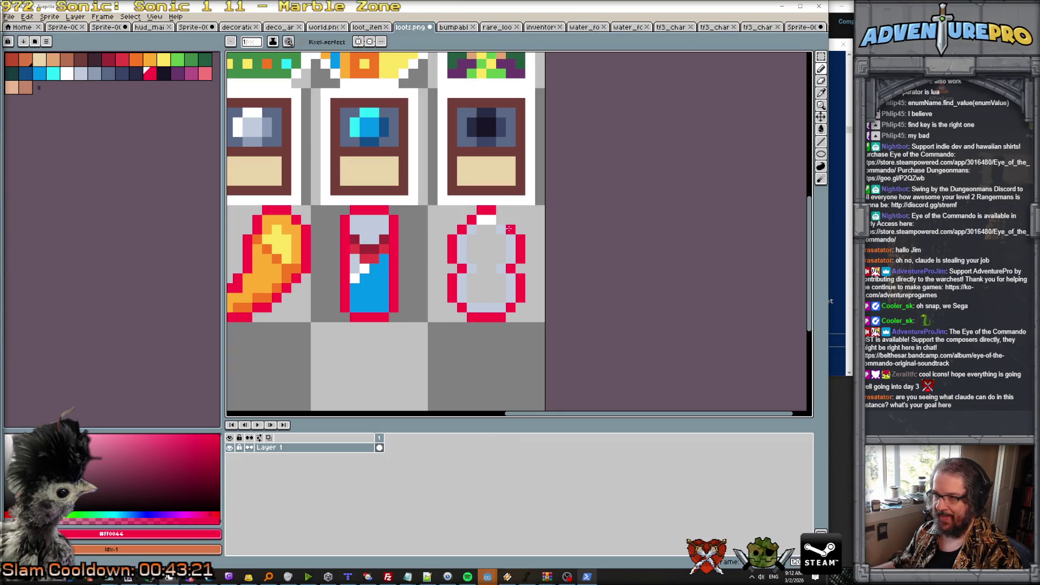
scroll(501, 220, down, 2)
scroll(454, 215, up, 2)
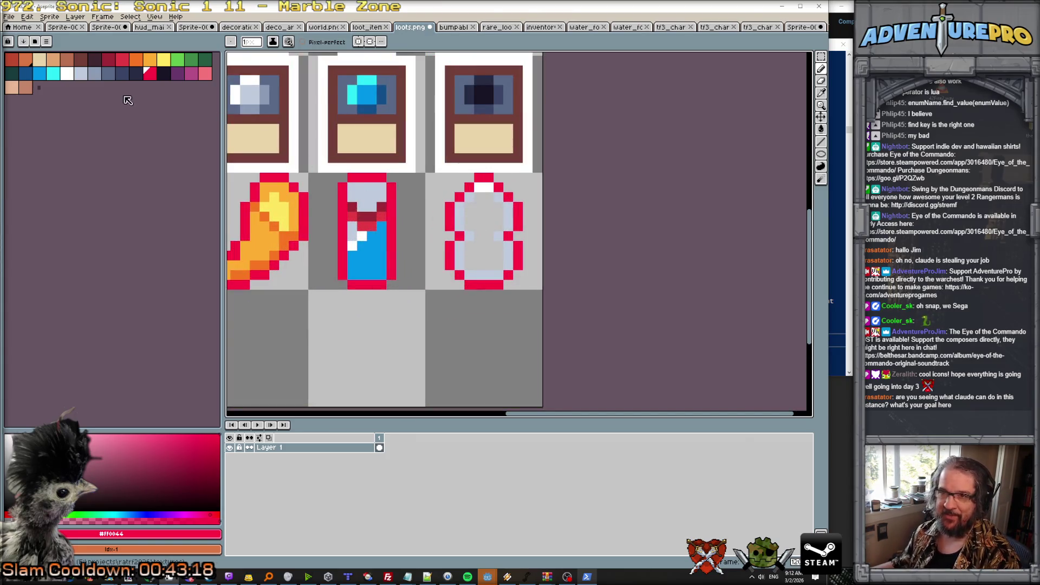
Bucket-fill the hollow pot with light blue-grey, limited to contiguous pixels.
click(81, 74)
key(g)
click(482, 243)
key(ctrl+z)
click(304, 42)
click(479, 232)
scroll(510, 250, down, 2)
scroll(512, 252, up, 2)
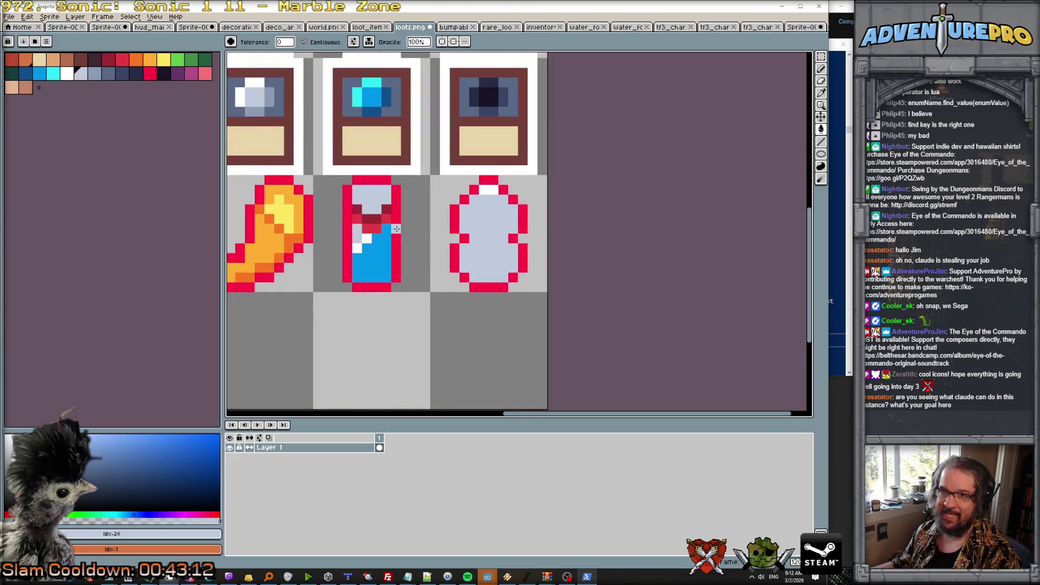
Paint white highlight pixels on the round bottle icon.
click(53, 74)
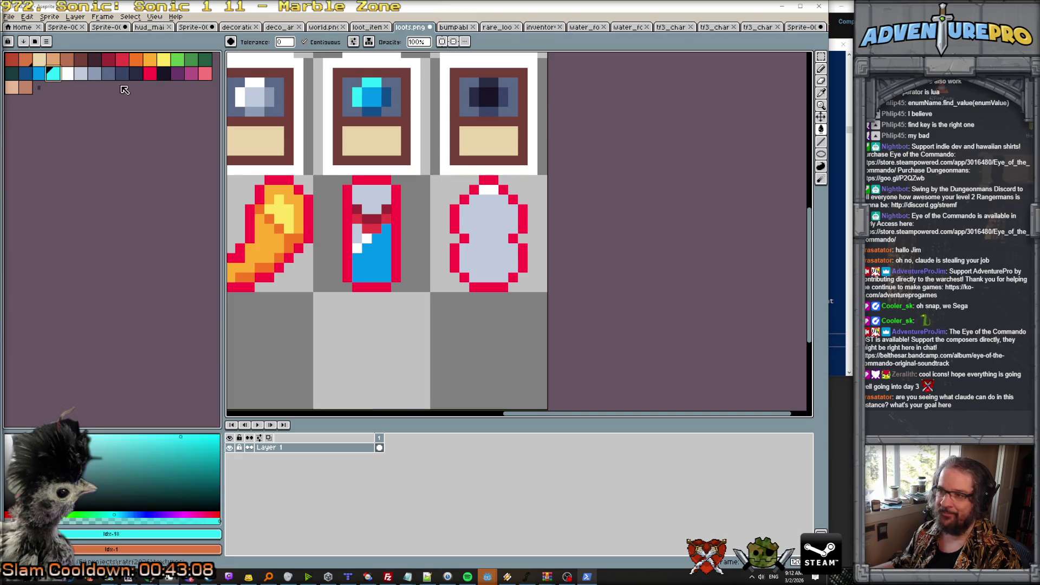
key(b)
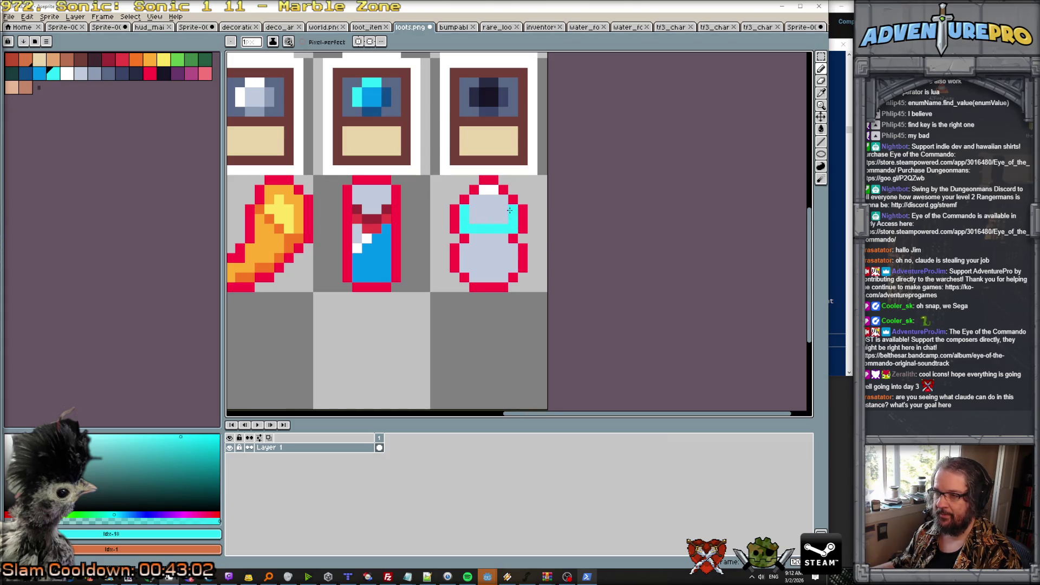
scroll(504, 221, down, 3)
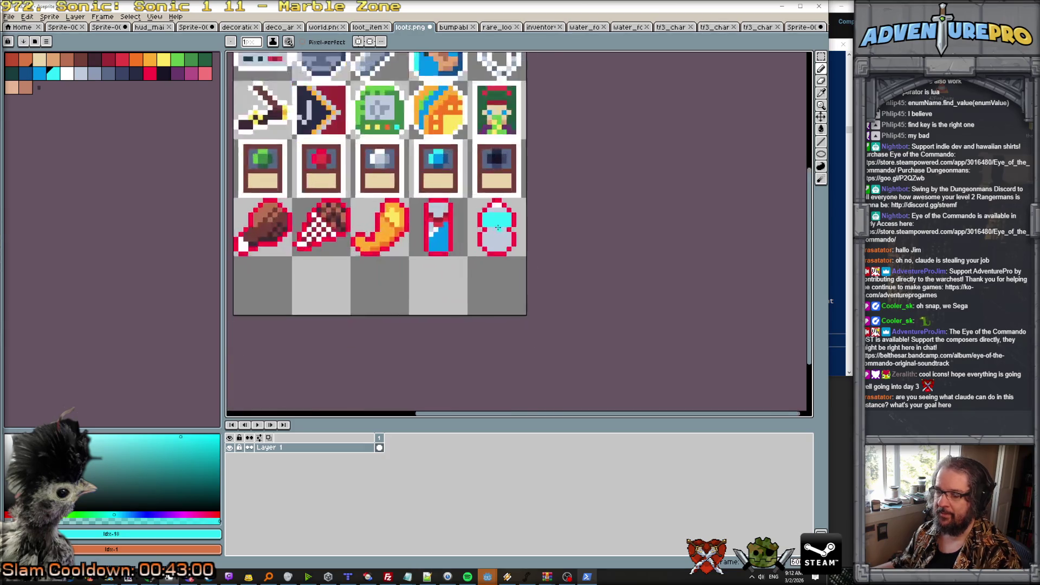
scroll(504, 221, up, 4)
click(95, 73)
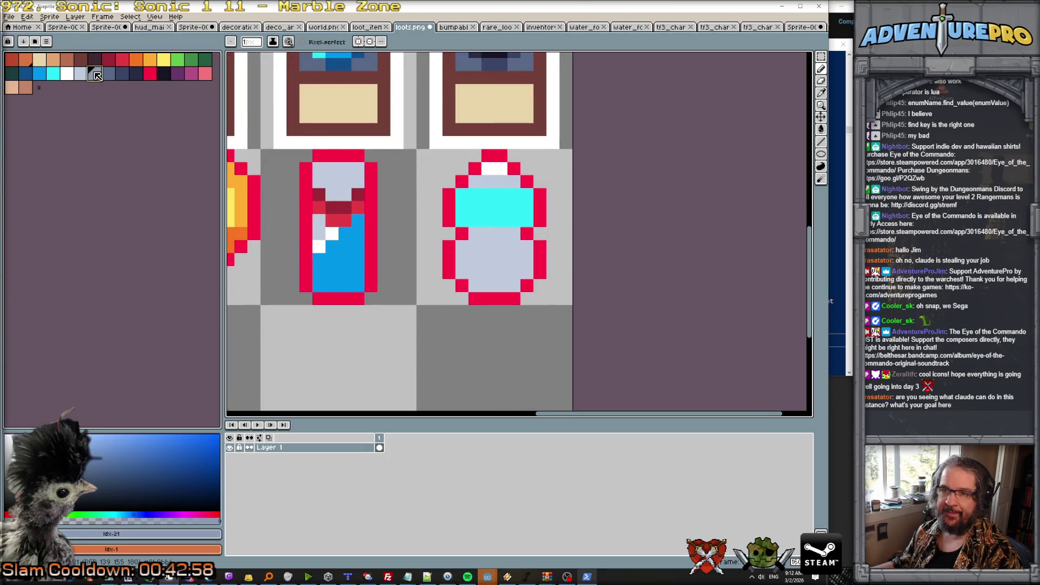
click(67, 73)
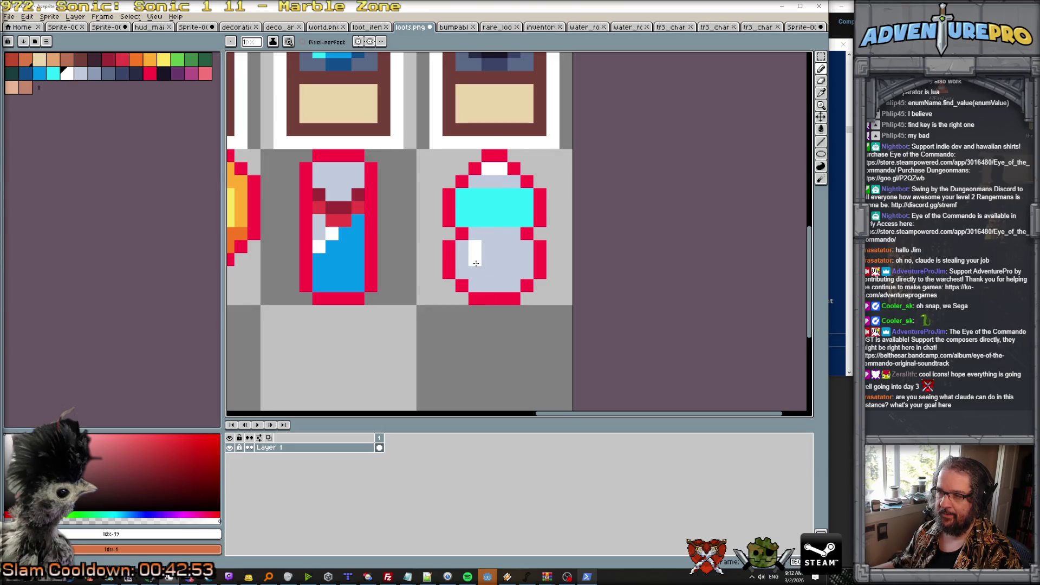
click(475, 272)
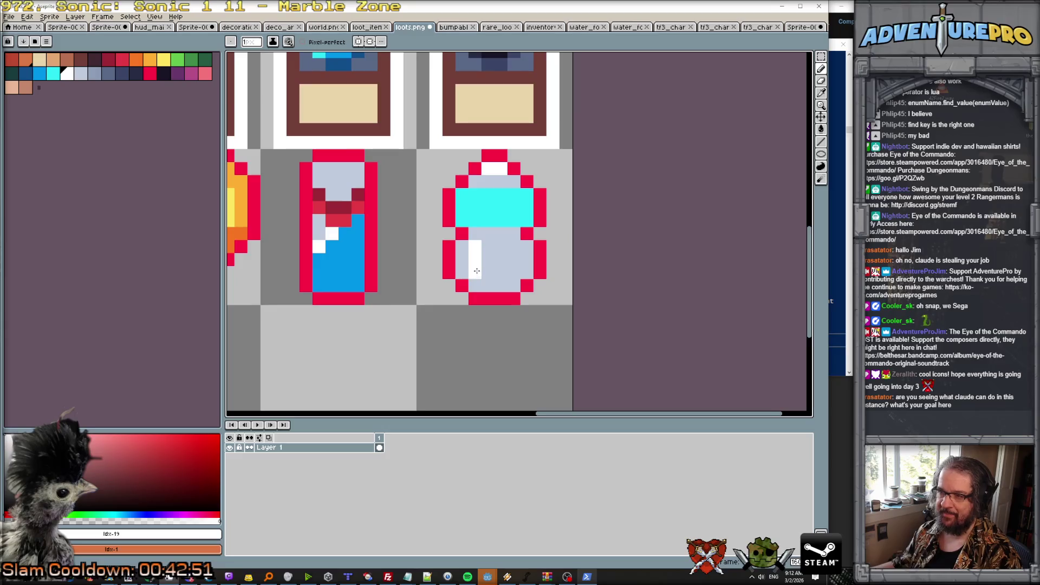
click(475, 181)
scroll(480, 232, down, 5)
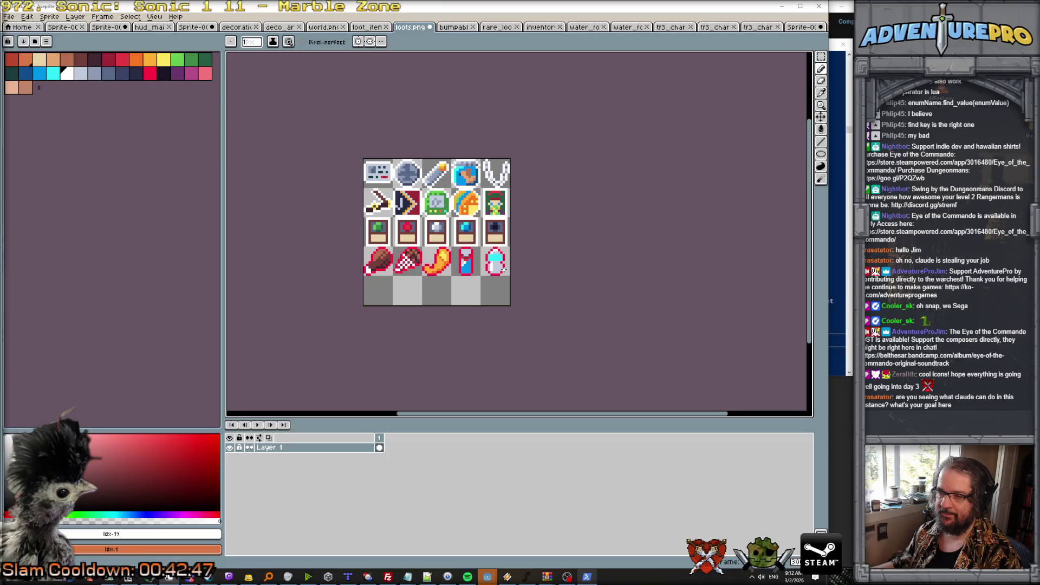
scroll(504, 270, up, 5)
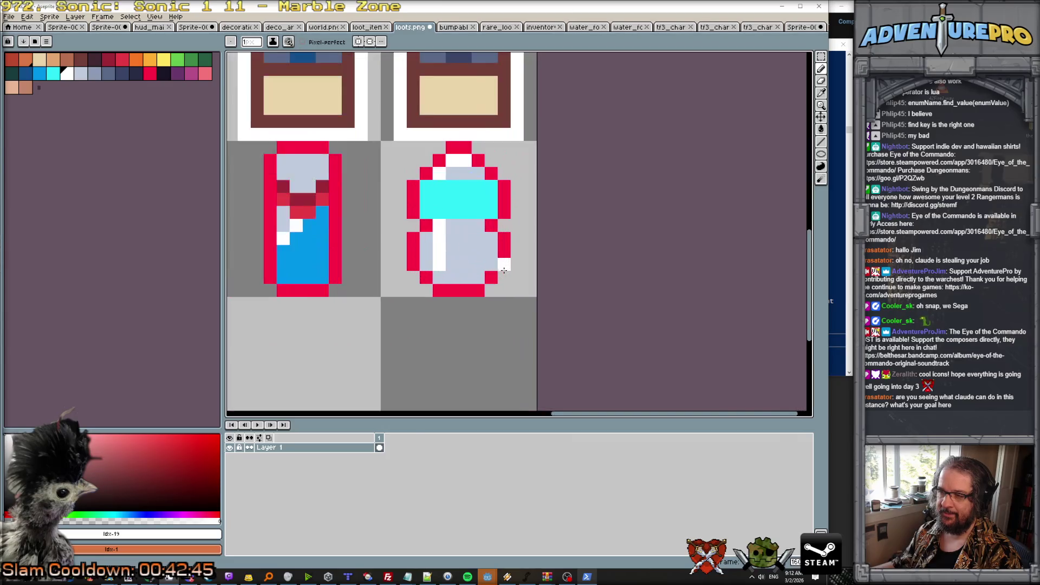
Paint the bottle's bottom row grey-blue.
click(94, 73)
drag(439, 277, 482, 278)
scroll(522, 301, down, 5)
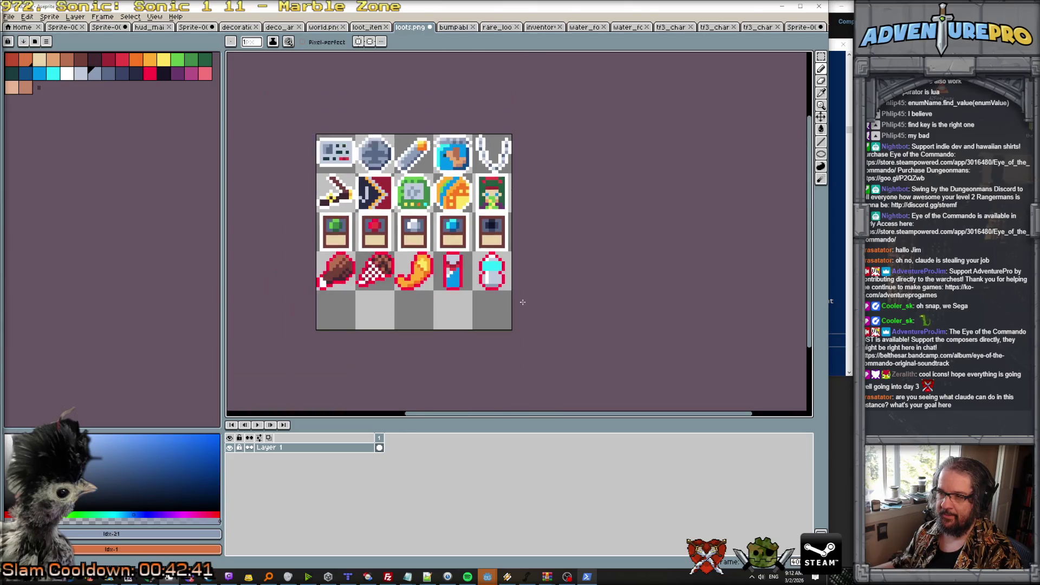
scroll(490, 271, up, 4)
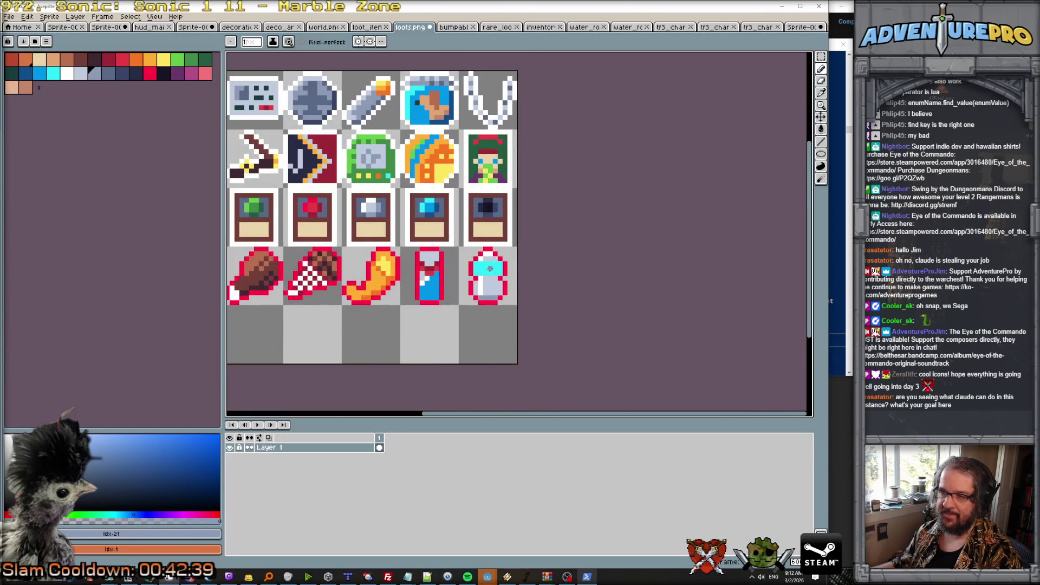
Shade the bottle's right side blue and save loots.png.
click(39, 73)
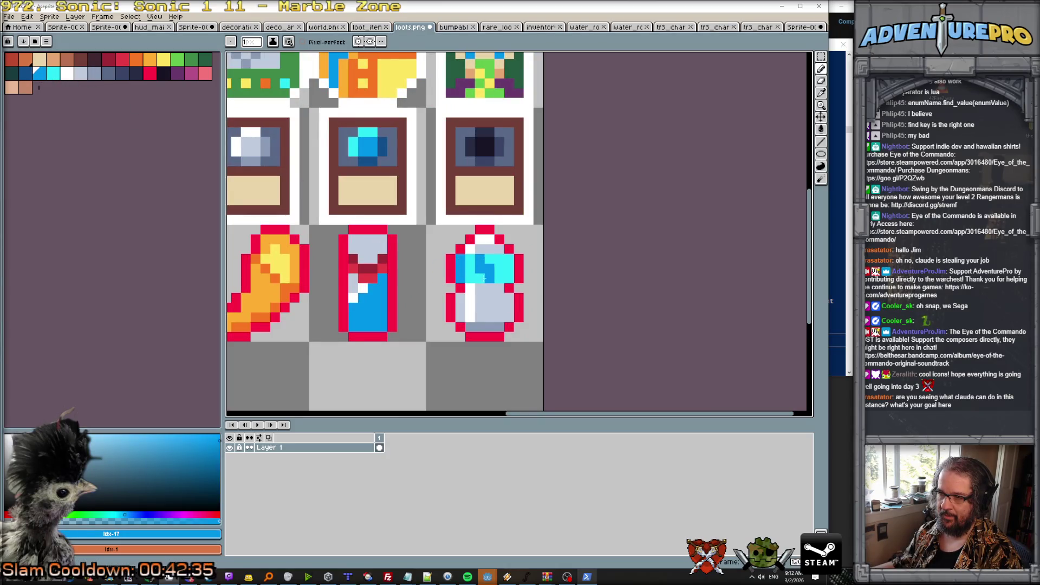
mouse_move(489, 261)
mouse_down()
mouse_move(503, 277)
mouse_move(502, 258)
mouse_up()
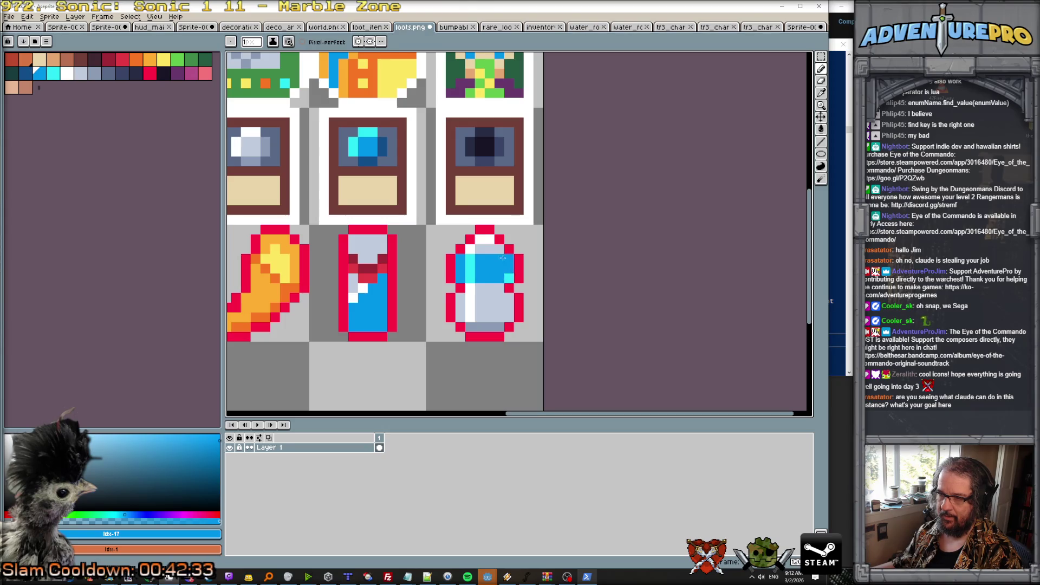
scroll(504, 277, down, 4)
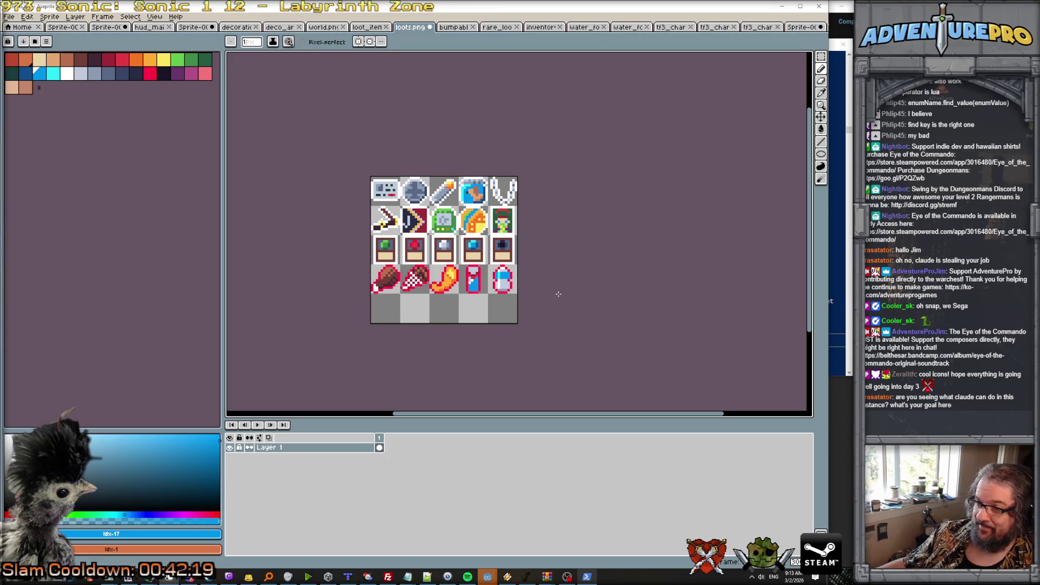
scroll(558, 294, up, 1)
scroll(598, 310, down, 1)
scroll(598, 309, up, 1)
key(ctrl+s)
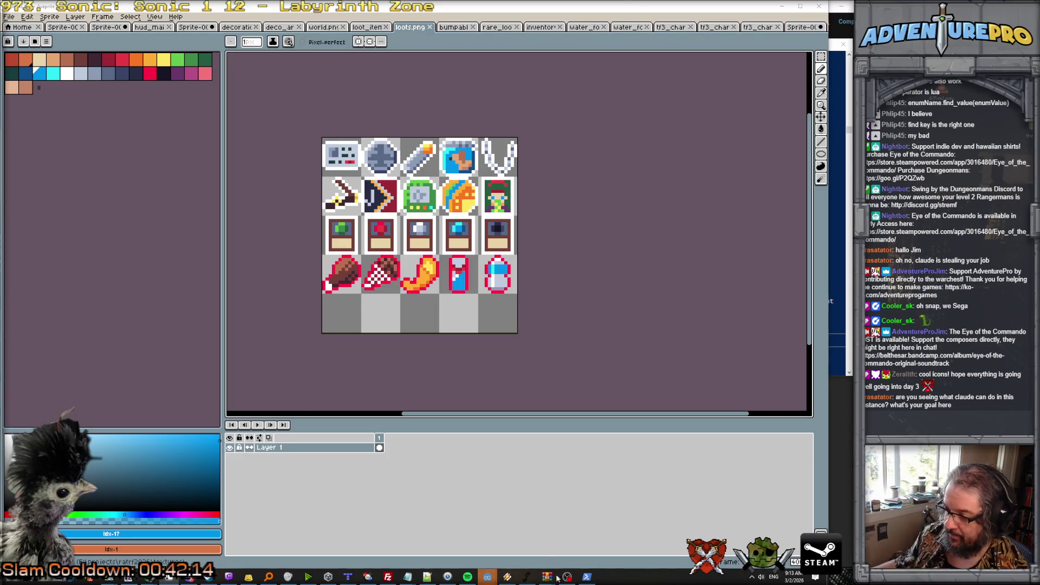
click(586, 576)
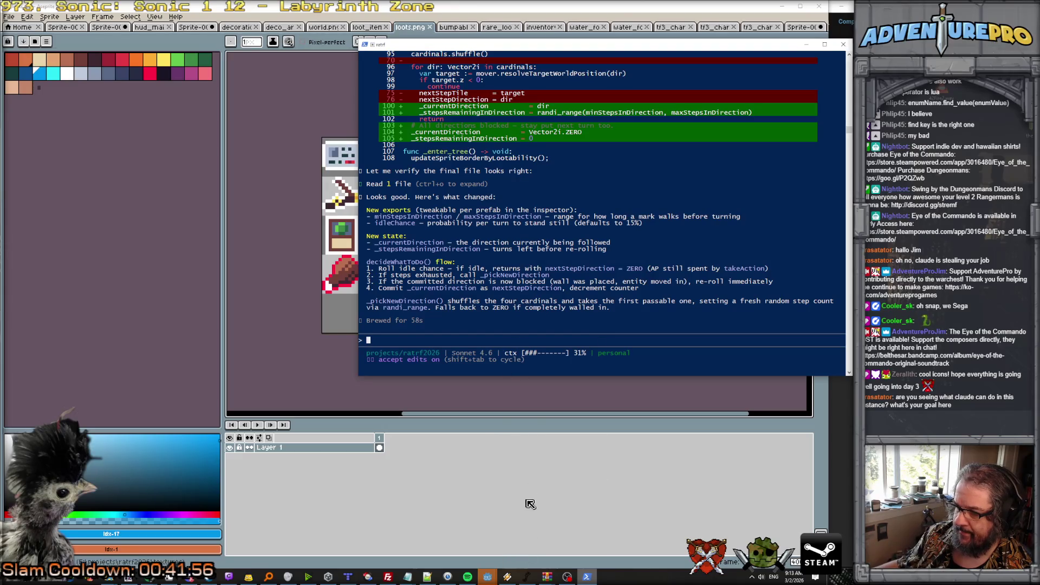
Close the running game window, return to the Godot editor and relaunch the game.
mouse_move(488, 569)
click(518, 549)
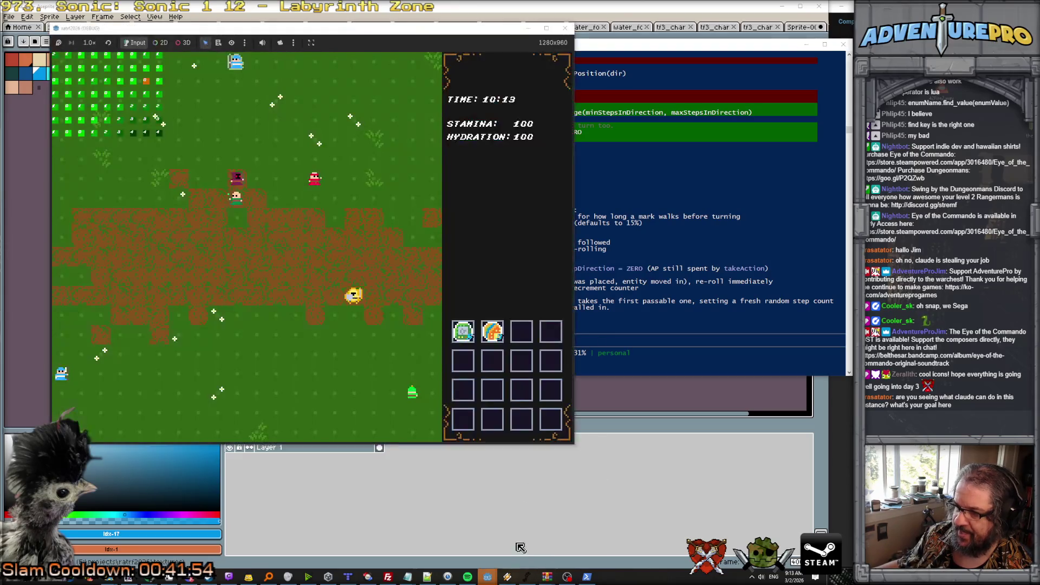
click(568, 33)
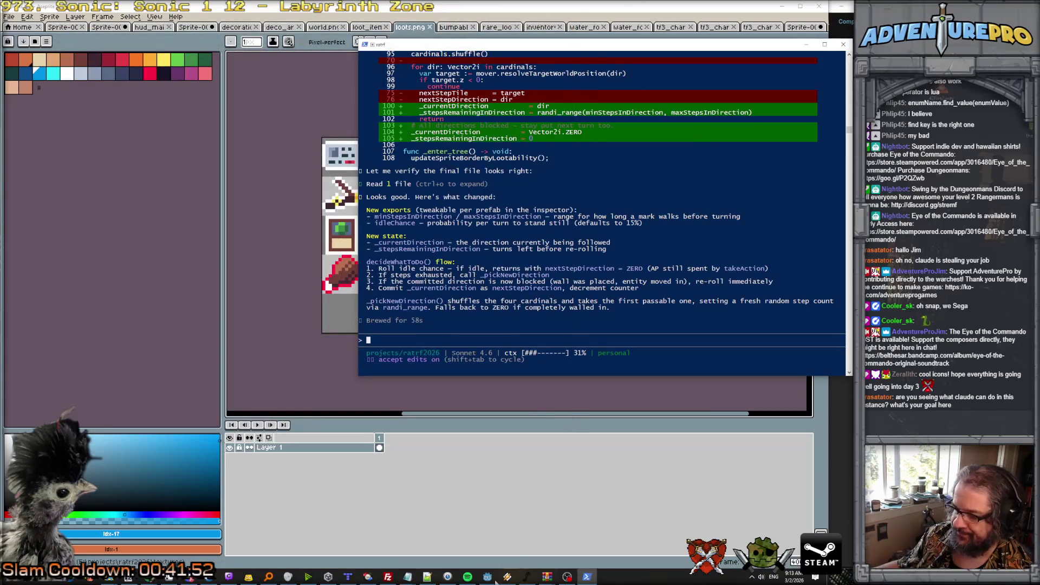
click(484, 556)
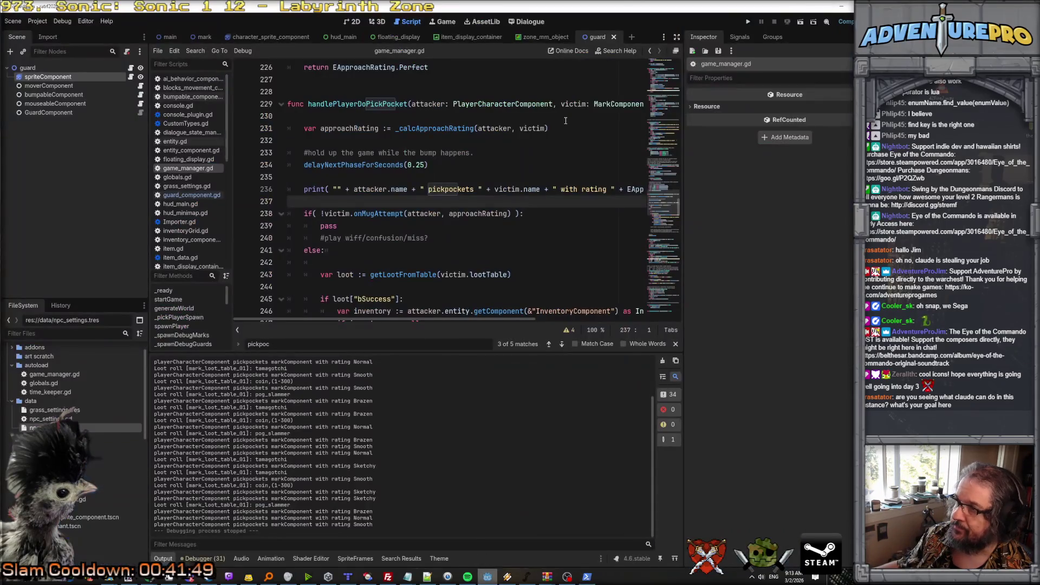
click(747, 22)
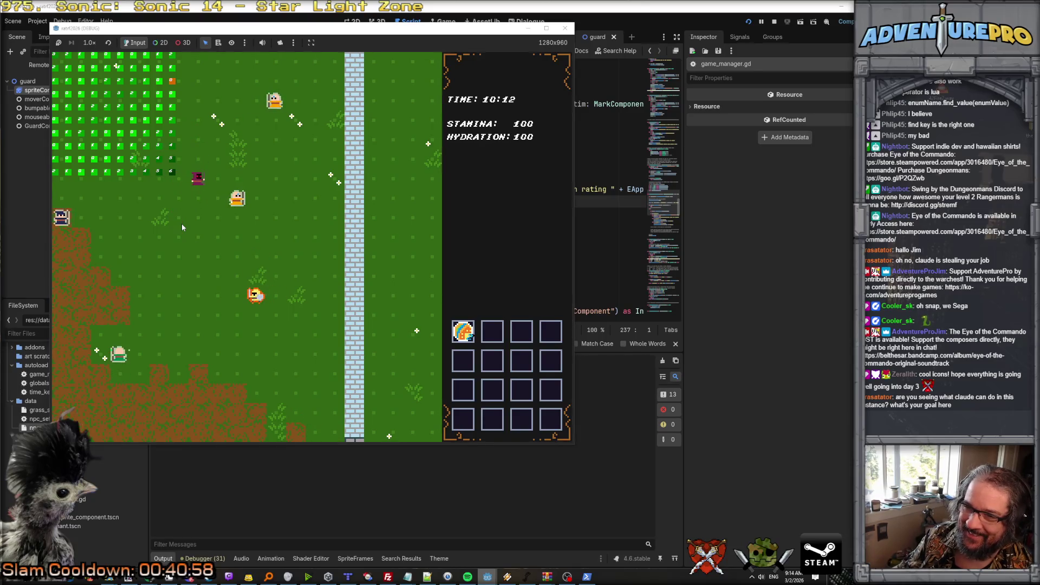
Walk the player into a mark to pickpocket it, then return to the script editor.
key(e)
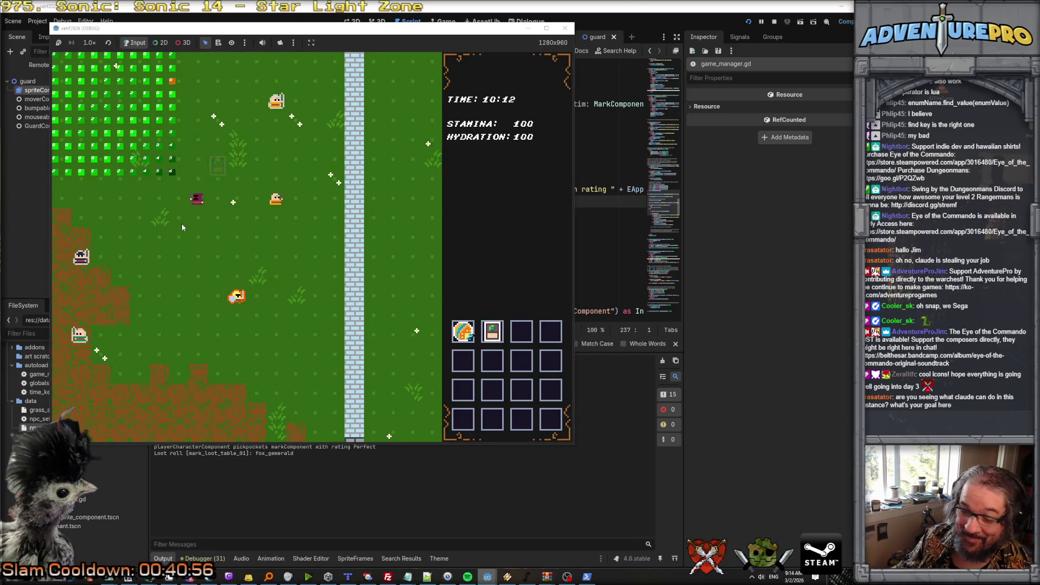
key(w+a)
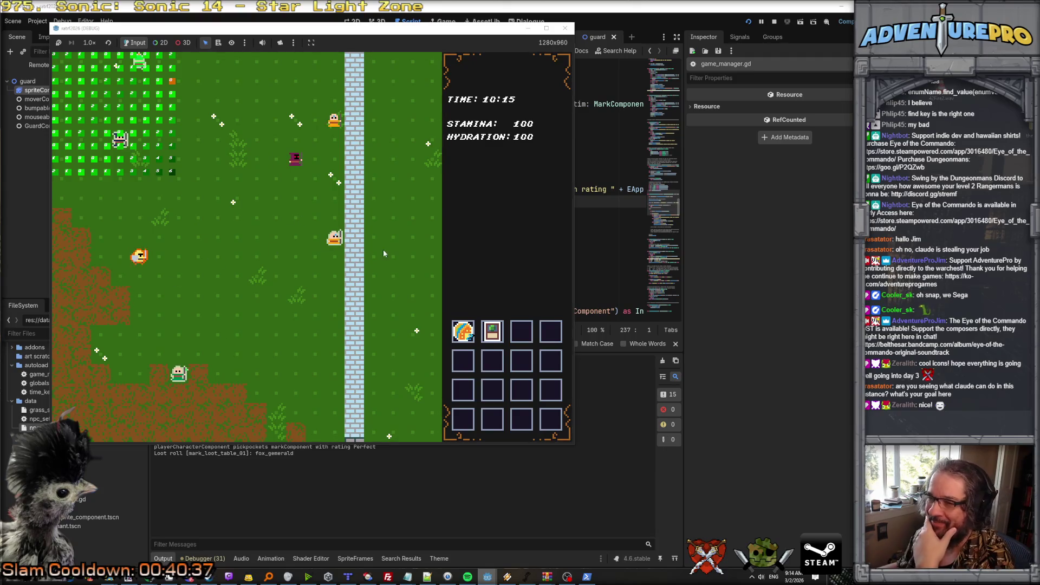
click(597, 256)
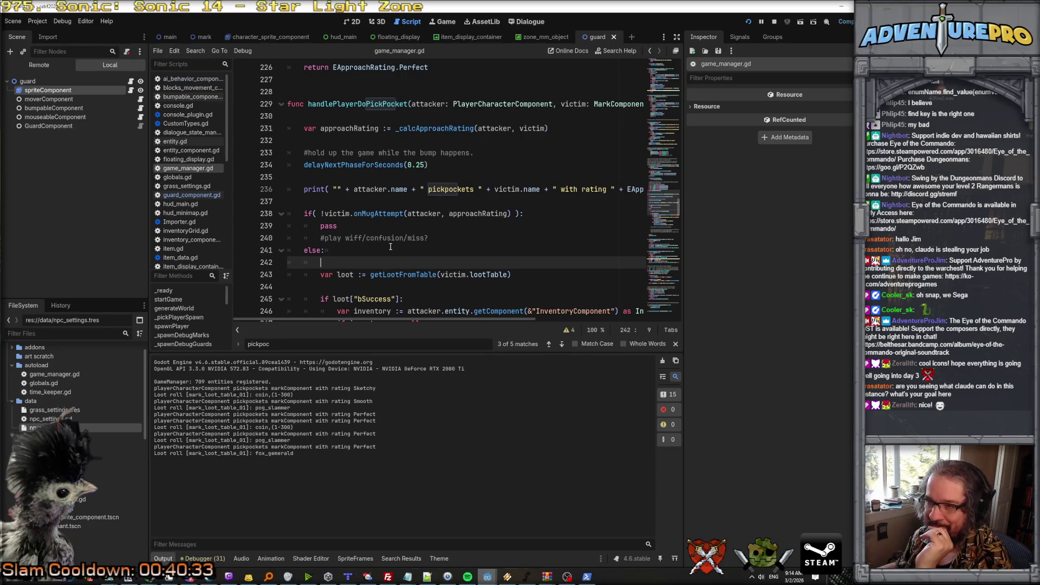
Open mover_component.gd and go to the movementBlocked.emit line in tryMove.
scroll(390, 246, up, 3)
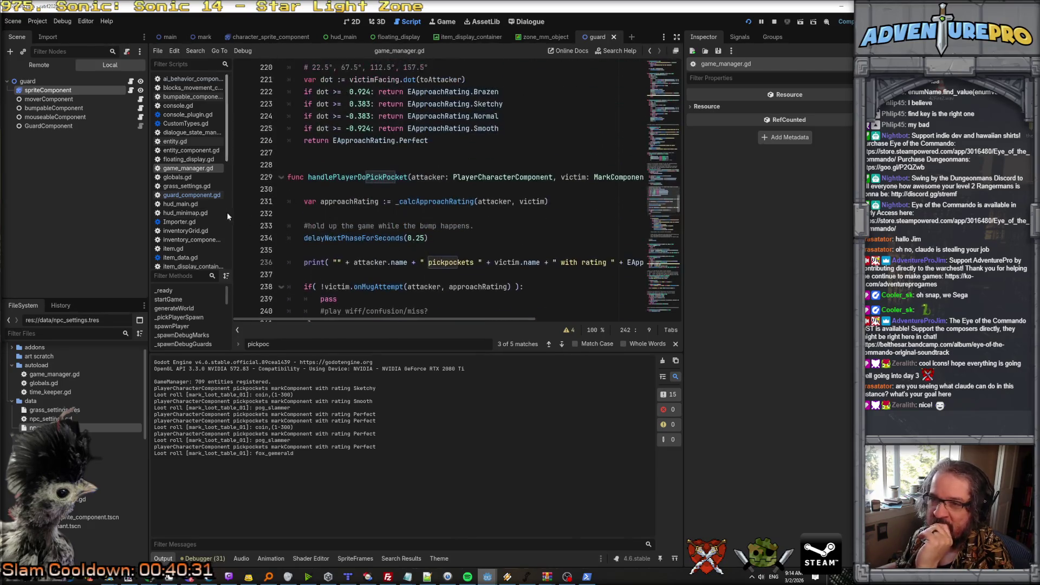
scroll(251, 199, up, 3)
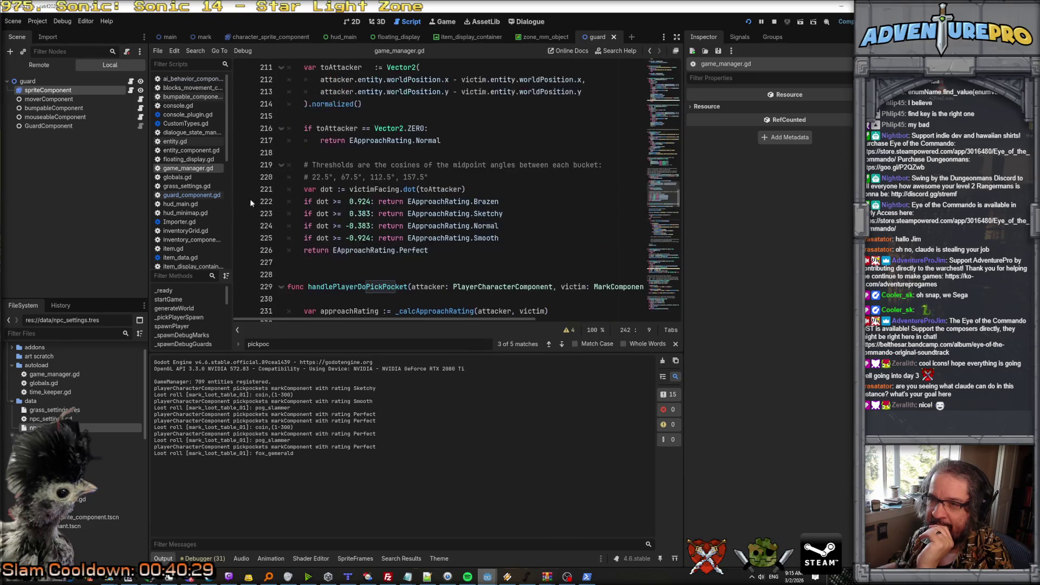
scroll(191, 195, down, 3)
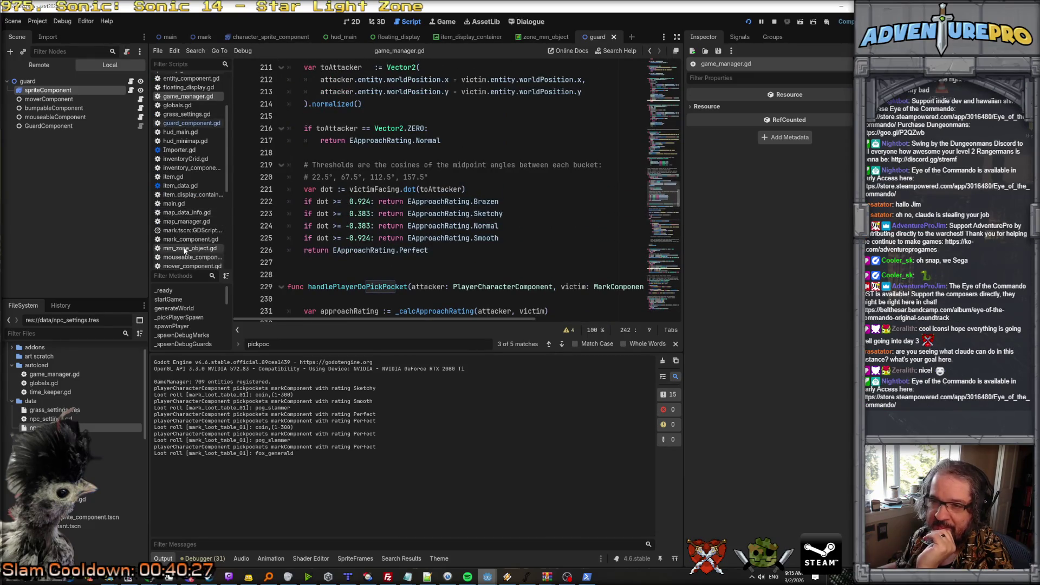
scroll(183, 243, down, 2)
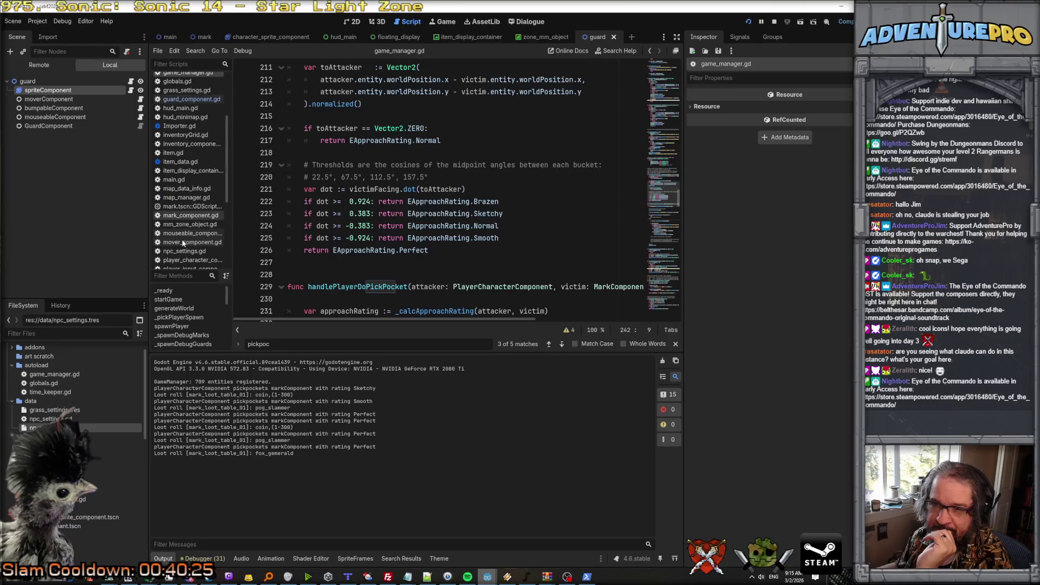
click(184, 244)
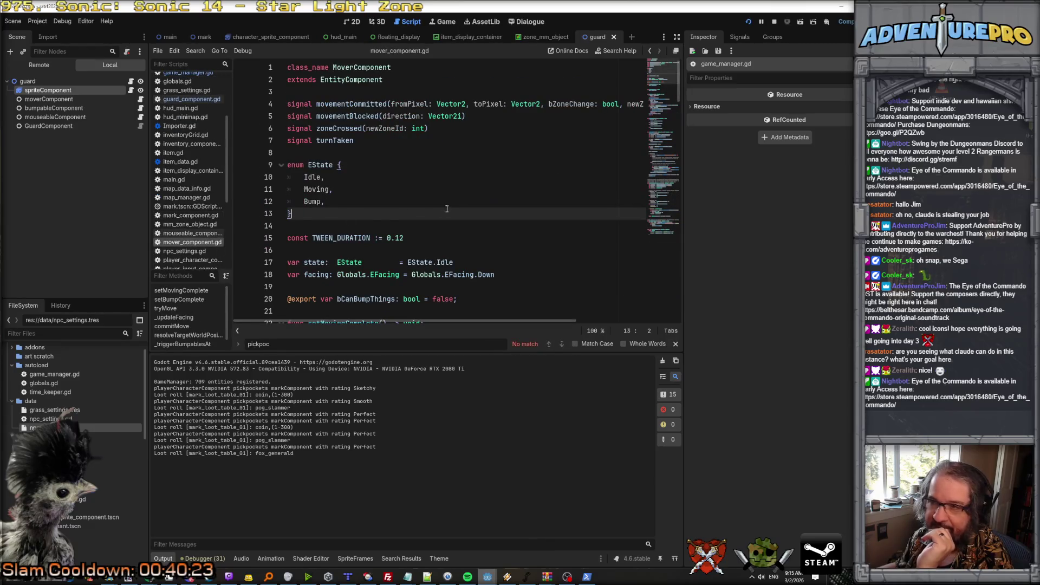
scroll(446, 208, down, 9)
scroll(439, 186, down, 1)
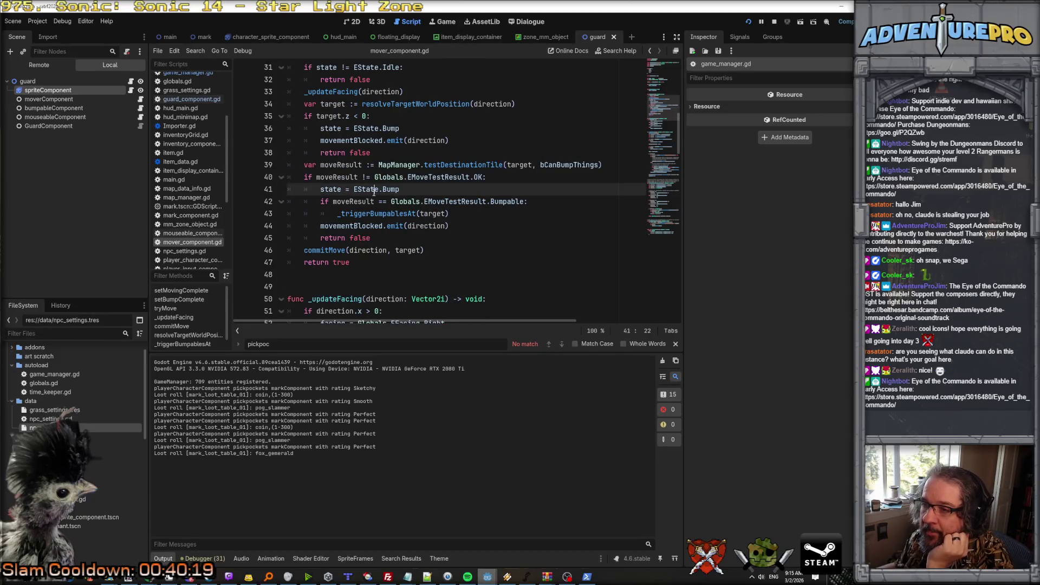
click(367, 226)
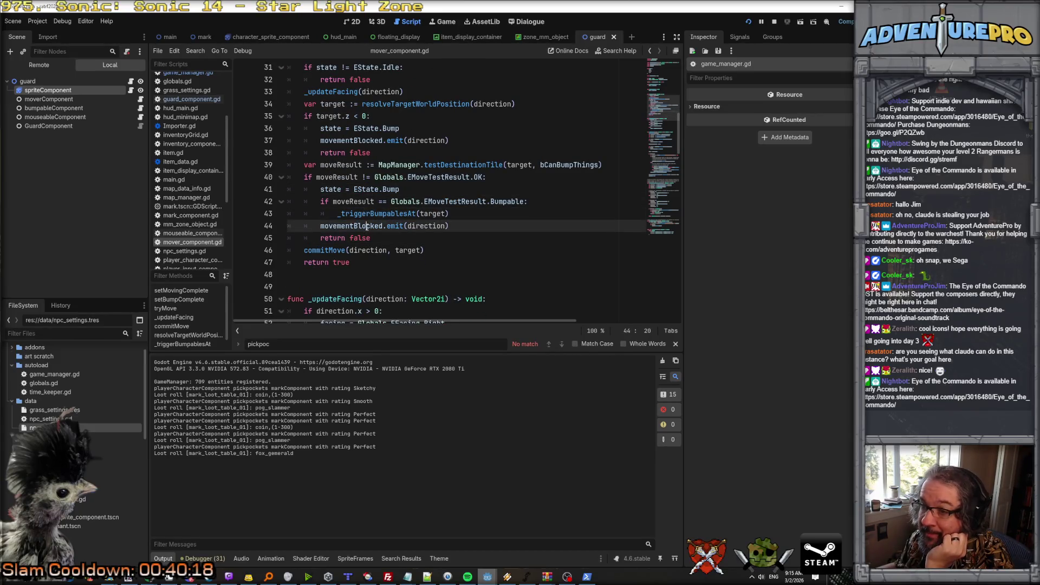
click(587, 576)
Ask Claude Code to make marks switch direction when movementBlocked fires against walls.
text(when w)
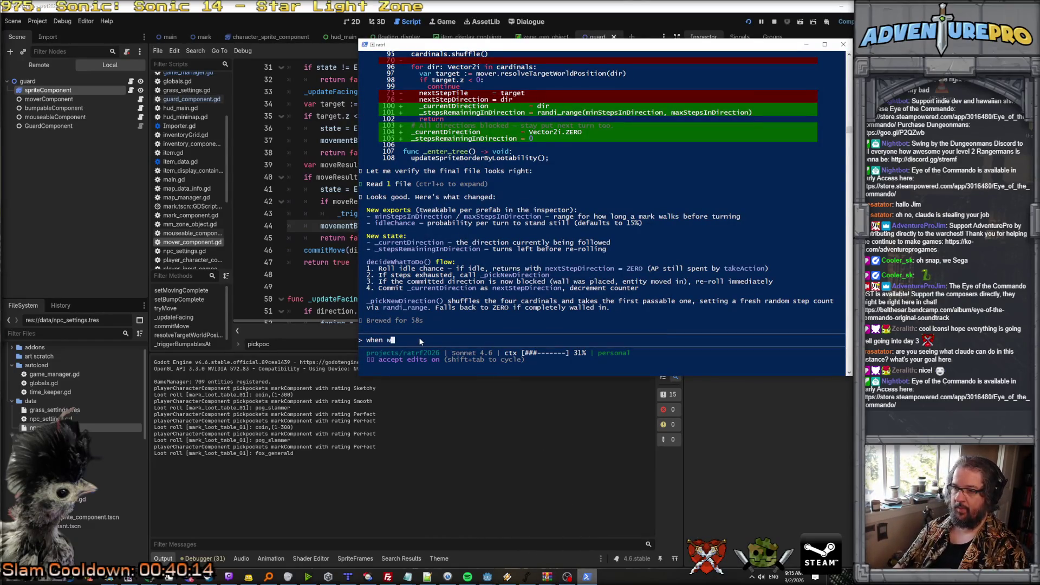
key(BackSpace)
text(a mark sees mov)
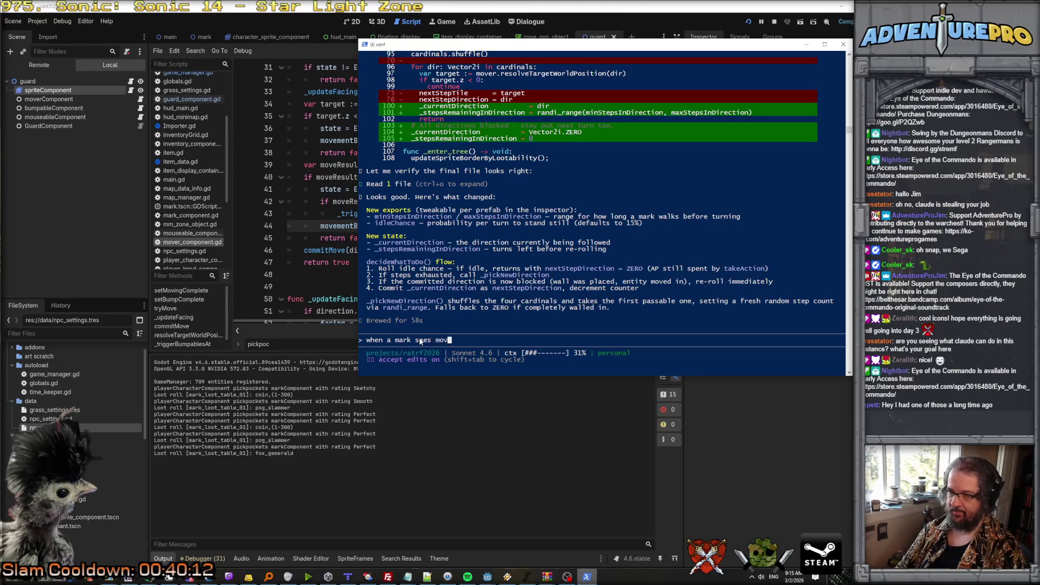
text(ementBlocked.emit, they should change direction)
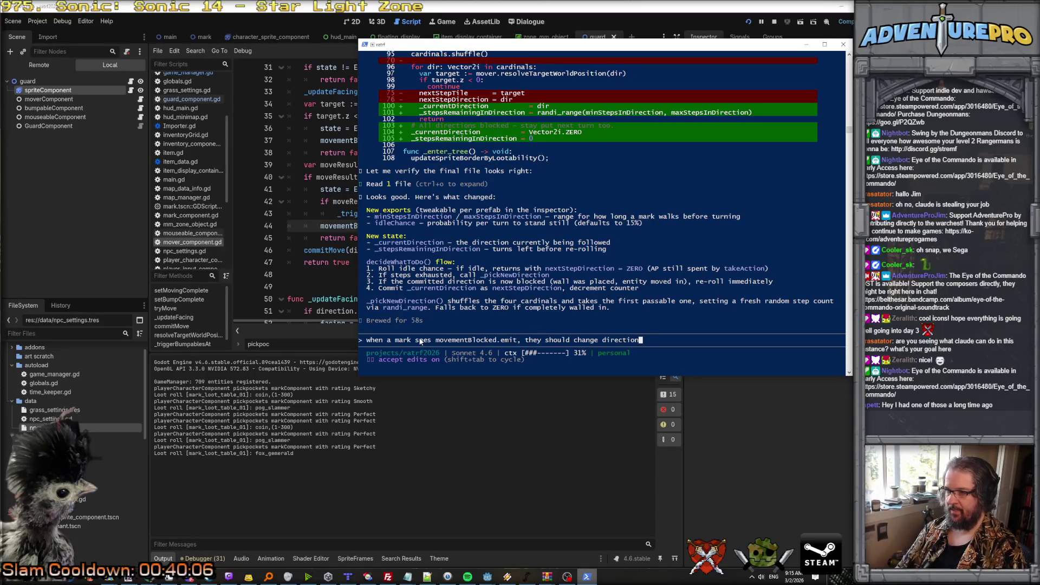
text(to walls is a)
key(BackSpace)
key(BackSpace)
text(bi vide.  to de tnce.)
key(Return)
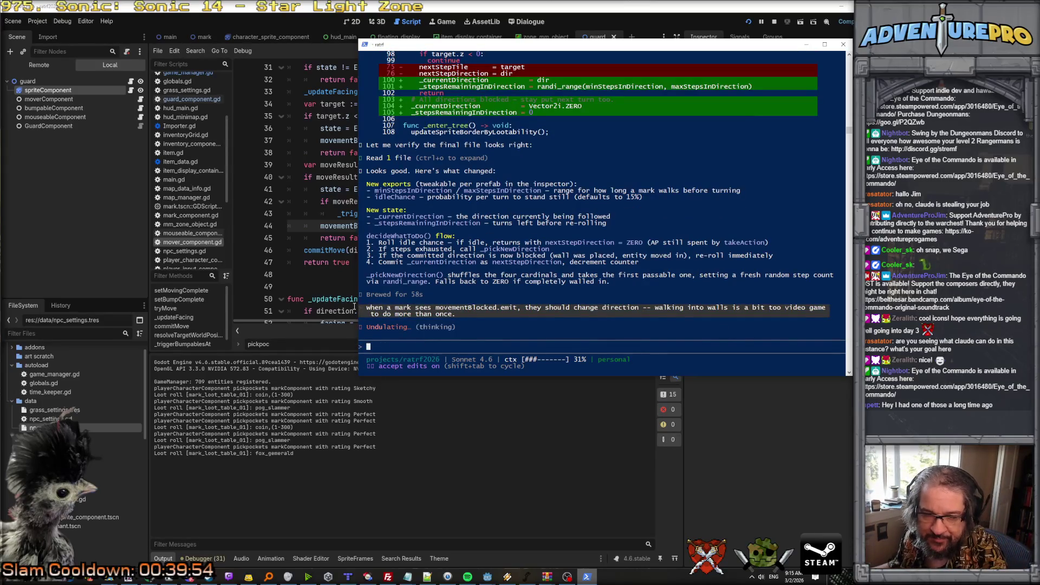
click(324, 281)
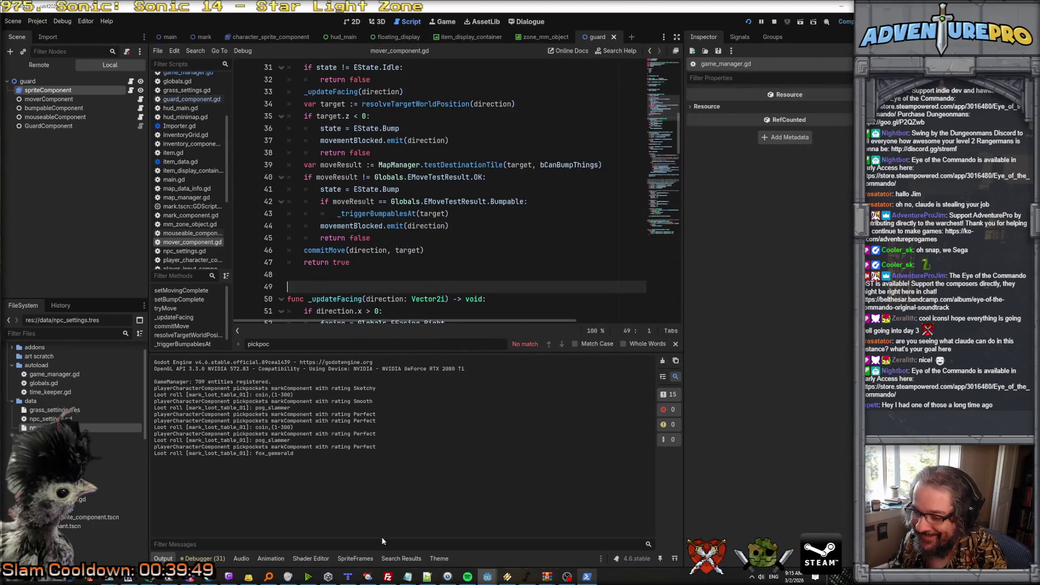
Switch to Aseprite's loots.png and zoom around the sheet to inspect the item icons.
click(208, 576)
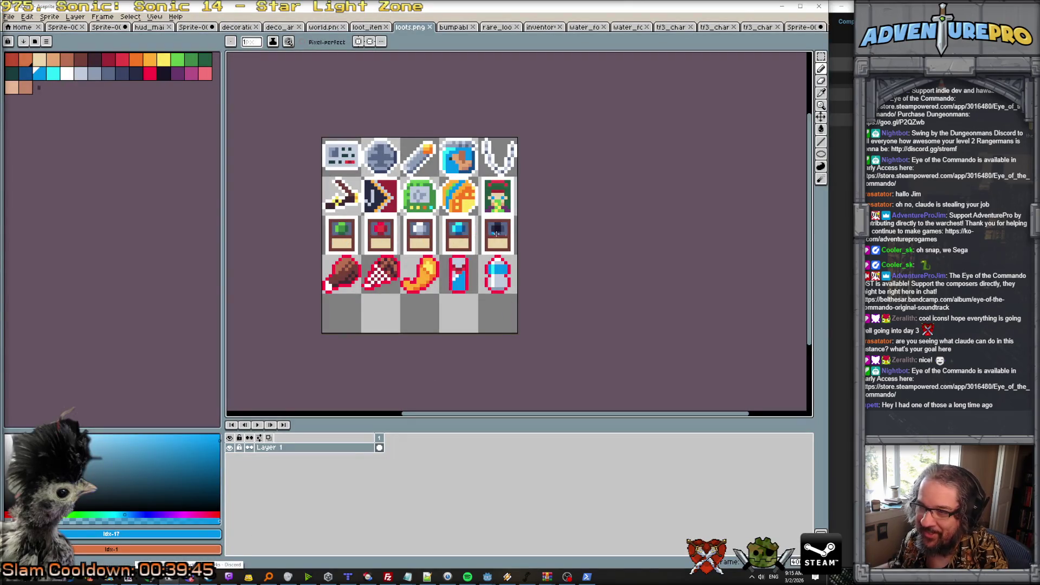
scroll(515, 204, up, 3)
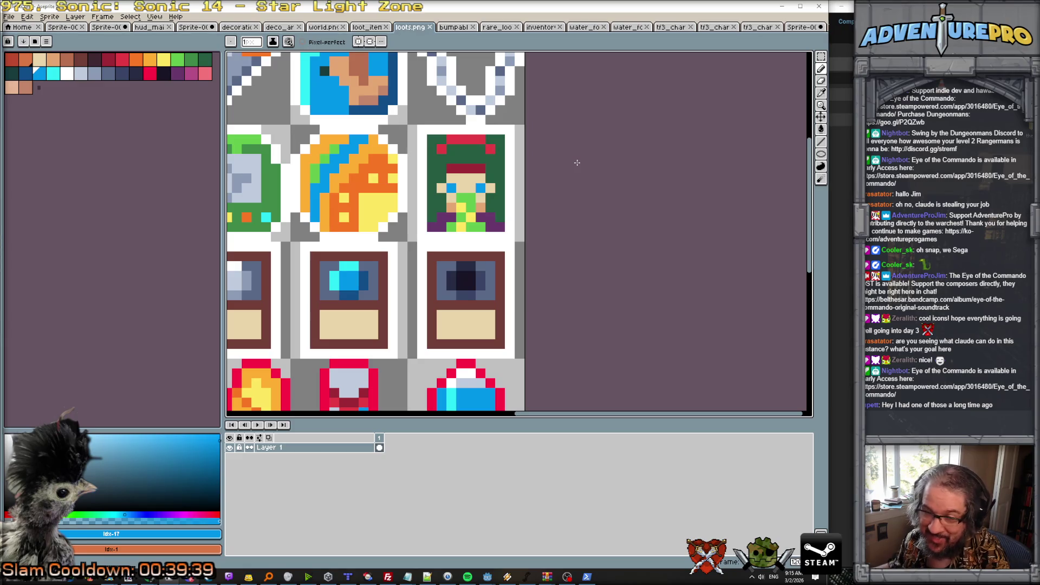
scroll(563, 194, down, 2)
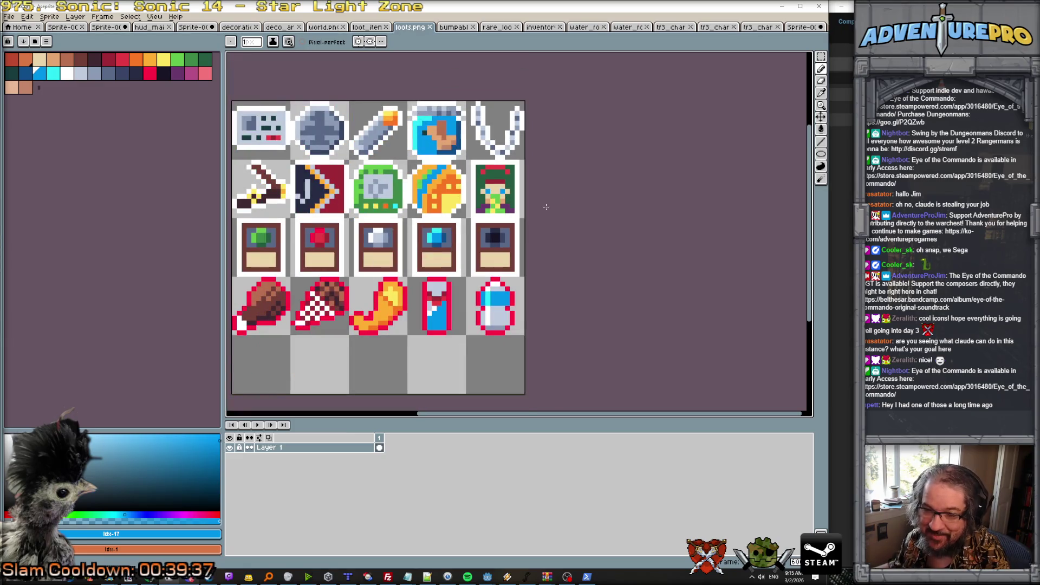
scroll(566, 198, up, 1)
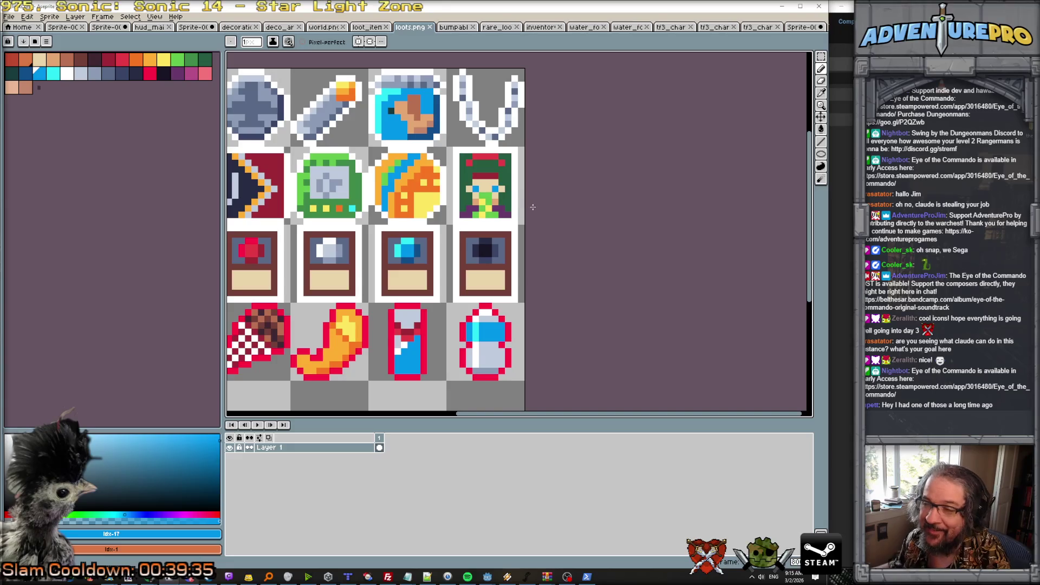
scroll(520, 208, left, 4)
scroll(436, 144, up, 1)
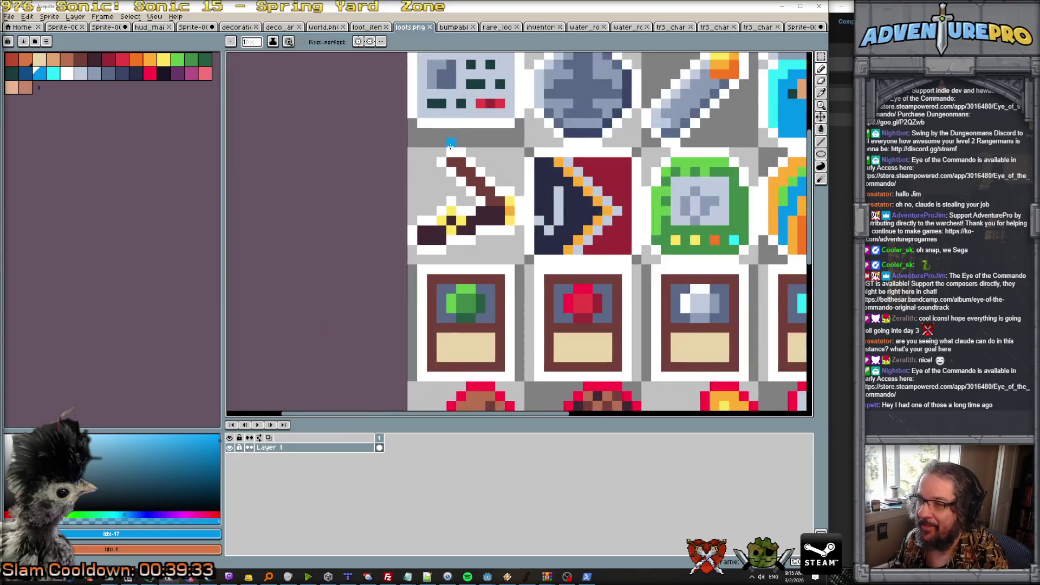
scroll(448, 149, down, 2)
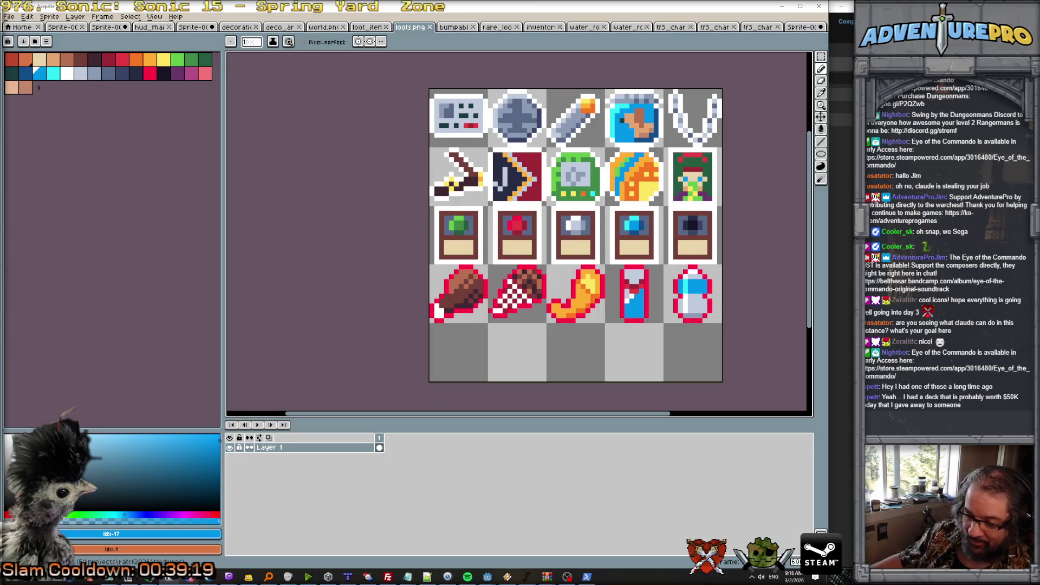
mouse_move(171, 577)
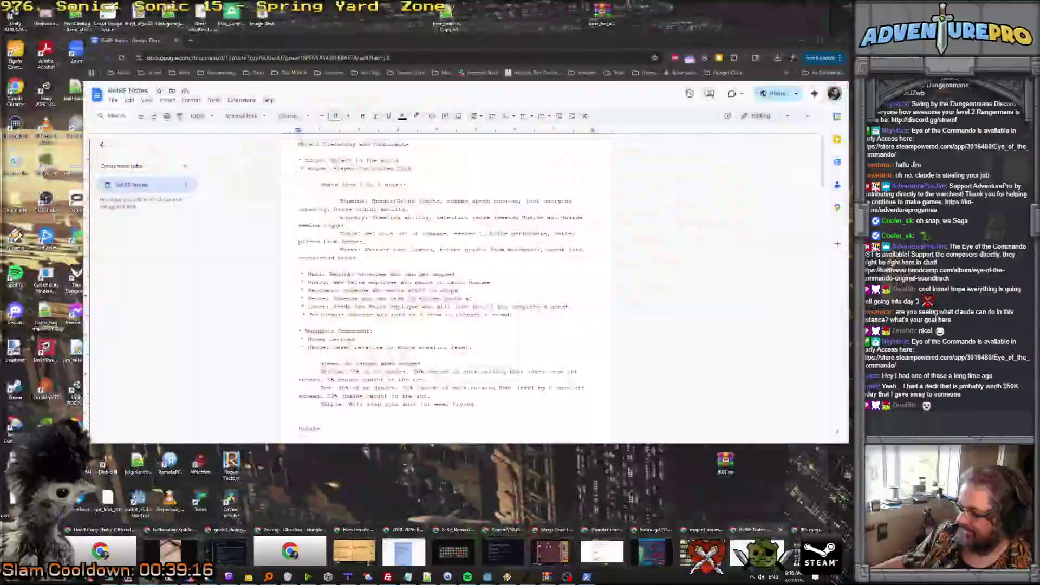
Scroll RatRF Notes to the stealable items list and select the clove and incense sticks entries.
click(756, 551)
scroll(382, 259, down, 3)
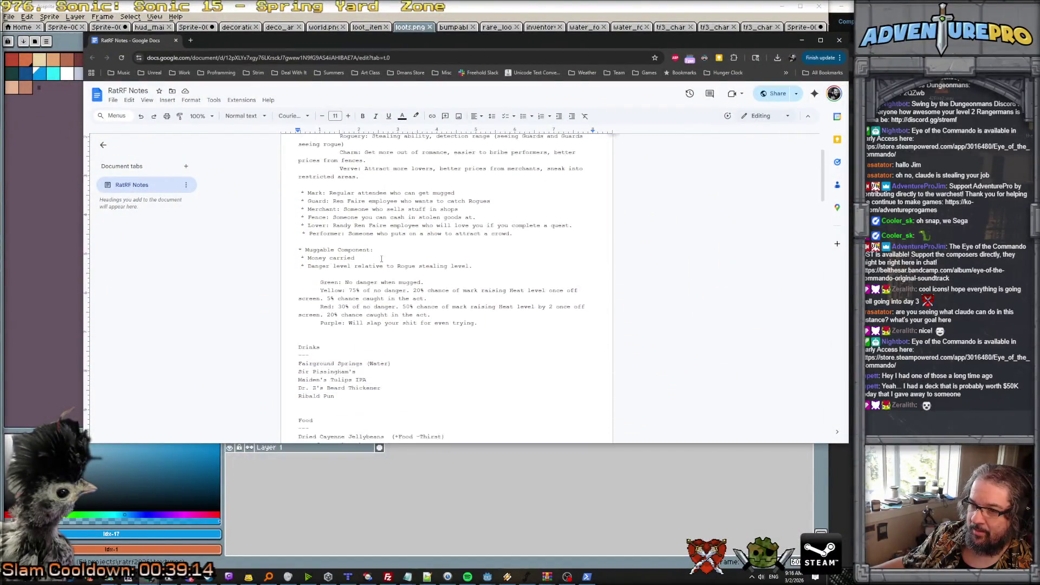
scroll(381, 259, down, 2)
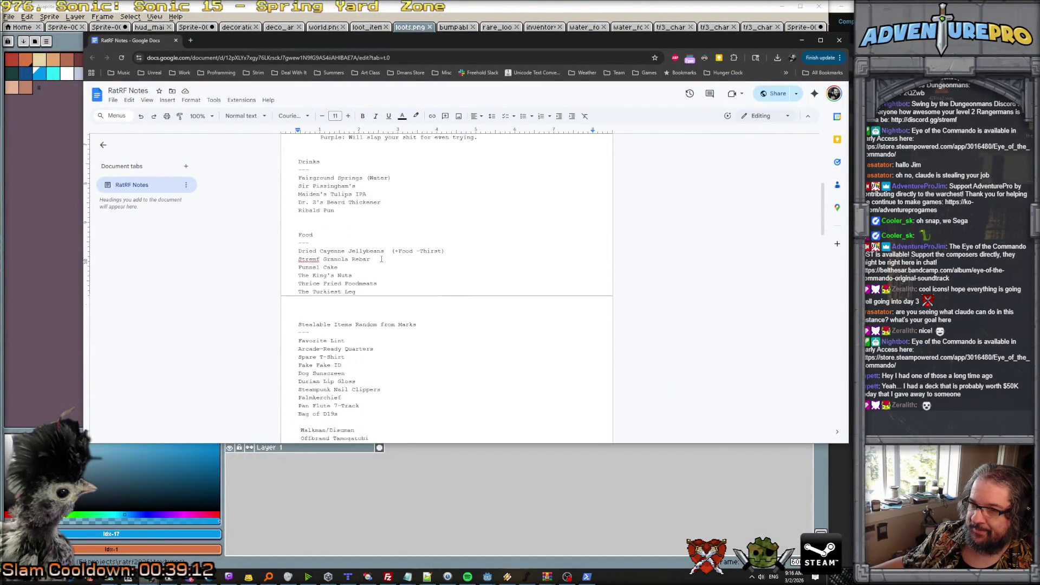
scroll(382, 259, down, 6)
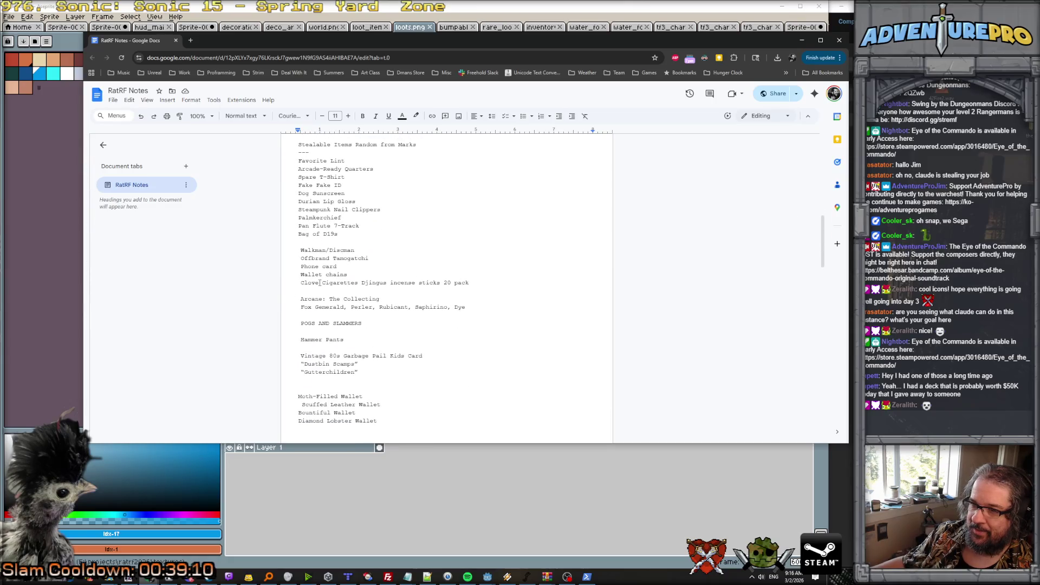
double_click(375, 284)
click(425, 281)
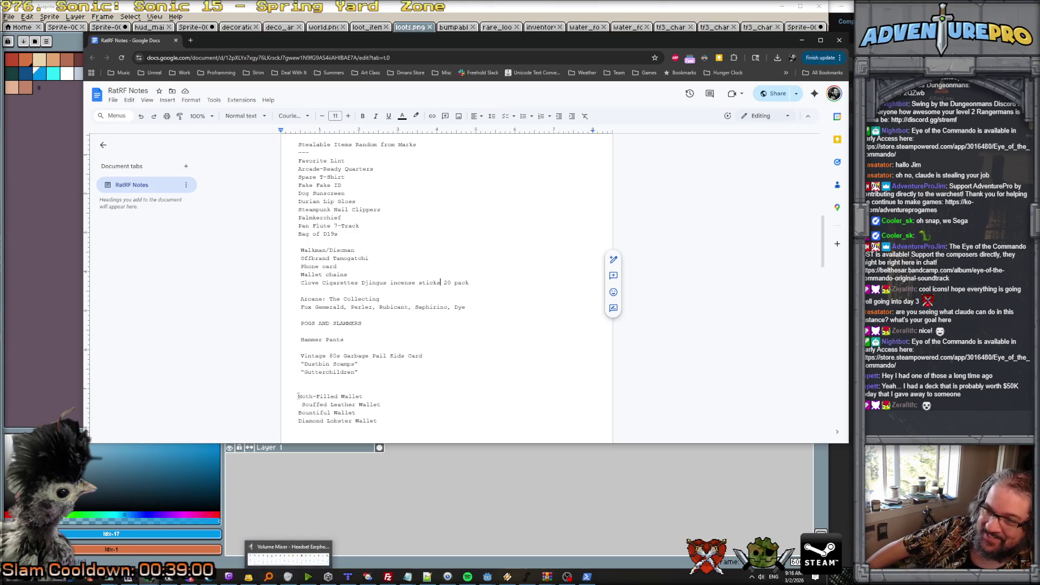
Open and close File Explorer's recent locations list from the taskbar.
right_click(98, 580)
click(96, 581)
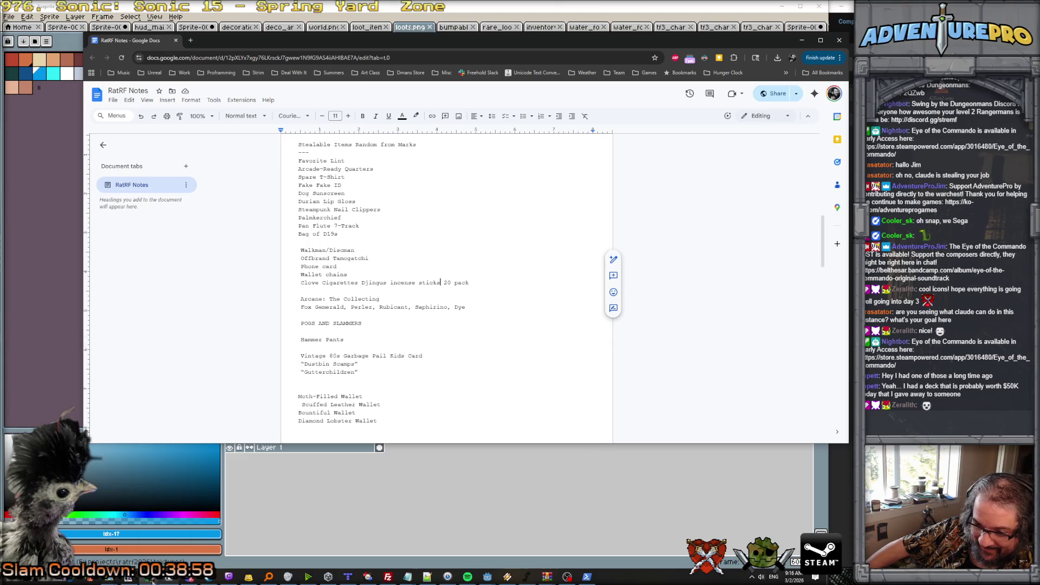
mouse_move(152, 580)
mouse_move(194, 551)
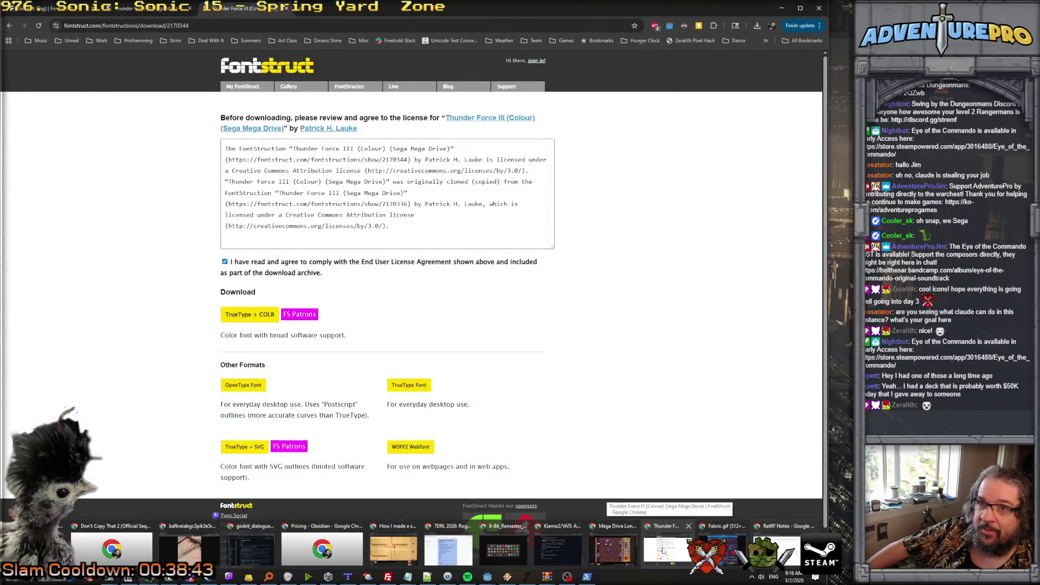
Close the Thunder Force font and 8-Bit_Remaster windows, then merge RatRF Notes into the 7DRL window.
click(688, 526)
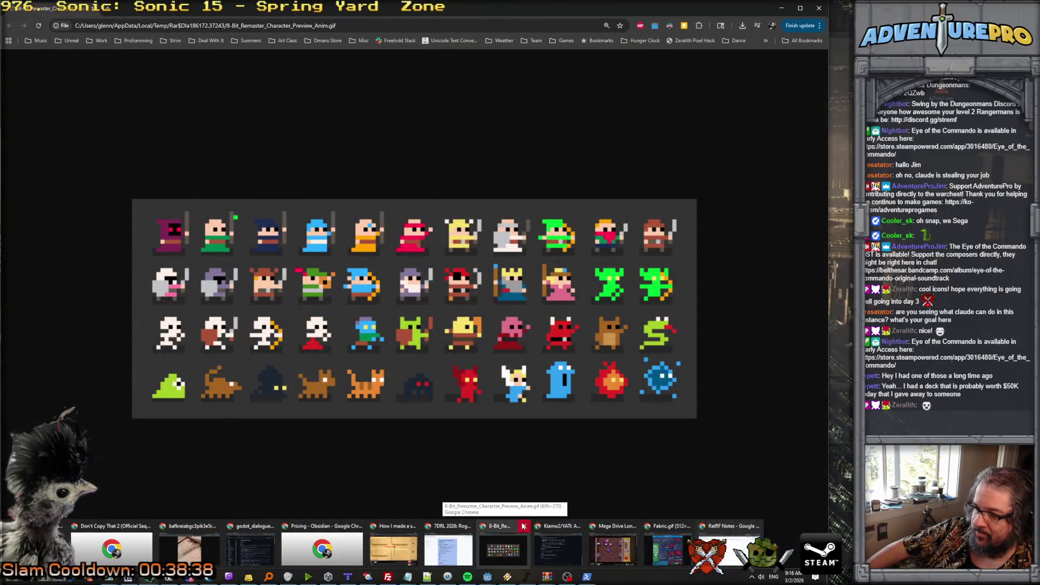
click(524, 526)
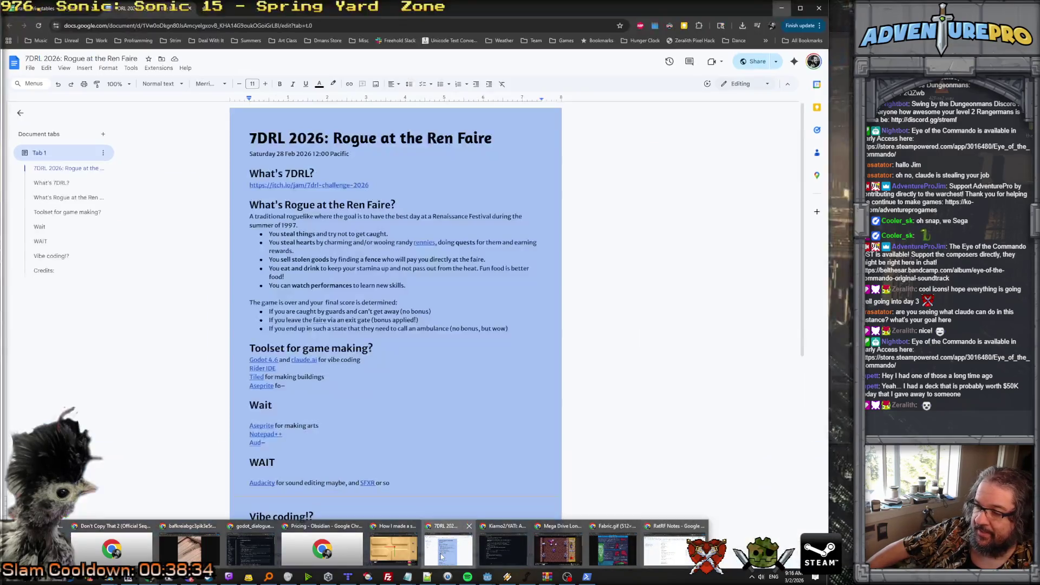
click(442, 557)
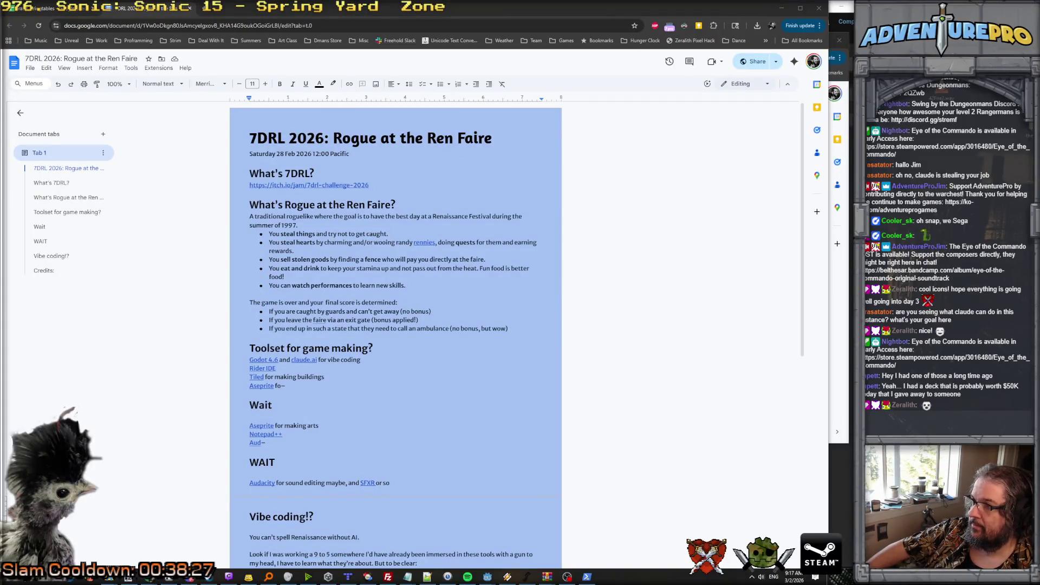
key(alt+Tab)
mouse_move(155, 39)
mouse_down()
mouse_move(377, 85)
mouse_move(260, 8)
mouse_move(217, 8)
mouse_up()
Check the 7DRL 2026 and RatRF Notes tabs, then switch to the ratrf_stringtables spreadsheet.
click(120, 10)
scroll(396, 325, down, 15)
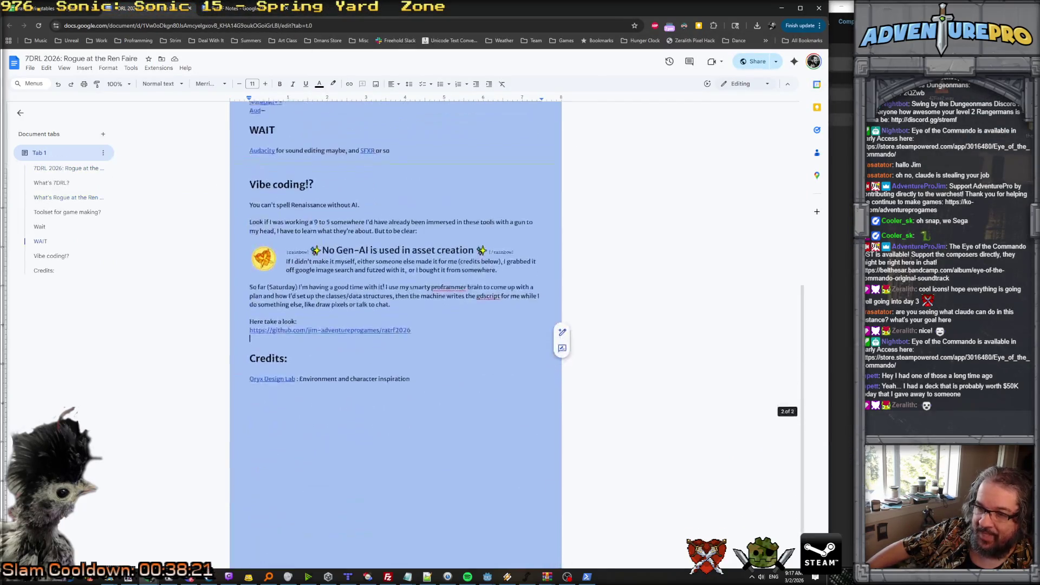
scroll(395, 325, up, 15)
click(233, 8)
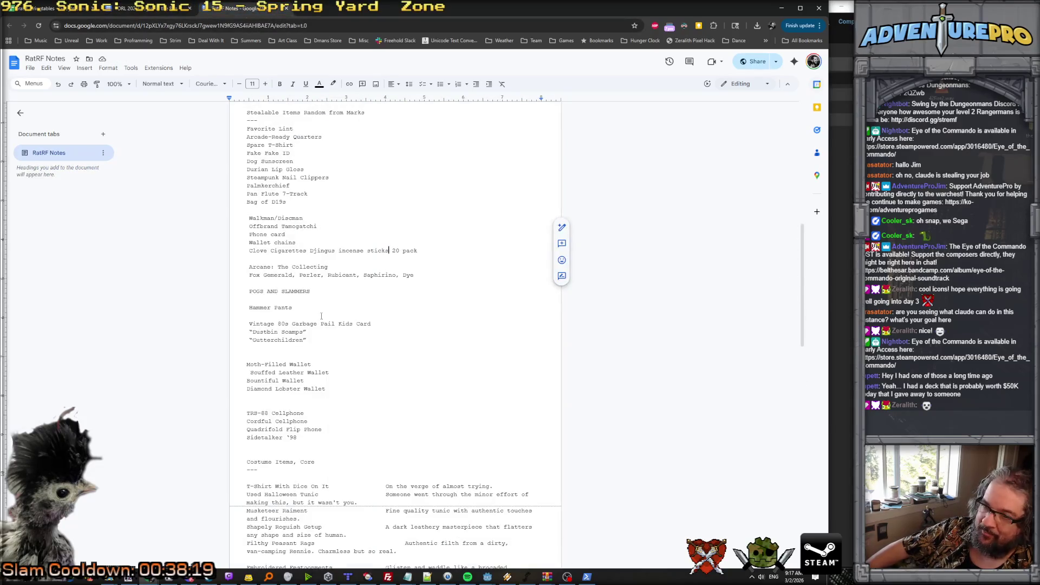
scroll(321, 318, up, 10)
key(ctrl+1)
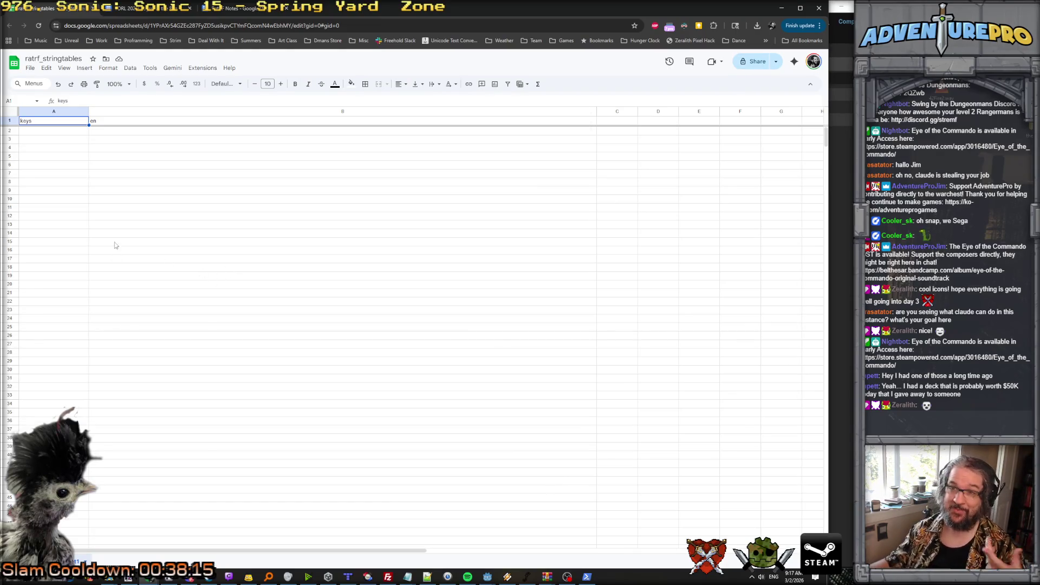
Widen column A, add item_name_pog_slammer with 'Pog Slammer' in row 3 and item_name_tamagotchi in A4.
drag(88, 111, 104, 111)
click(60, 140)
double_click(57, 140)
text(_name_pog_slammer)
key(Tab)
text(P)
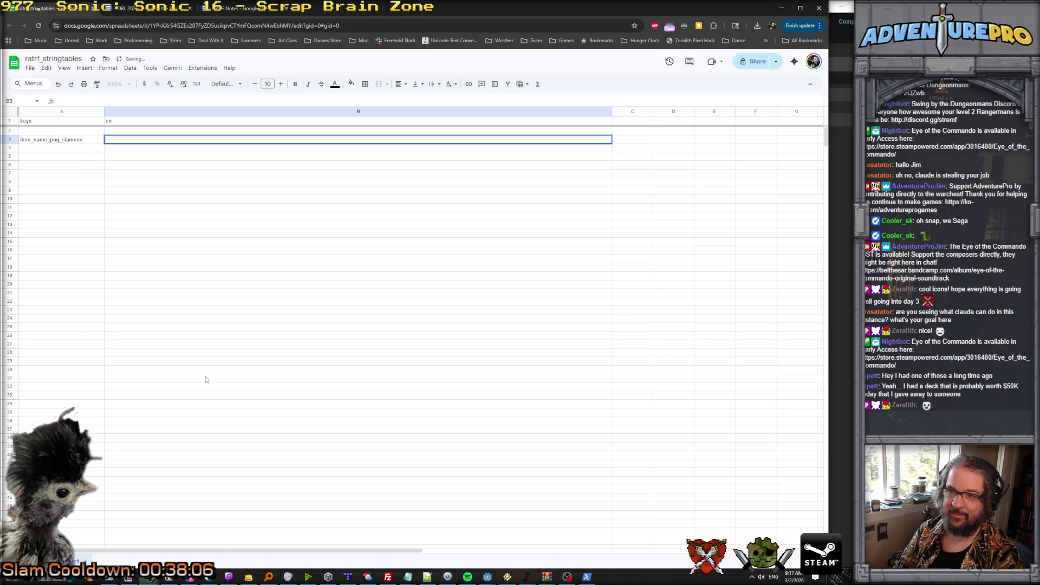
text(mer)
key(Return)
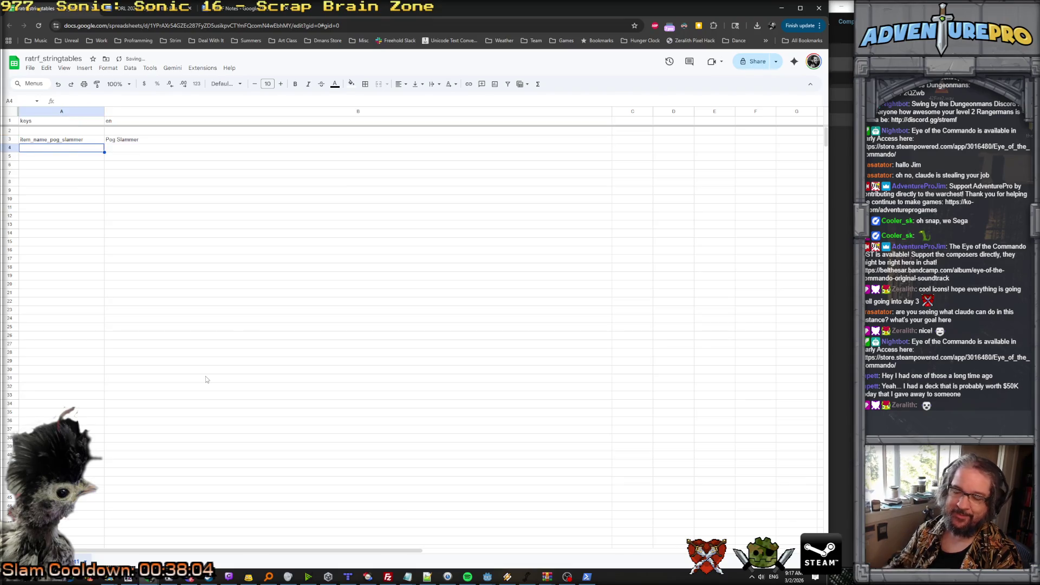
text(item_name_tamagotch)
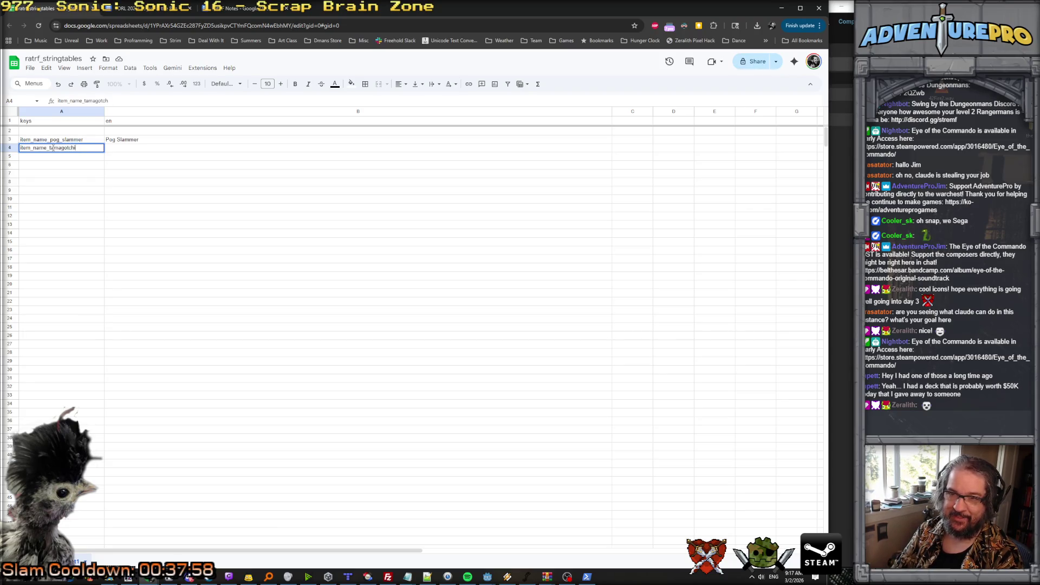
key(Tab)
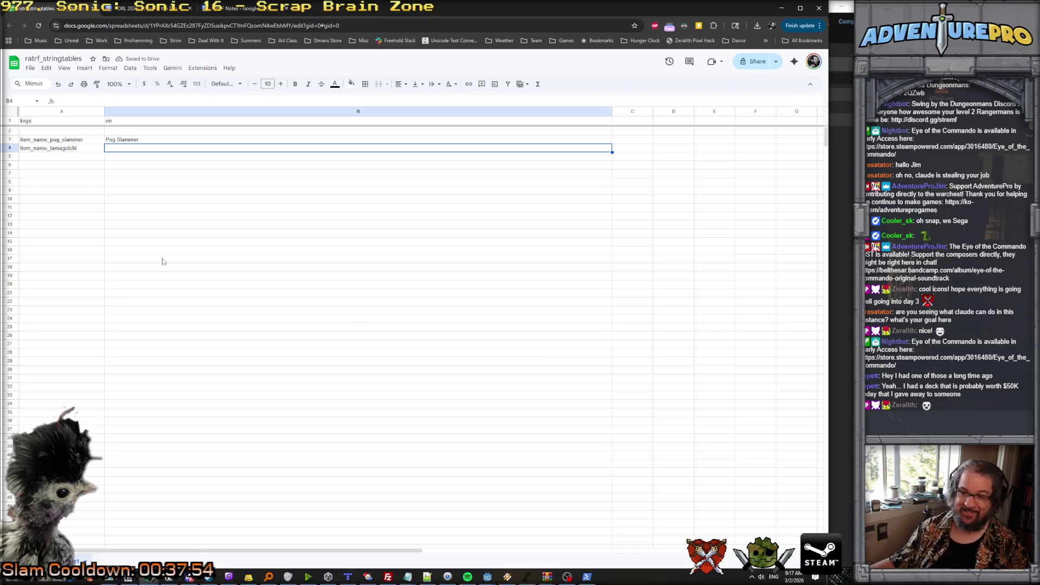
double_click(142, 149)
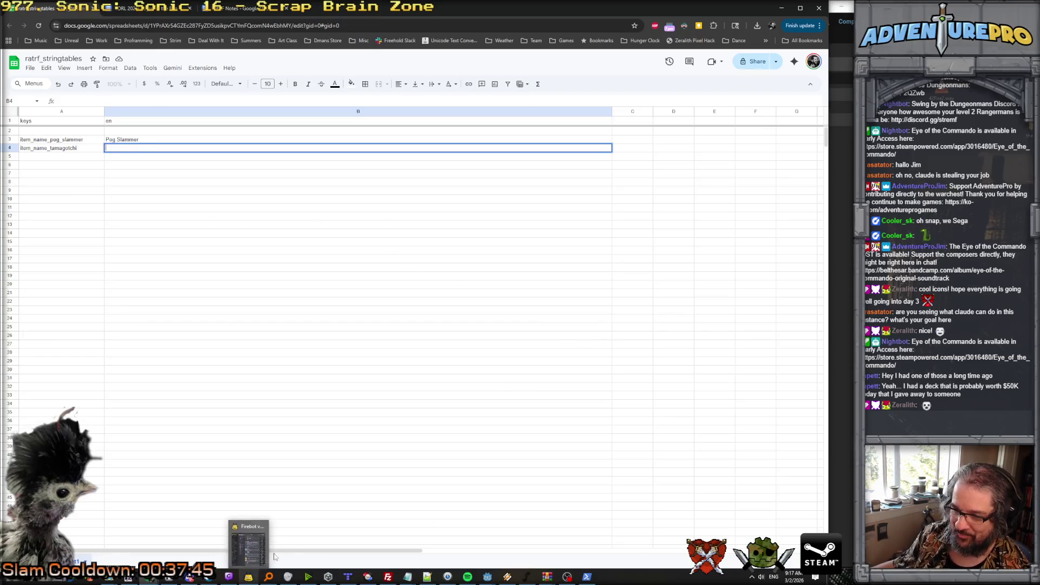
click(685, 26)
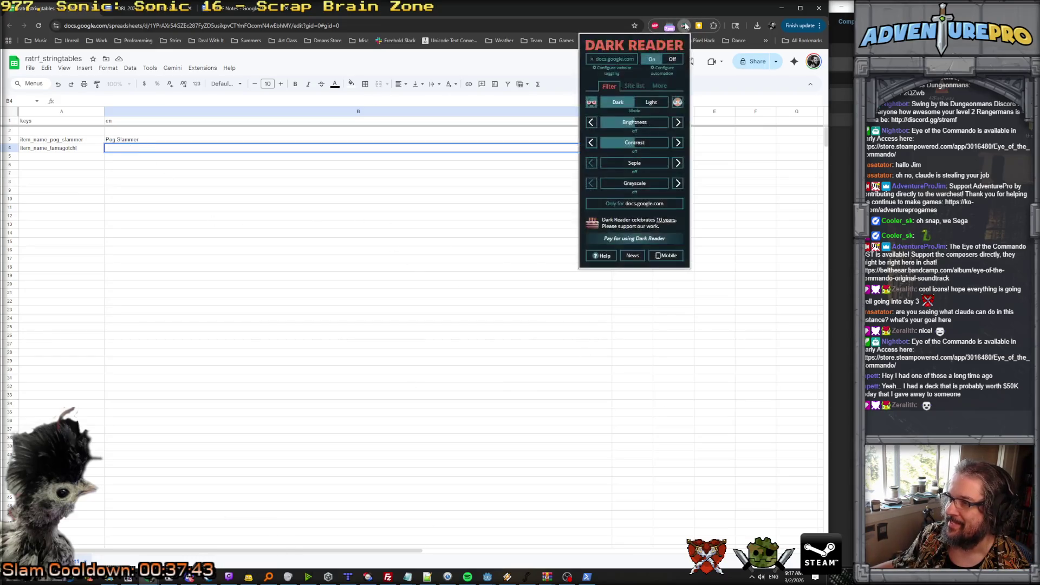
Turn on dark mode for the Google Docs site and reload the sheet.
click(615, 61)
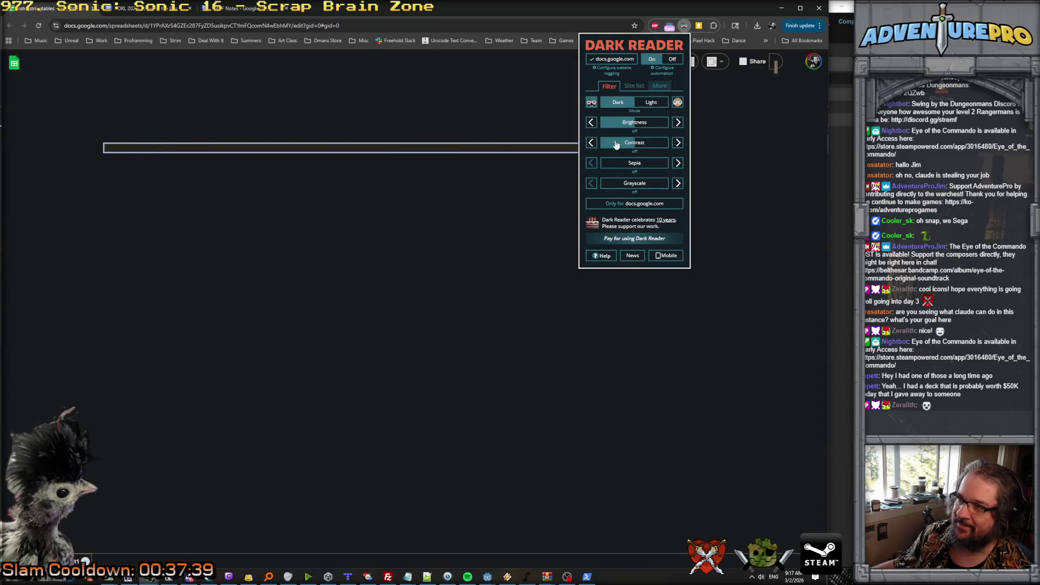
click(389, 279)
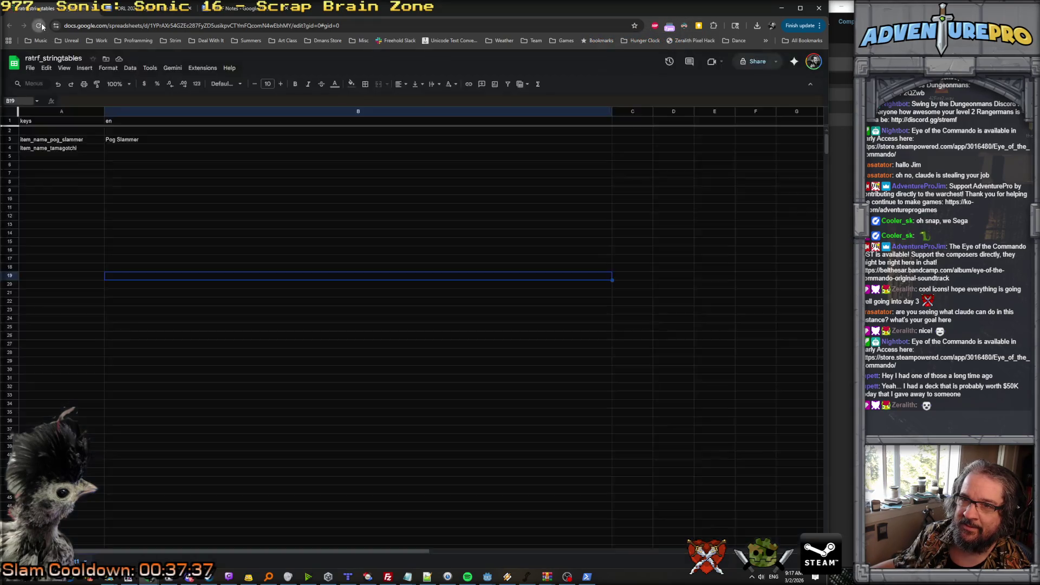
click(38, 25)
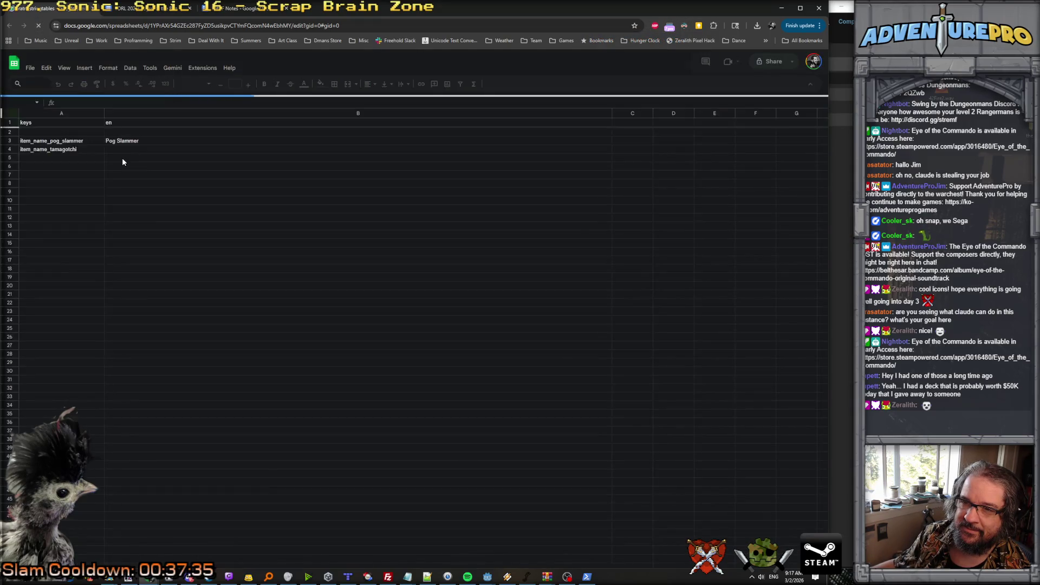
Enter Digitpet as the English name in cell B4.
double_click(115, 149)
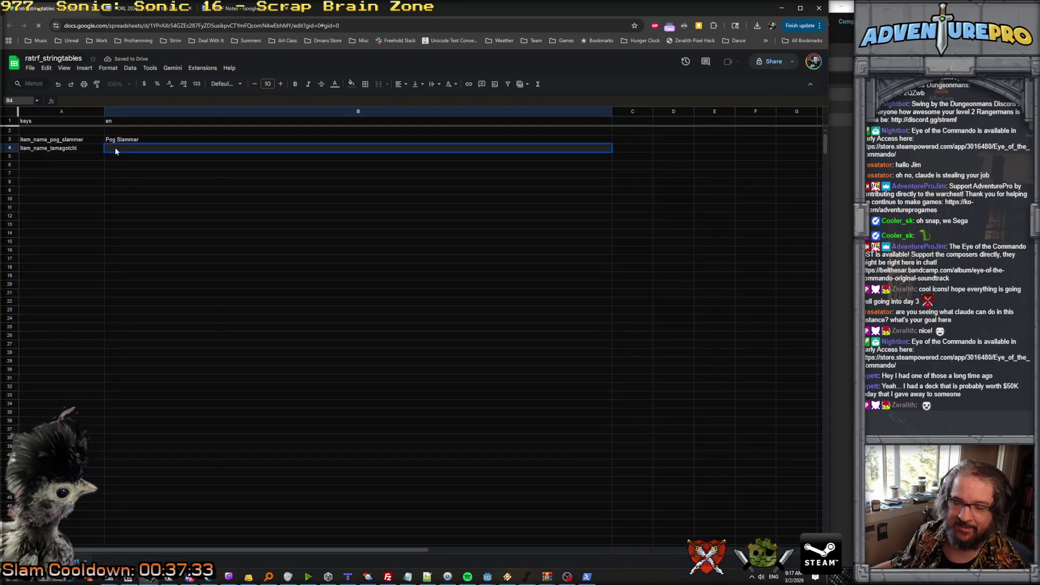
text(Digit)
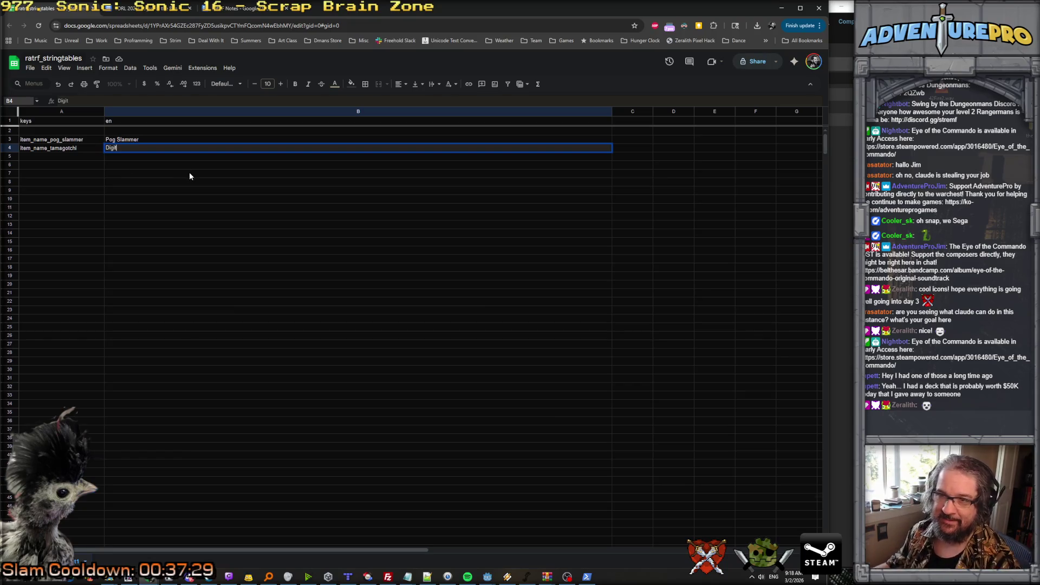
text(pet)
ctrl+scroll(189, 177, up, 1)
ctrl+scroll(189, 177, down, 1)
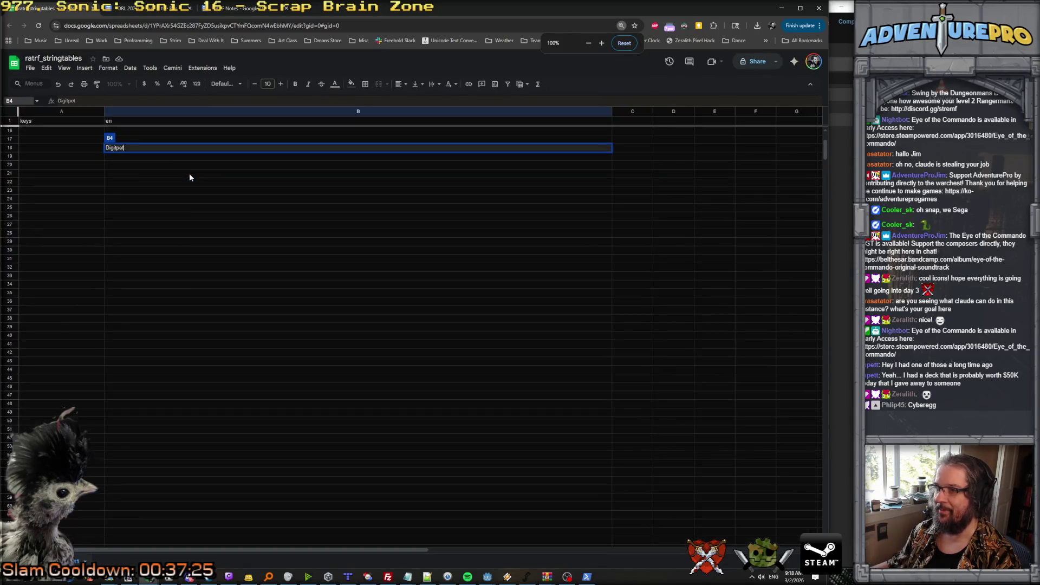
click(143, 193)
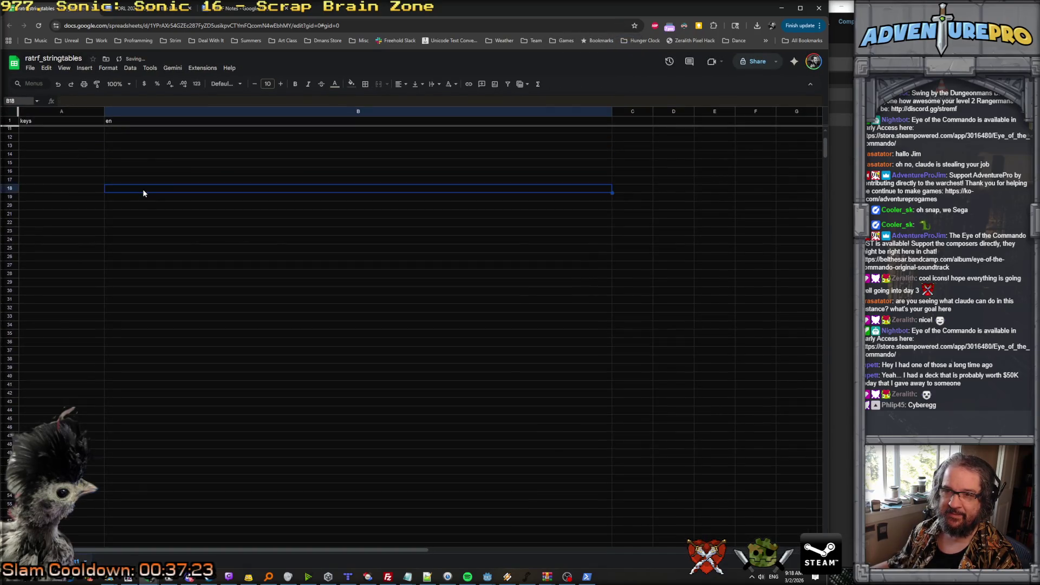
Select the two item rows, then clear that and select the header row.
click(132, 145)
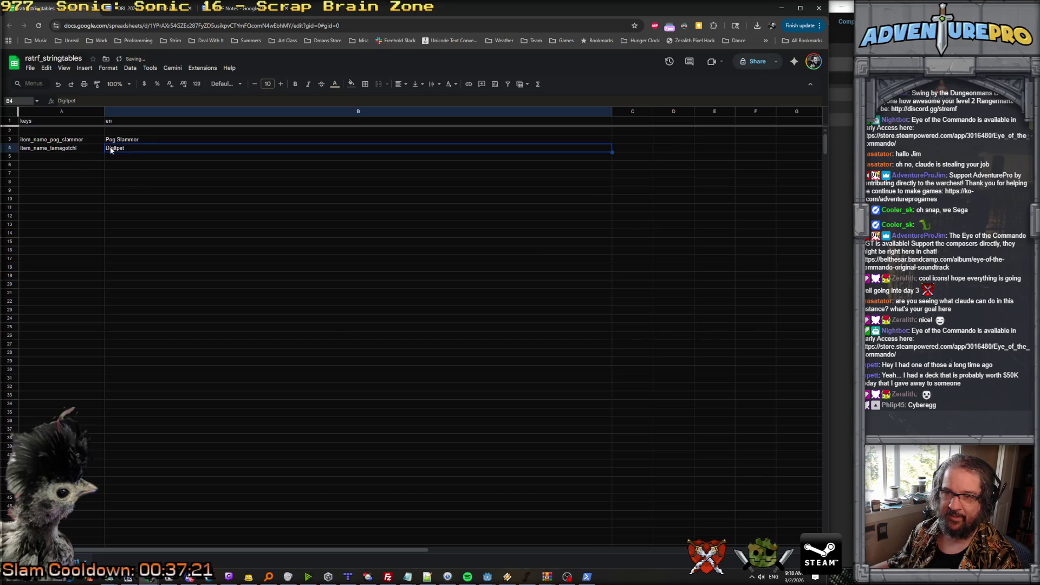
shift+click(78, 141)
click(69, 133)
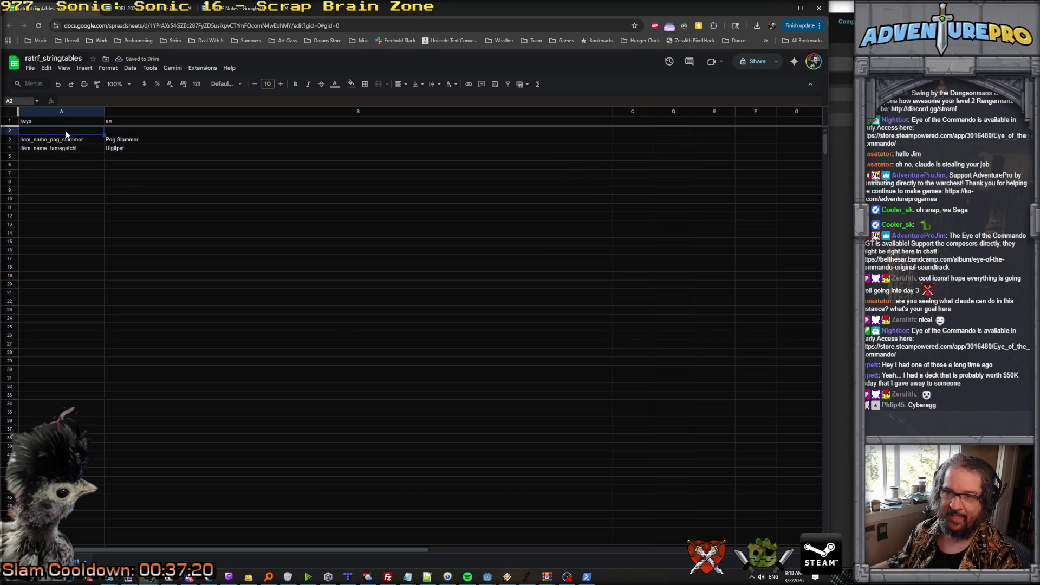
click(9, 120)
Select the string table from the header row down to row 50.
scroll(274, 346, down, 20)
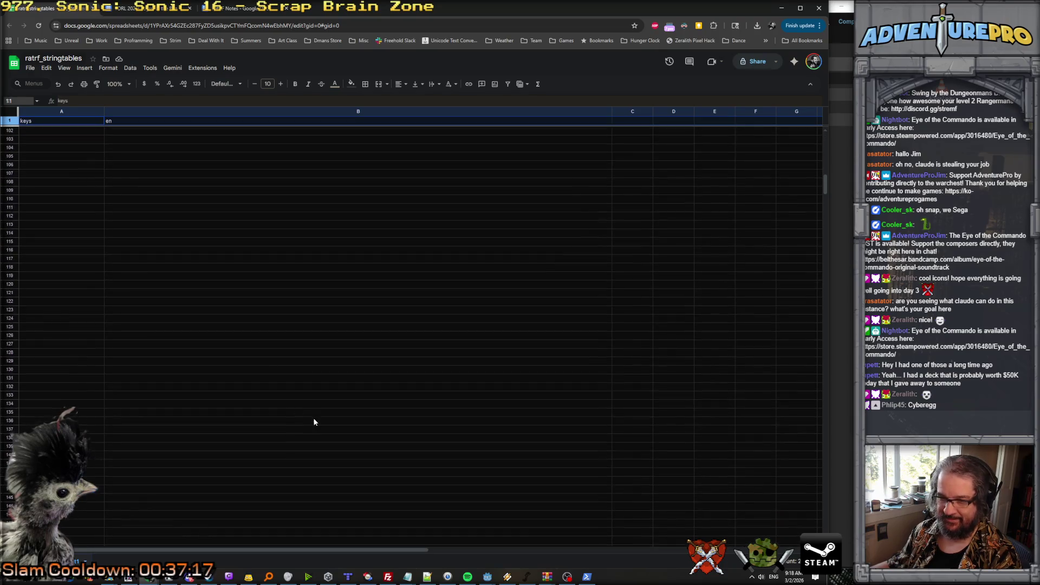
click(319, 443)
scroll(379, 471, down, 7)
shift+click(449, 511)
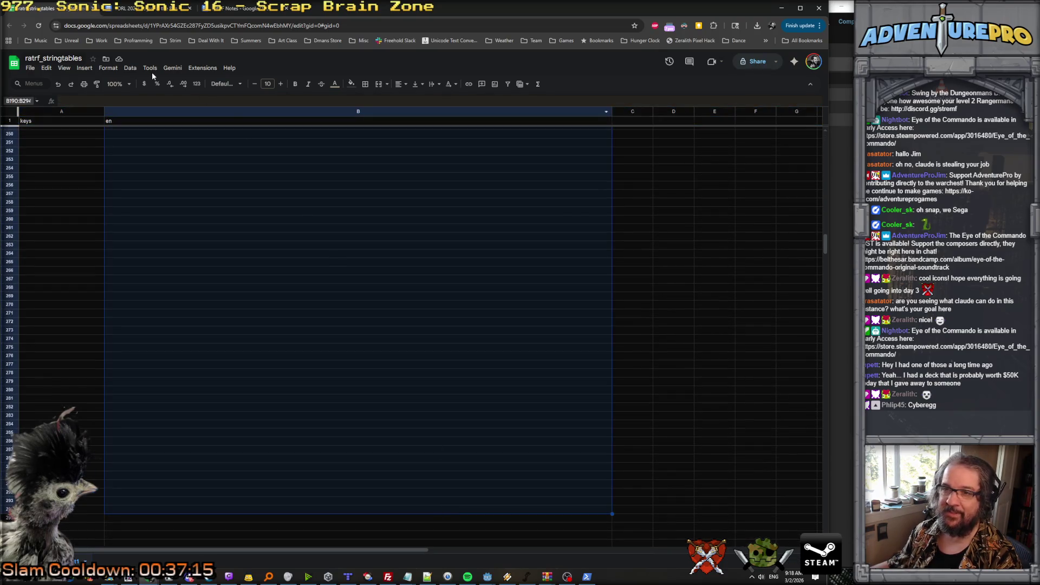
scroll(109, 203, up, 20)
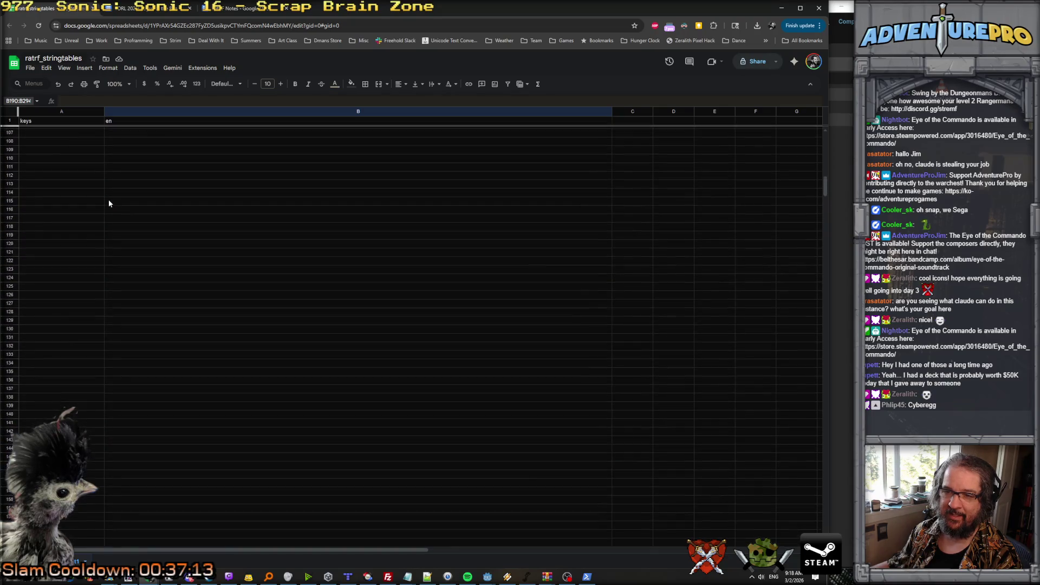
scroll(108, 203, up, 20)
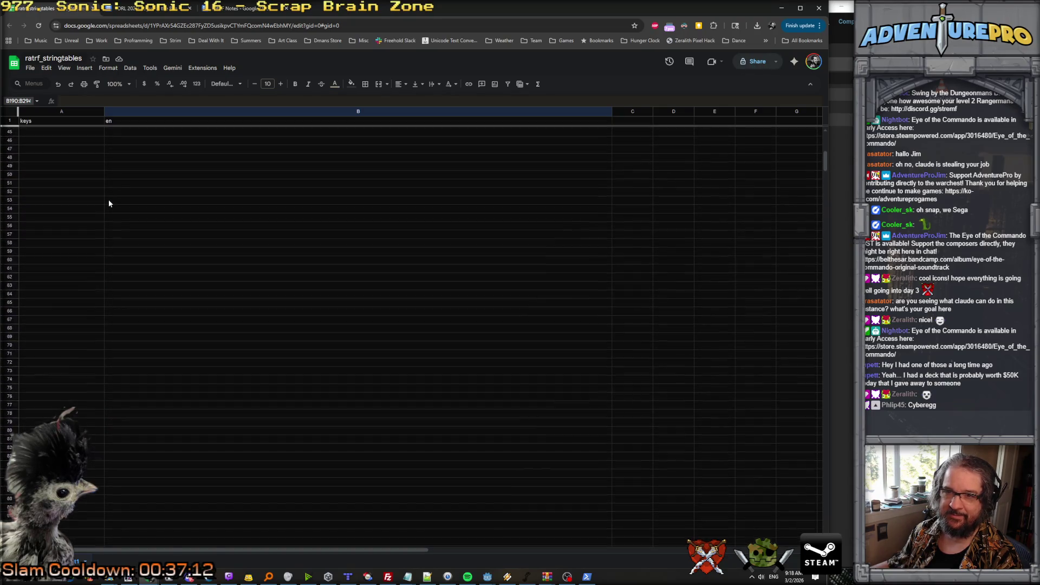
click(12, 120)
shift+click(203, 304)
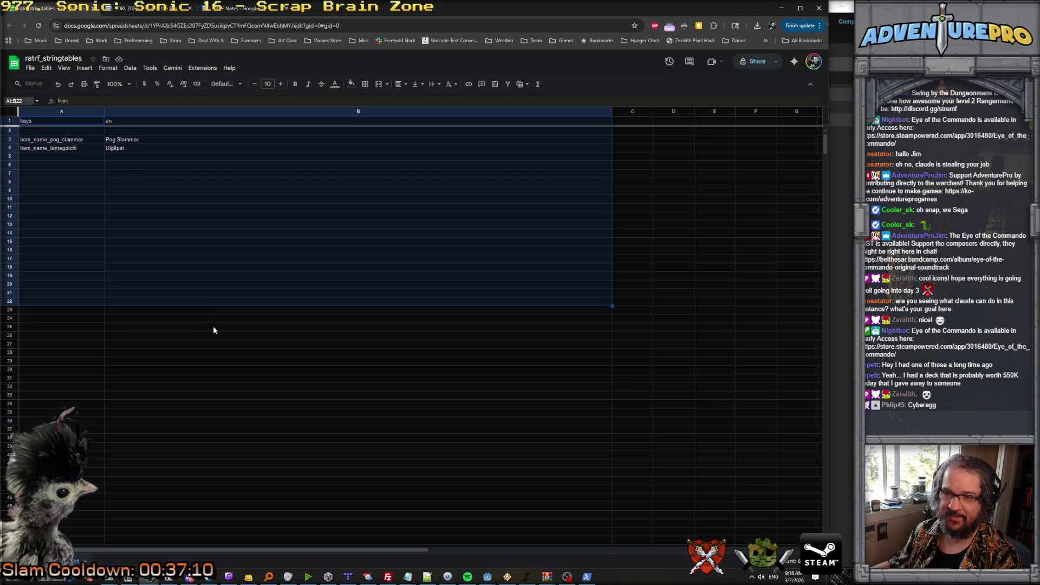
shift+click(317, 542)
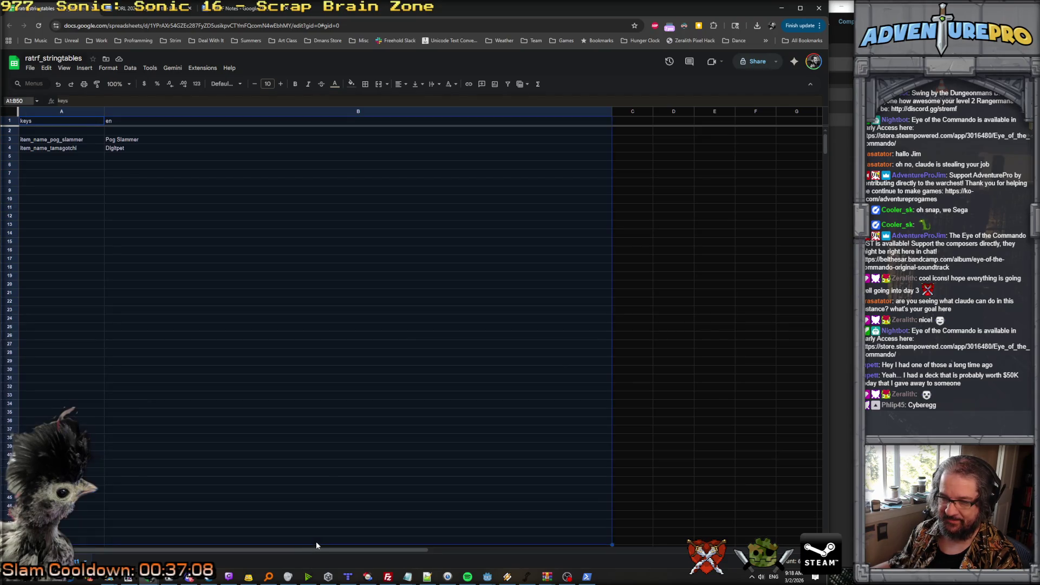
Set the selected cells to Quattrocento Sans at font size 18.
click(240, 84)
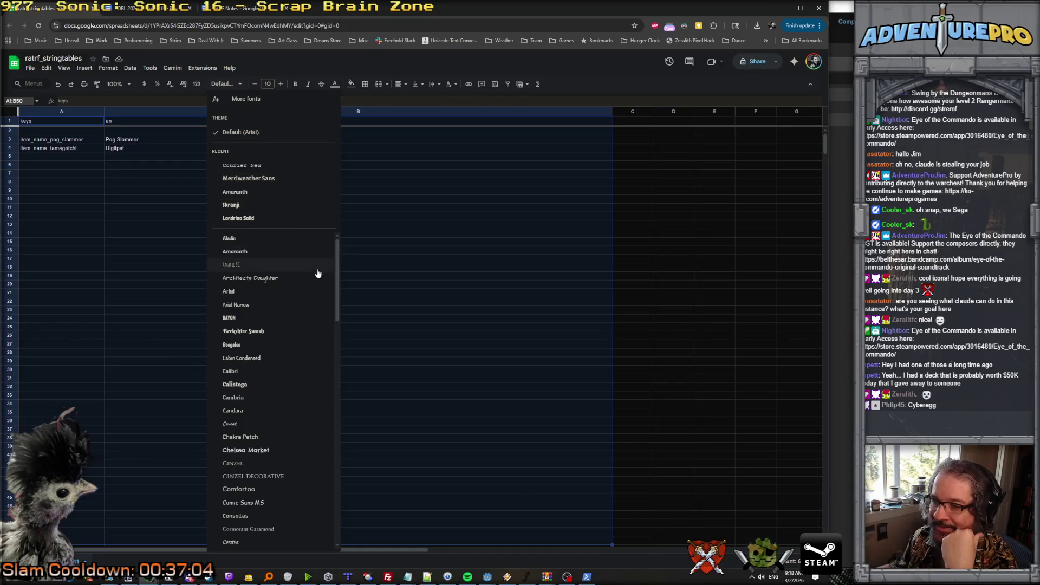
scroll(302, 332, down, 3)
scroll(299, 369, down, 2)
scroll(291, 392, down, 2)
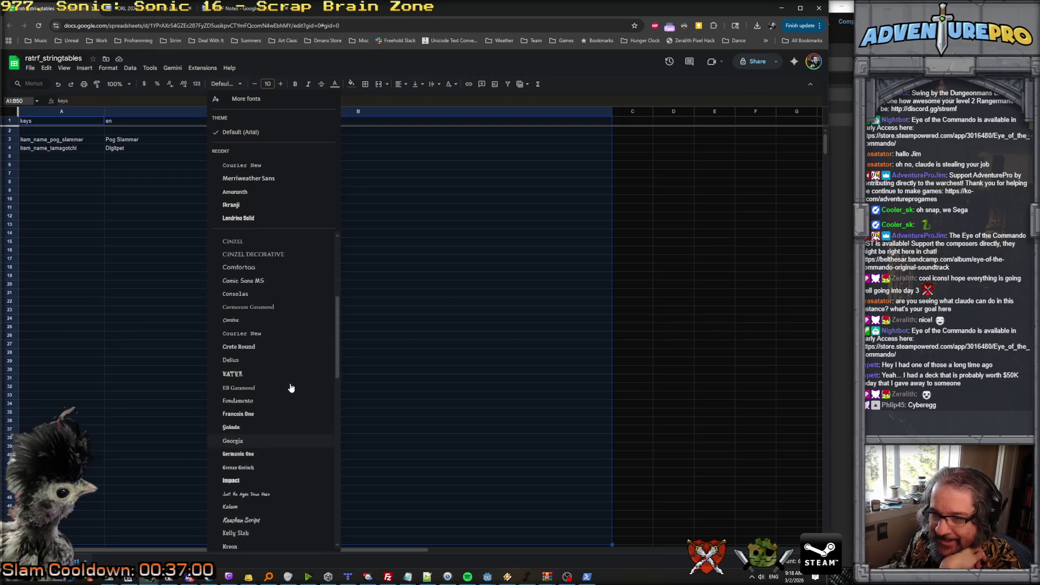
scroll(297, 352, down, 1)
scroll(297, 358, down, 7)
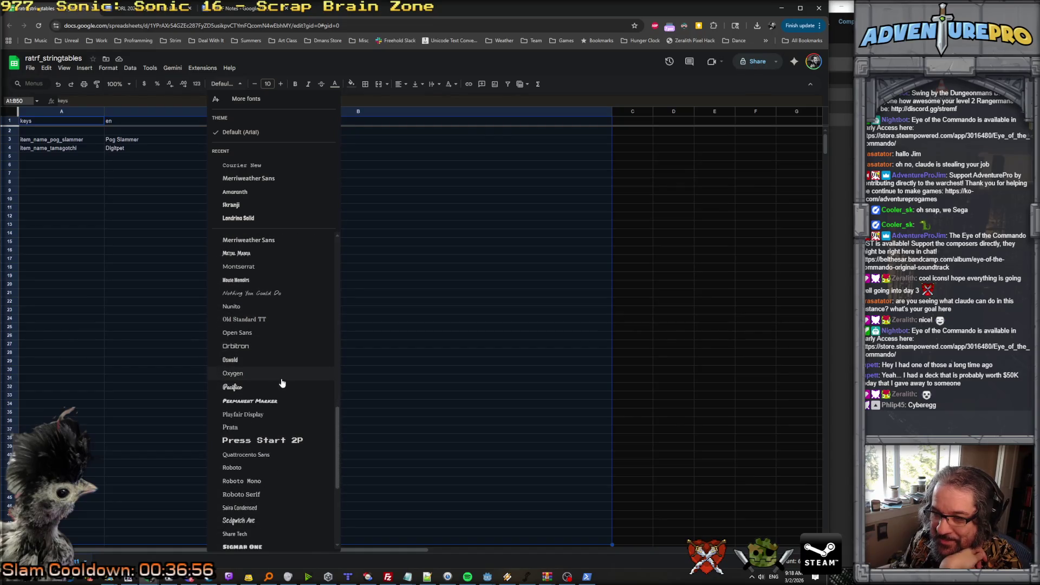
click(280, 457)
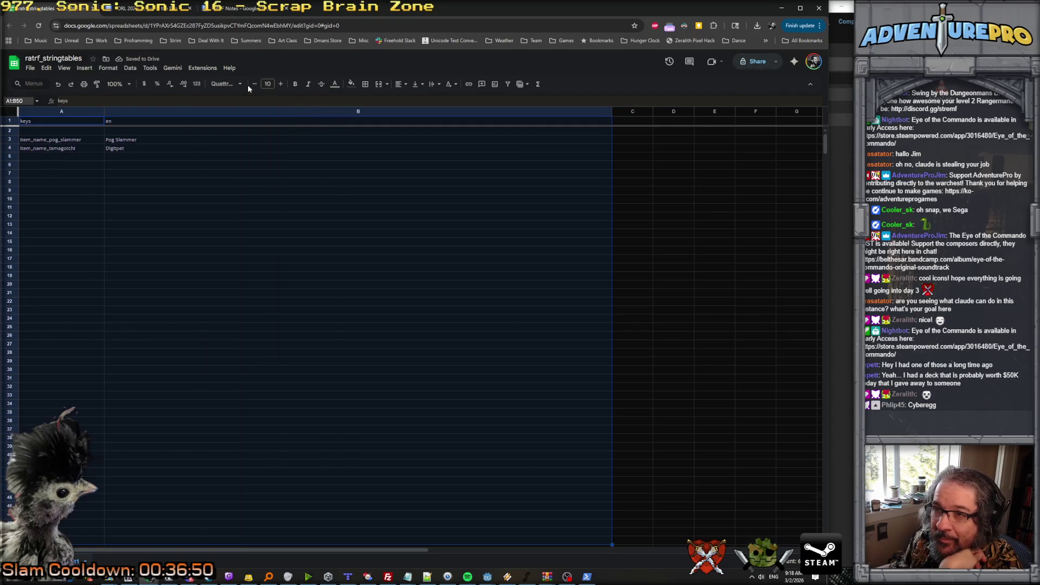
click(281, 84)
click(281, 84)
click(281, 84)
click(281, 84)
click(280, 84)
click(281, 84)
click(281, 84)
click(280, 84)
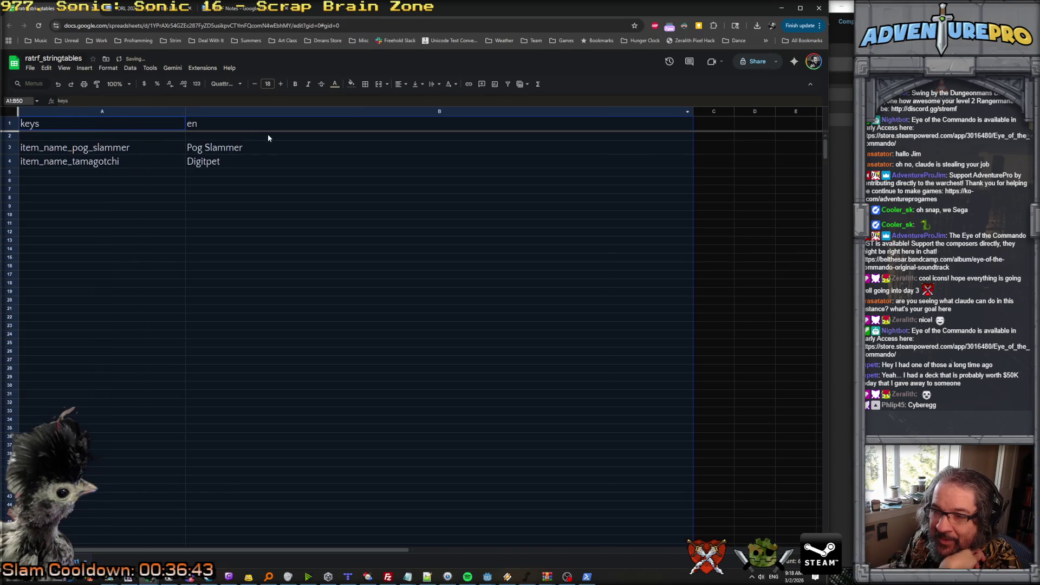
Select the Pog Slammer cell and bring up its context menu.
click(233, 150)
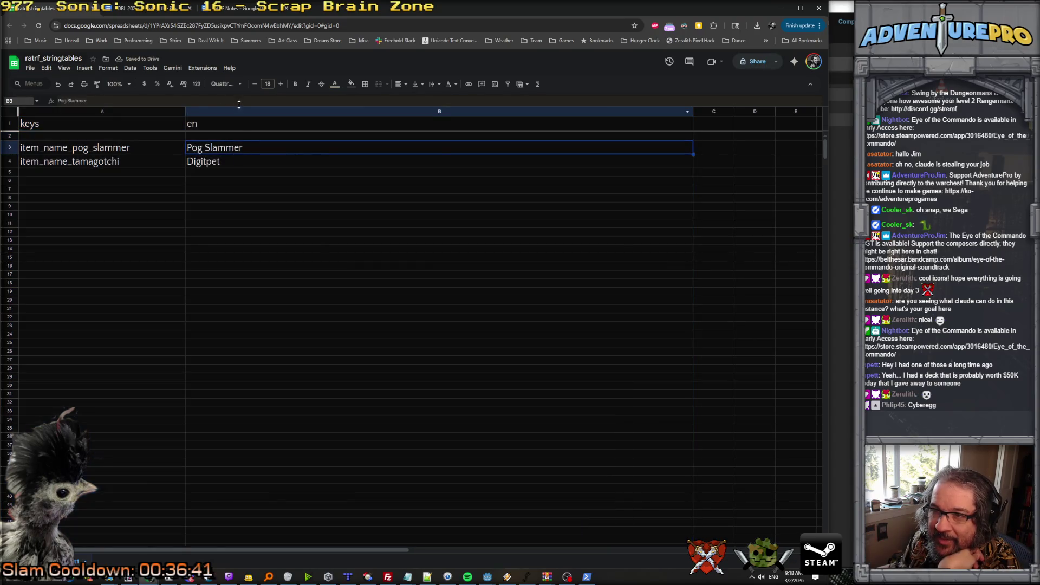
click(241, 85)
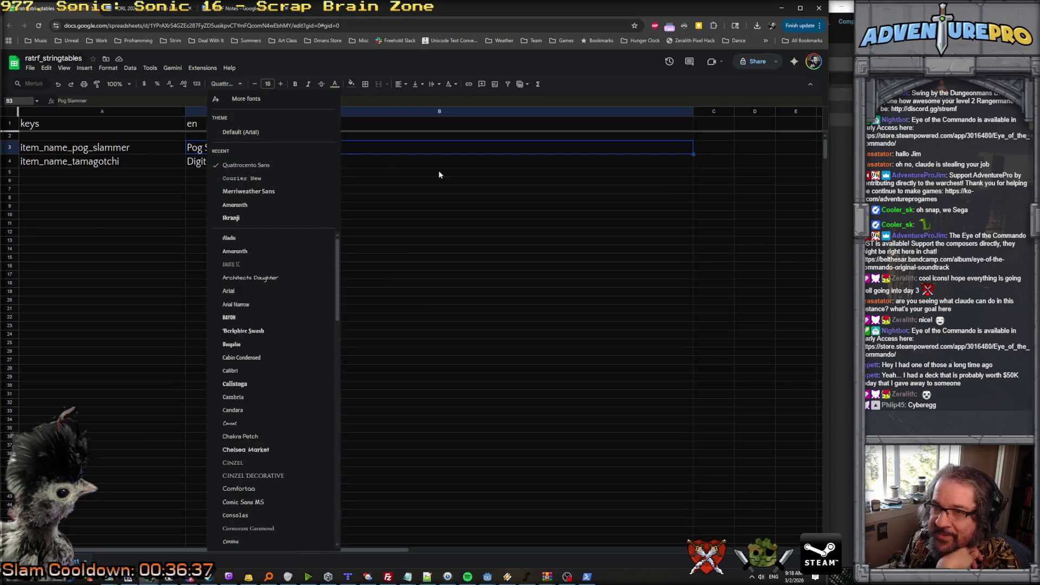
click(425, 161)
click(276, 152)
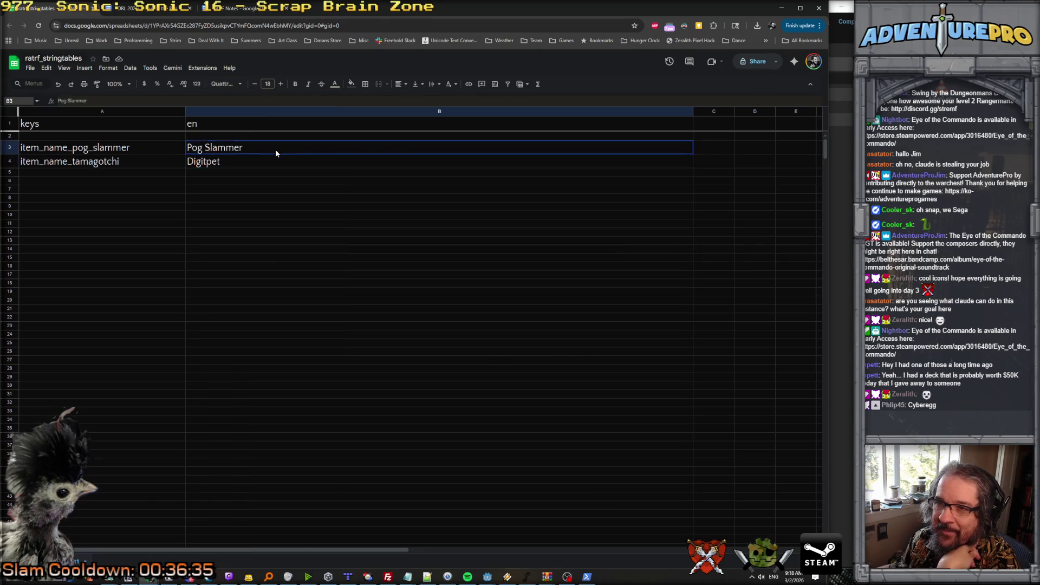
right_click(228, 148)
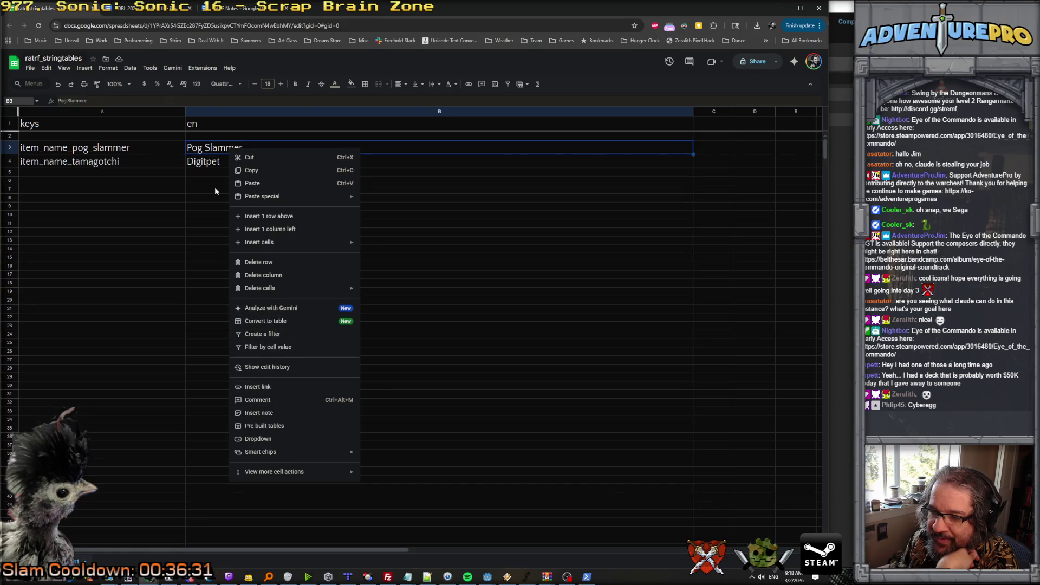
Replace Digitpet in B4 with Tamugacheen, then go to the RatRF Notes document.
click(212, 164)
double_click(223, 162)
drag(223, 162, 187, 161)
text(Cyber)
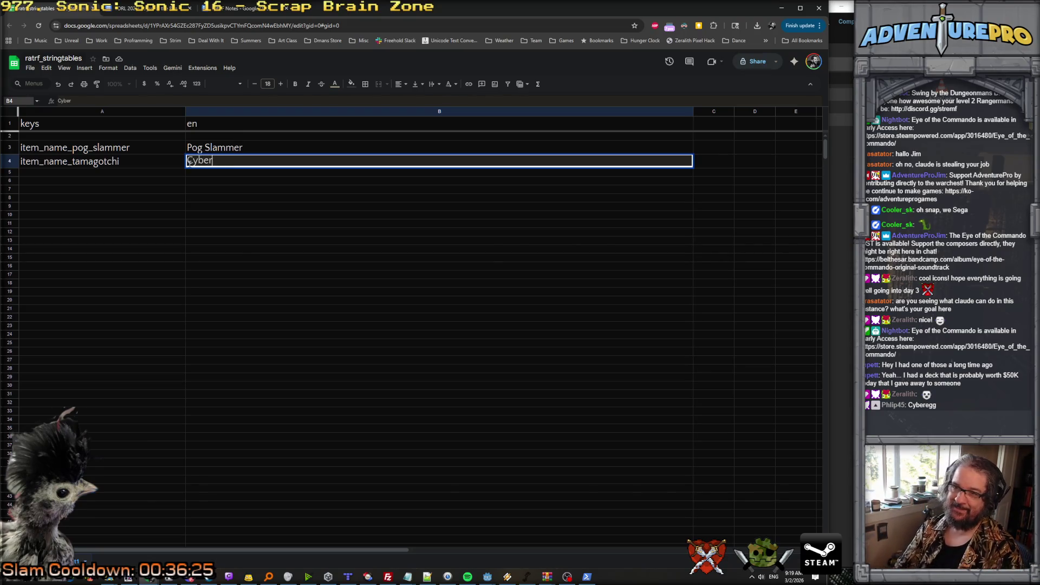
text( Egg )
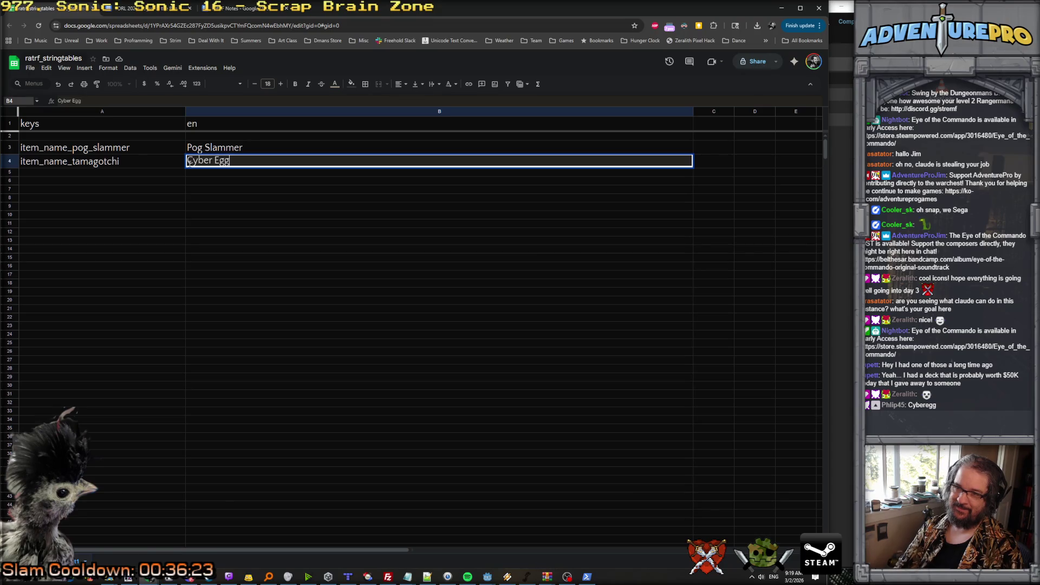
text(D)
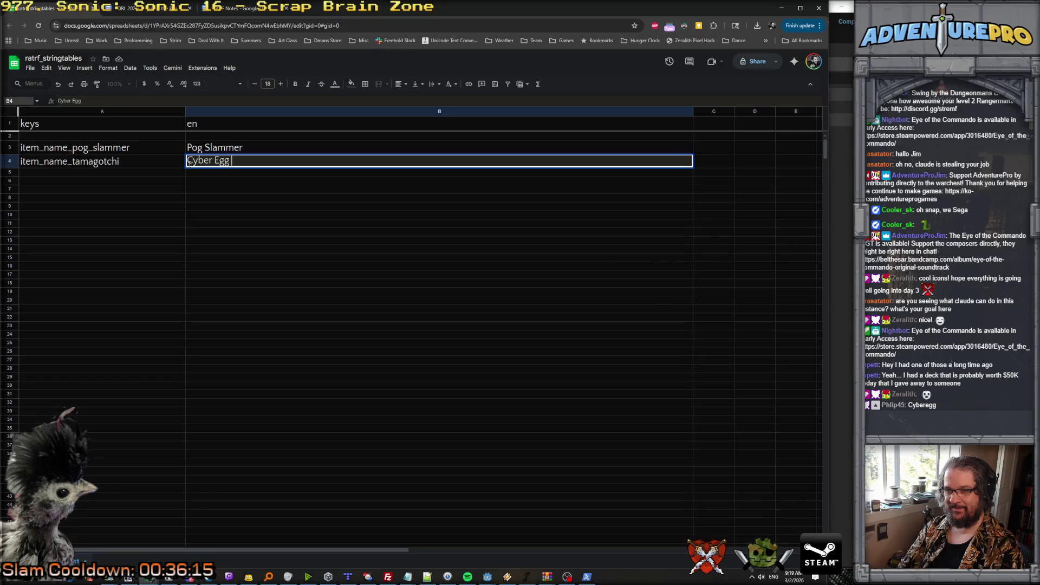
key(BackSpace)
key(BackSpace)
key(BackSpace)
text(mu)
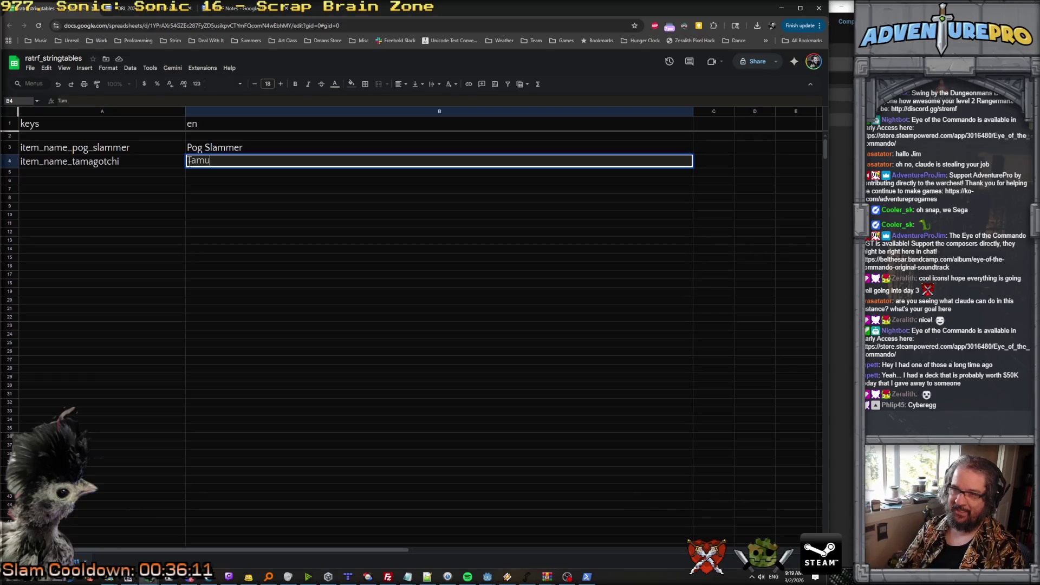
text(gacheen)
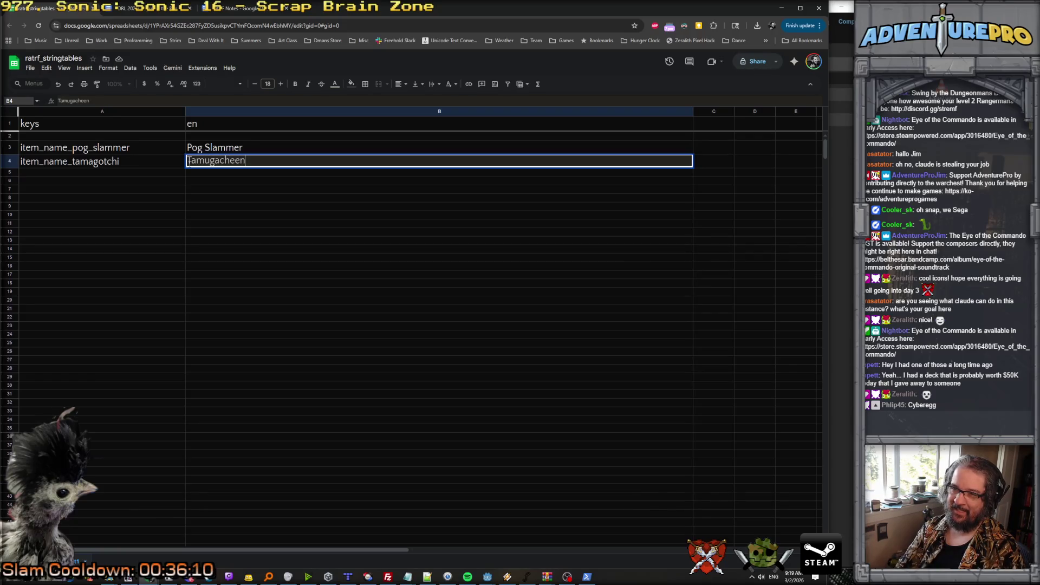
key(Return)
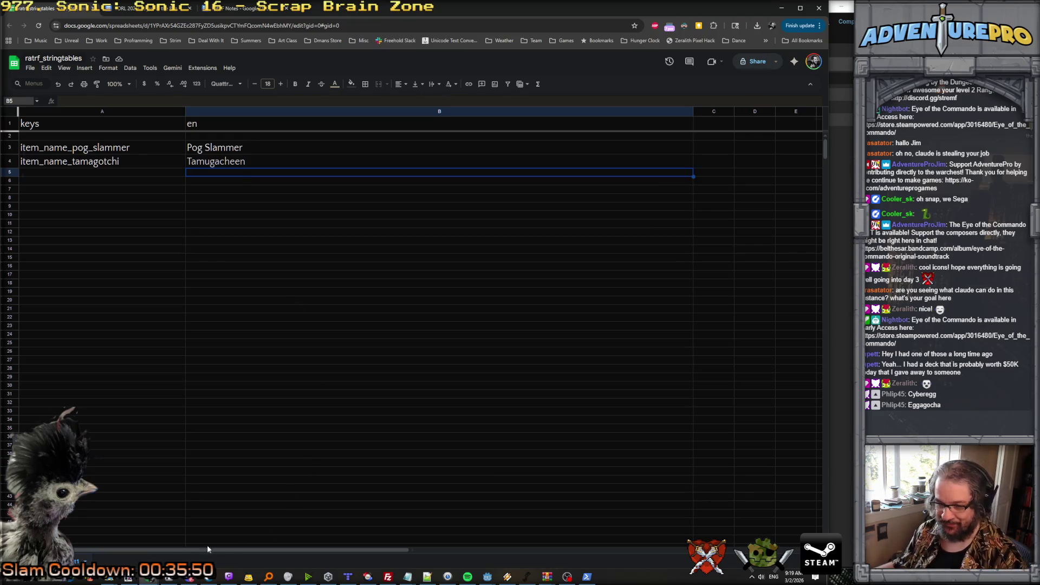
click(234, 11)
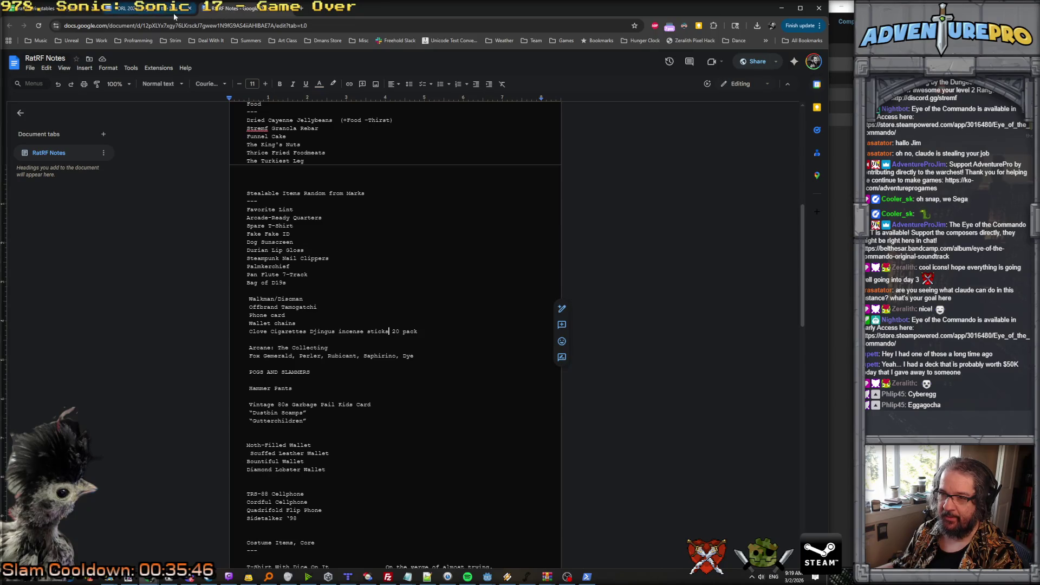
Enter Fake Fake ID in B5 and Arcade-Ready Quarters in B6.
click(76, 9)
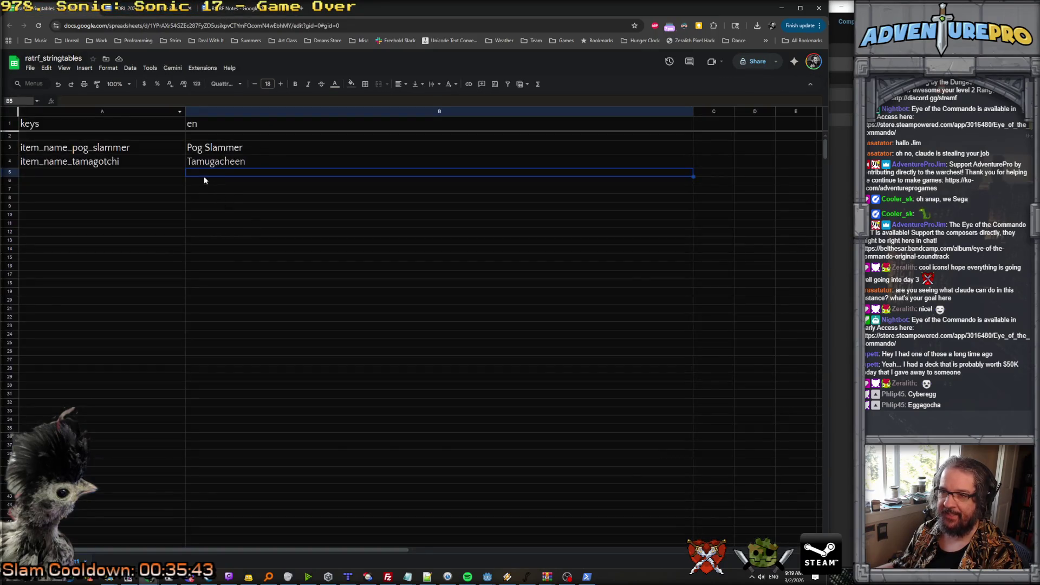
double_click(196, 171)
text(Fake Fake ID)
key(Return)
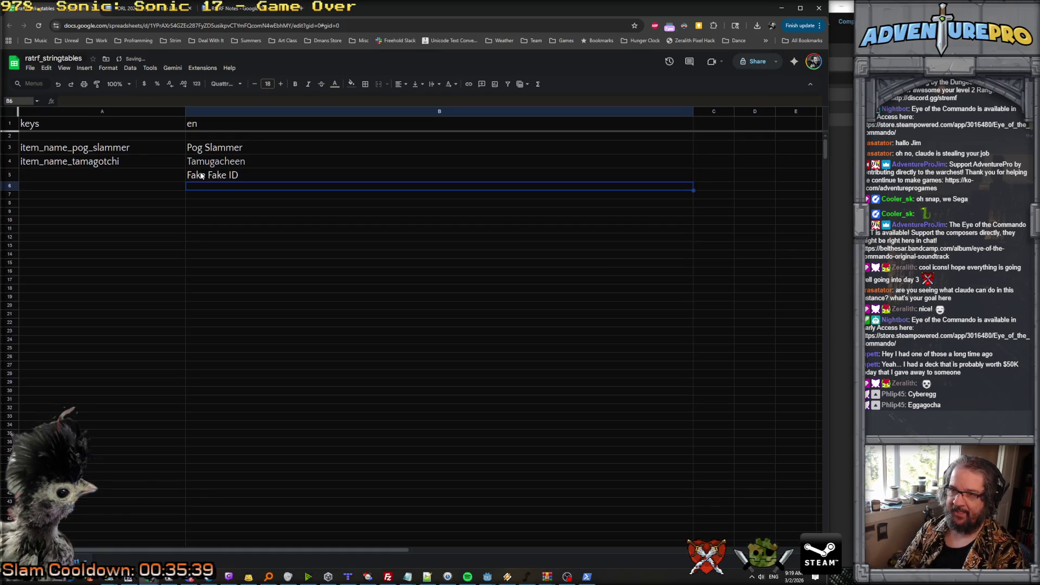
text(Arc)
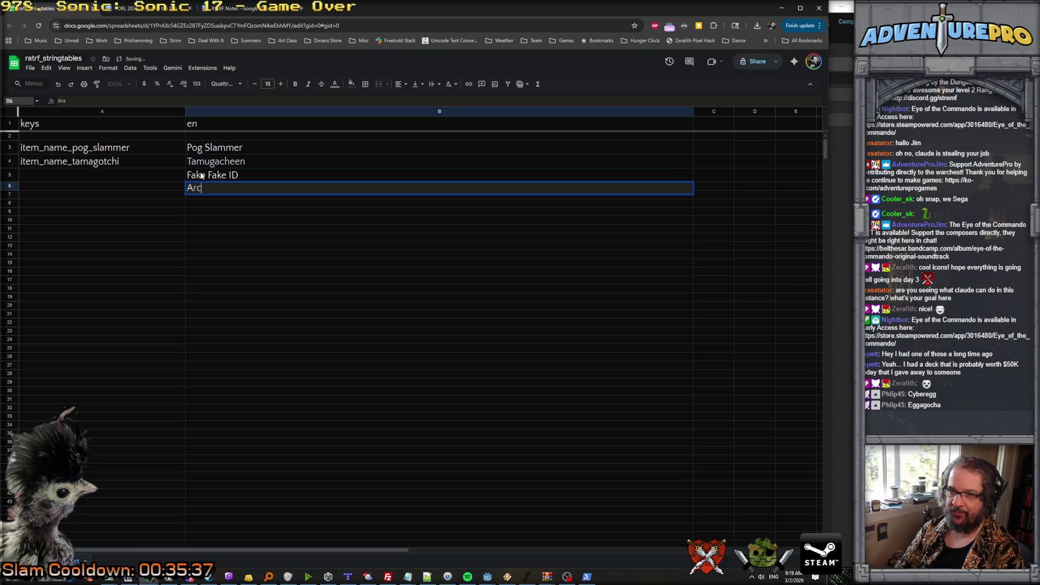
text(ade-Ready Quarters)
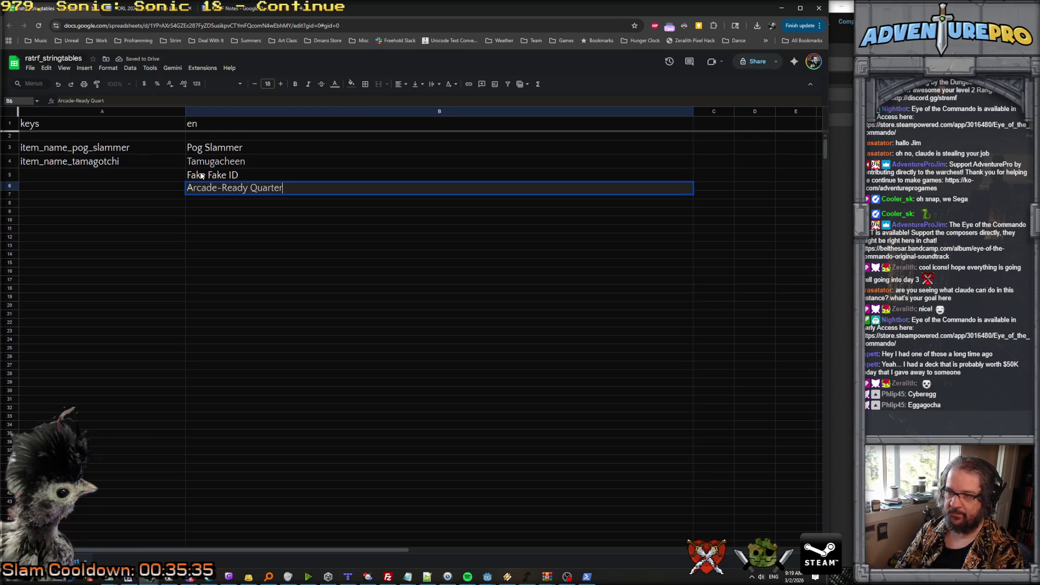
key(Return)
Give rows 5 and 6 the keys item_name_fake_id and item_name_quarters.
click(133, 174)
text(otemitem_name_fk)
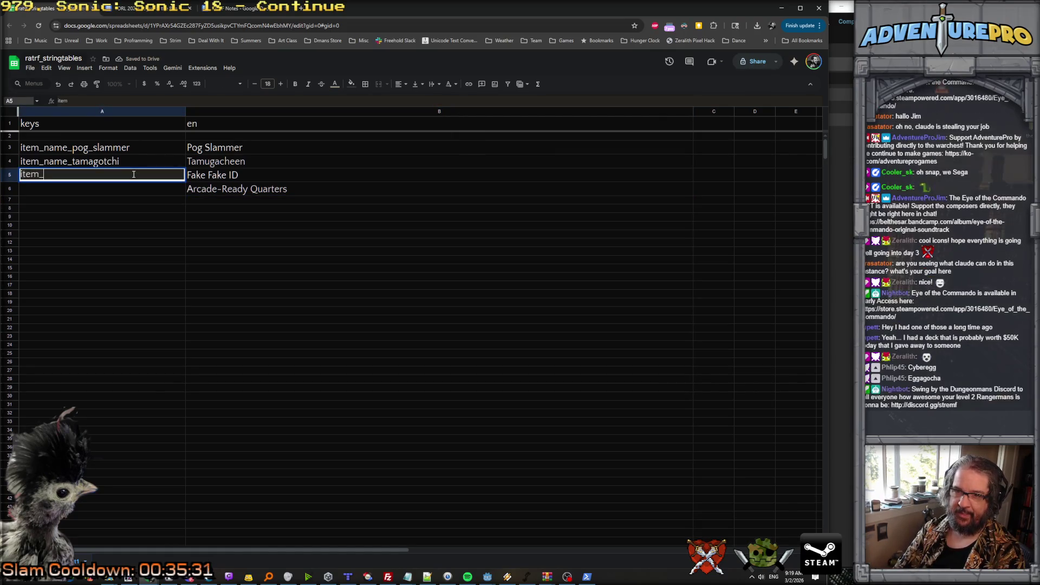
text(ke_id)
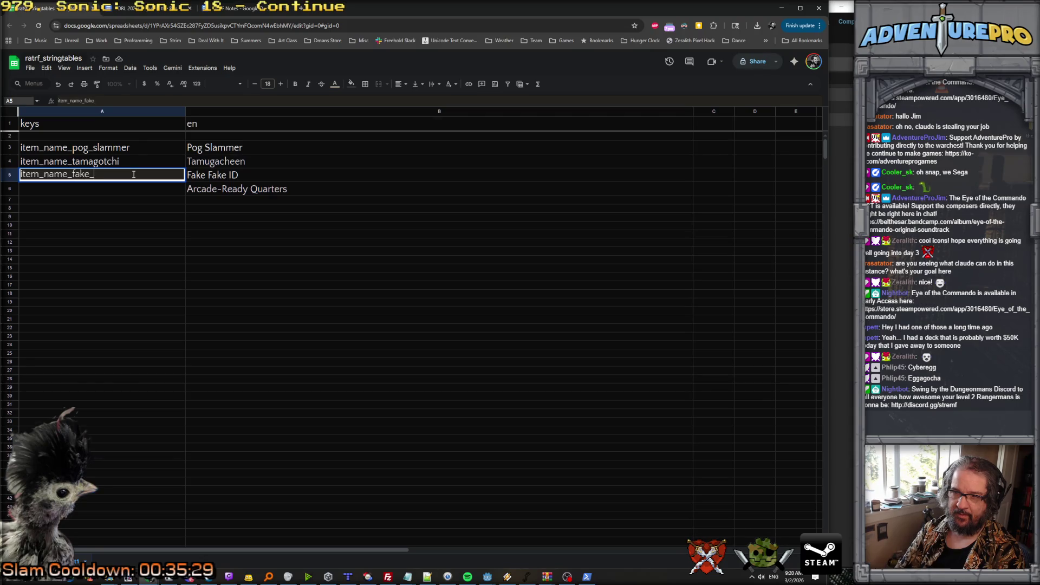
key(Return)
text(item_name_)
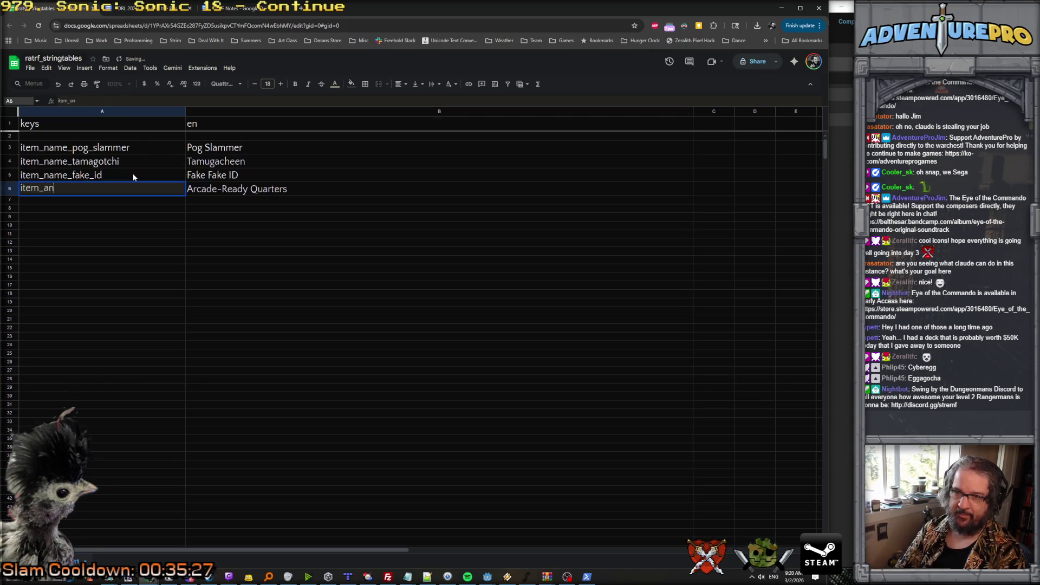
text(quarters)
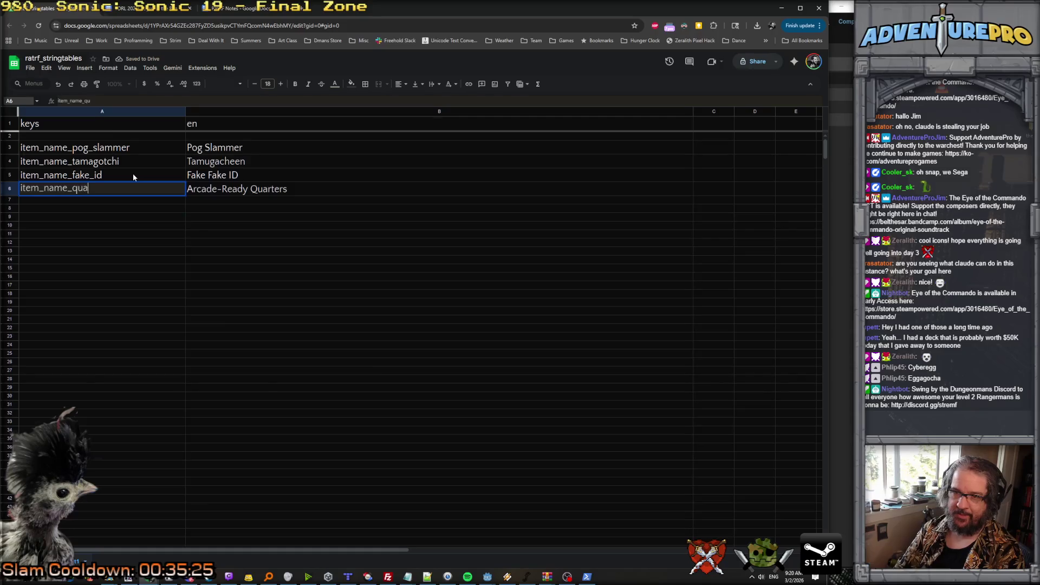
key(Return)
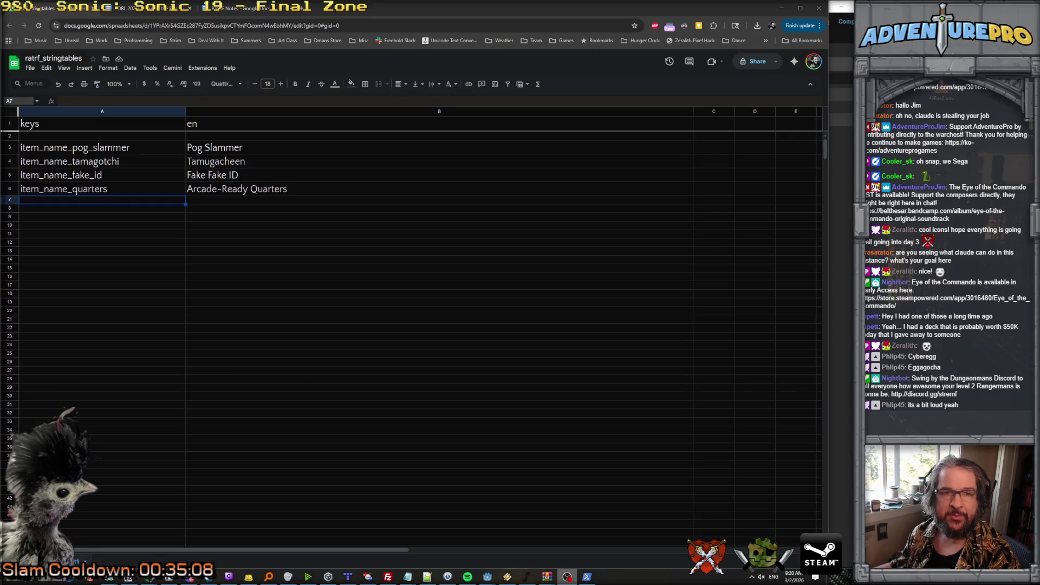
Add Durian Lip Gloss and Steampunk Nail Clippers to B7 and B8.
click(239, 9)
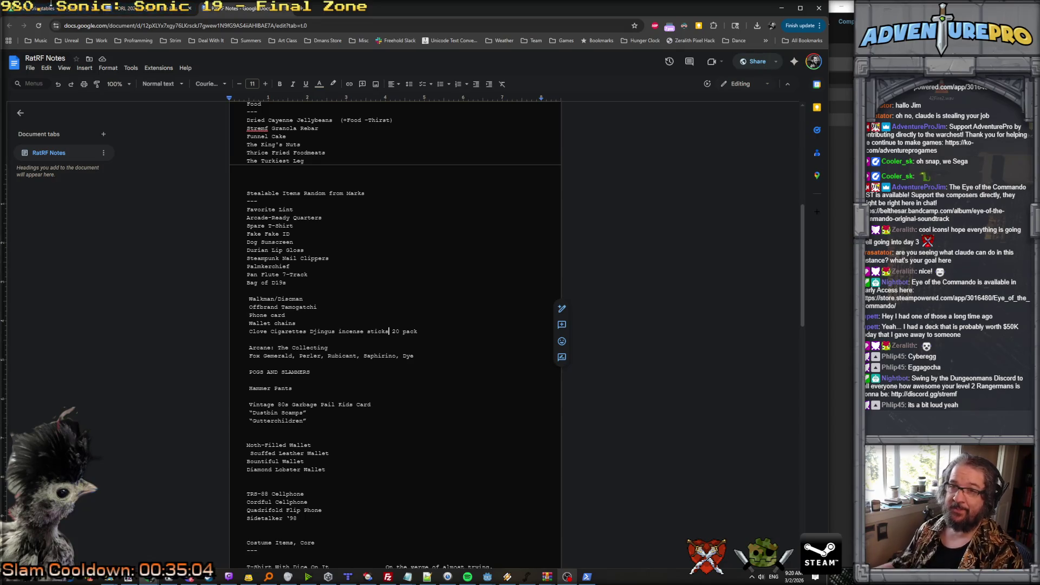
click(47, 10)
click(208, 201)
text(D)
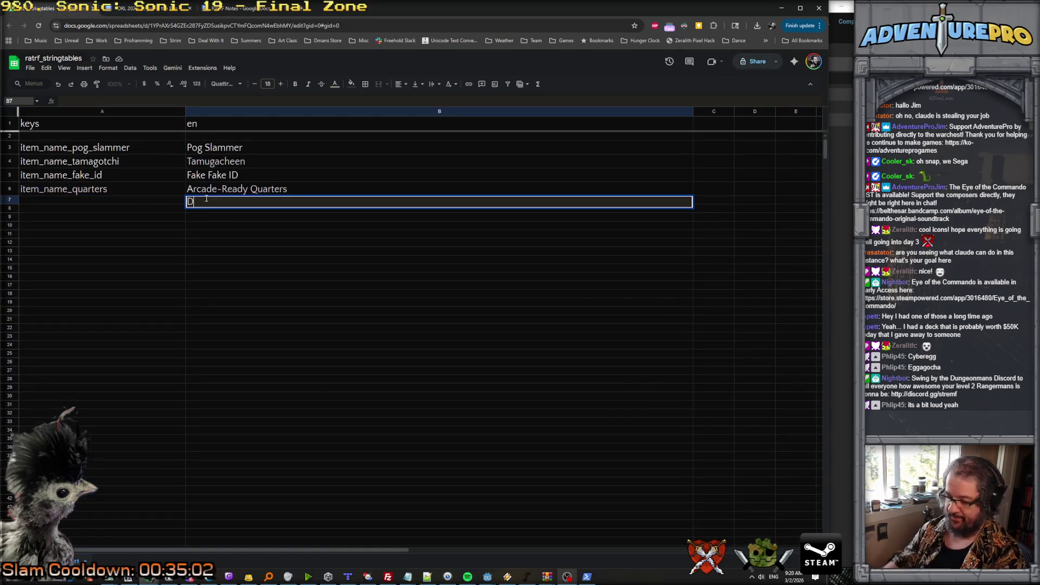
text(urian Lip Gloss)
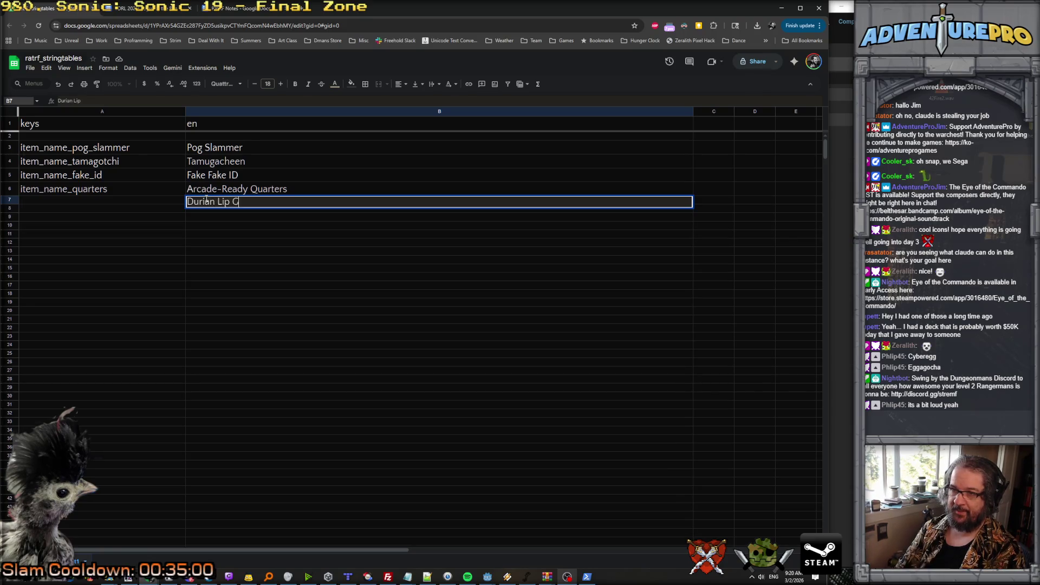
key(Return)
text(Steampunk )
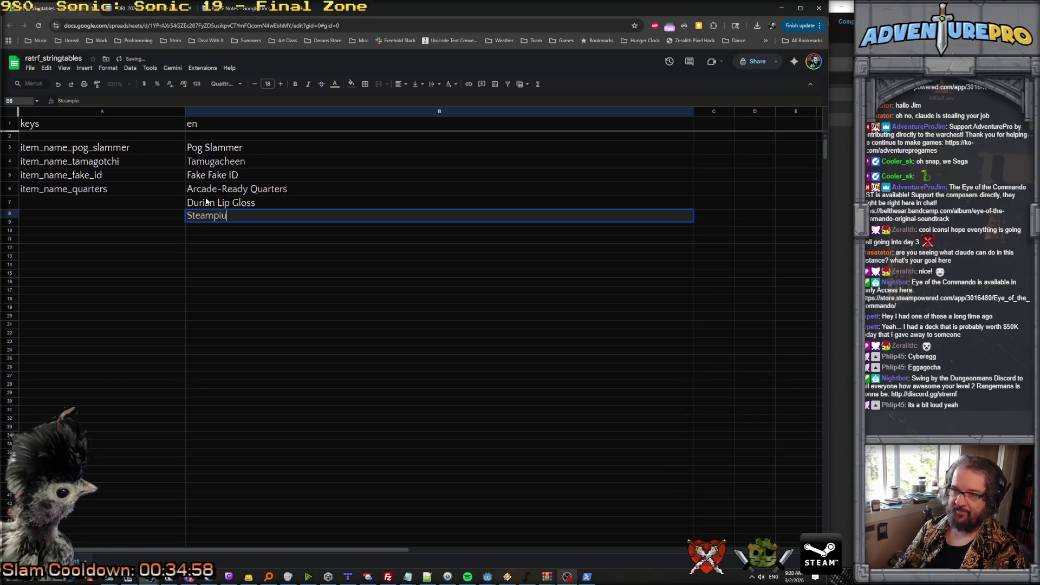
text(Nail Clippers)
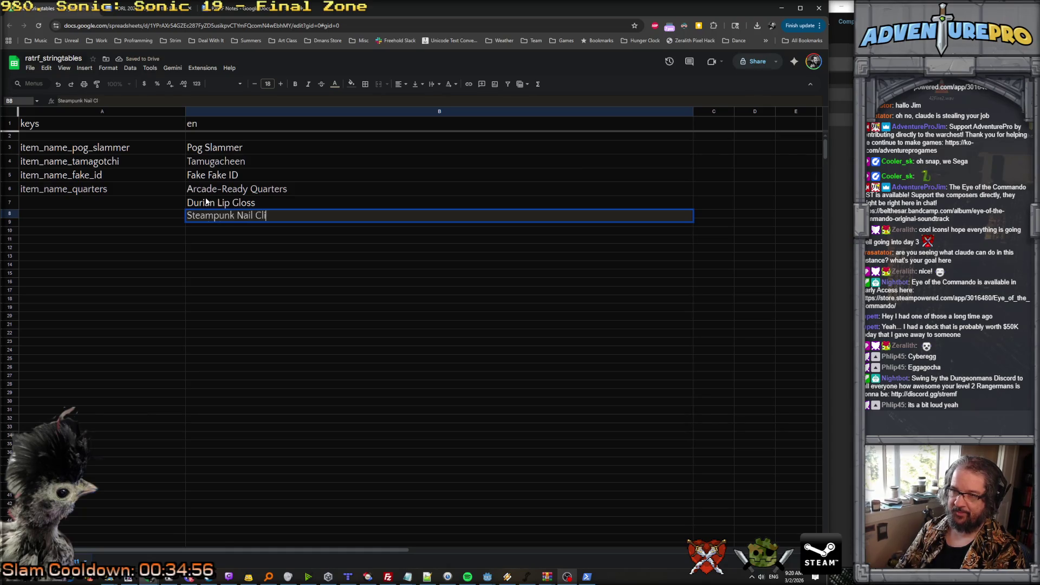
key(Return)
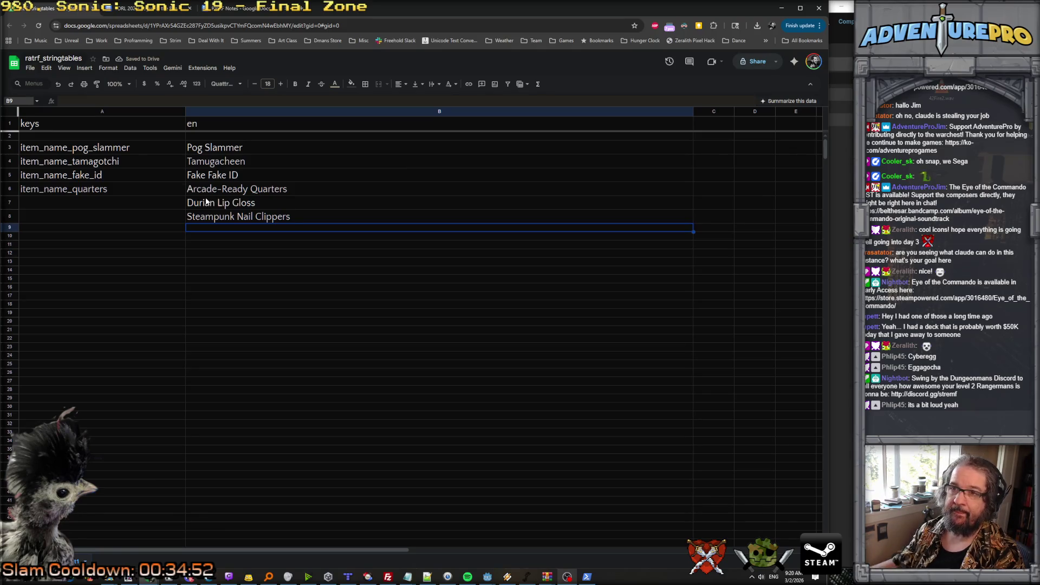
Add Wallet Chain and Dog Sunscreen to B9 and B10, then show loots.png in Aseprite.
click(163, 8)
click(231, 10)
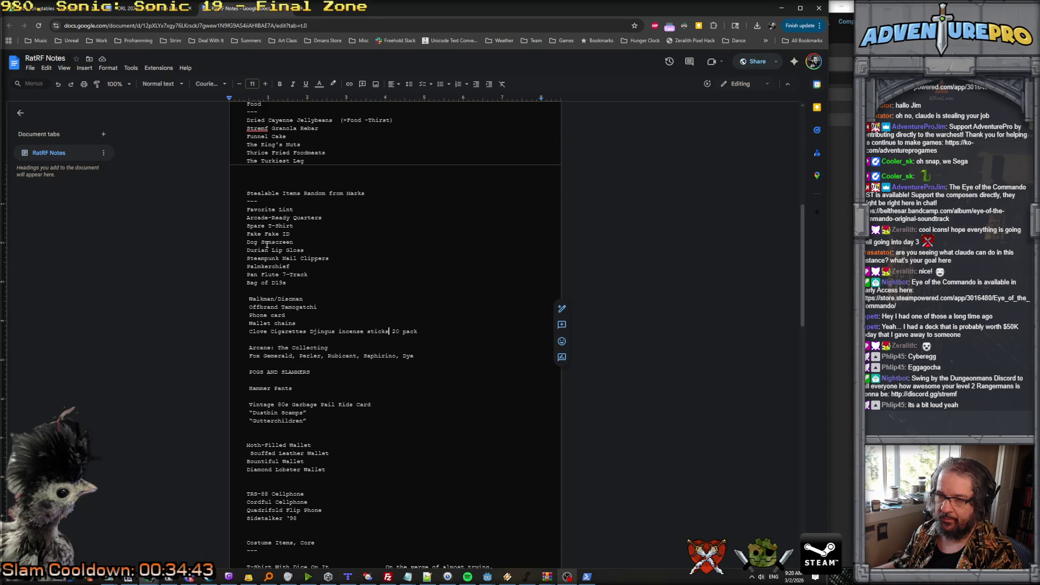
click(48, 12)
text(Wallet Chain)
key(Return)
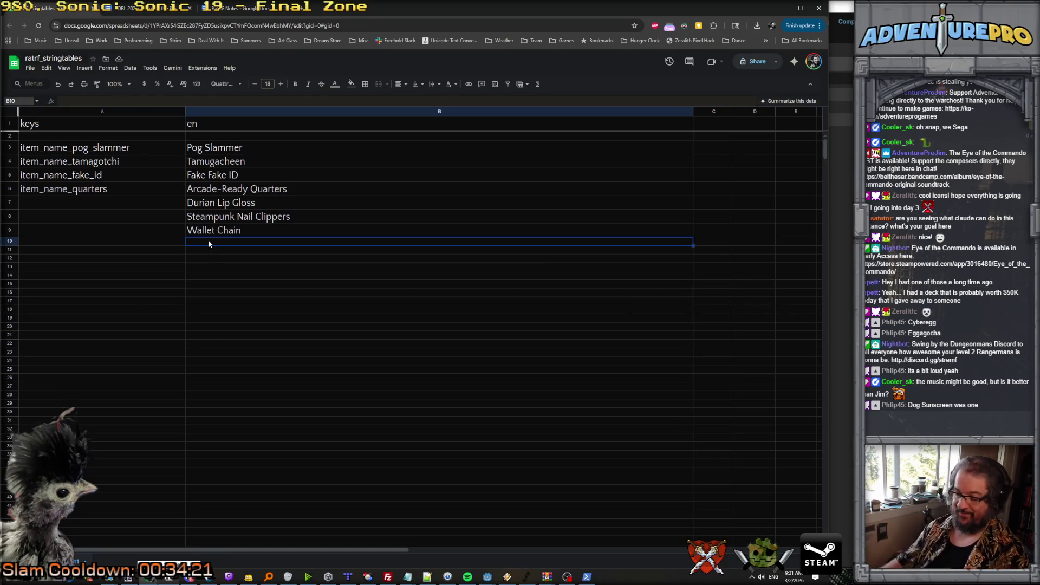
text(Dog sun)
key(BackSpace)
key(BackSpace)
key(BackSpace)
text(Sunscreen)
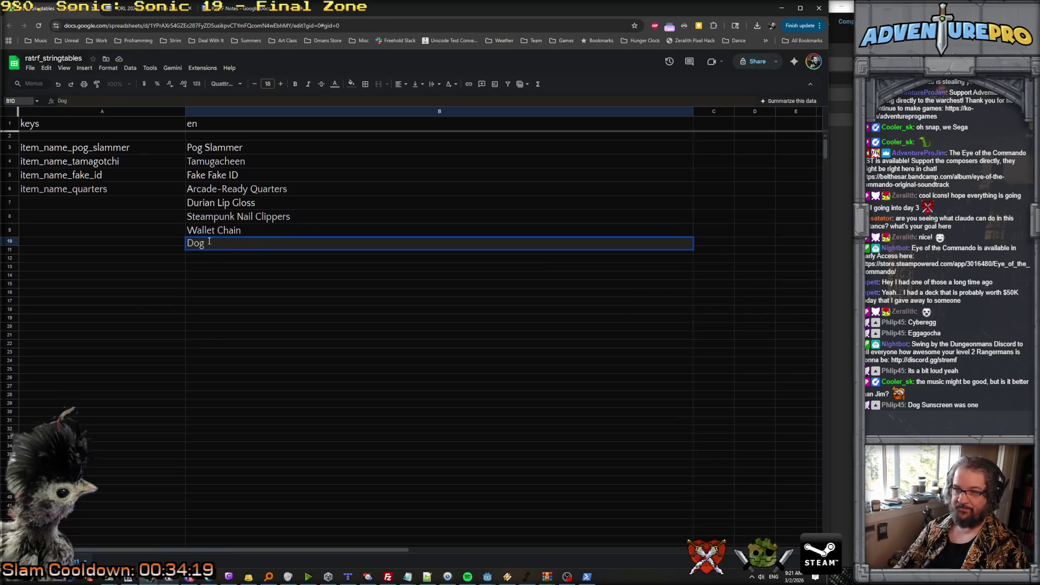
key(Return)
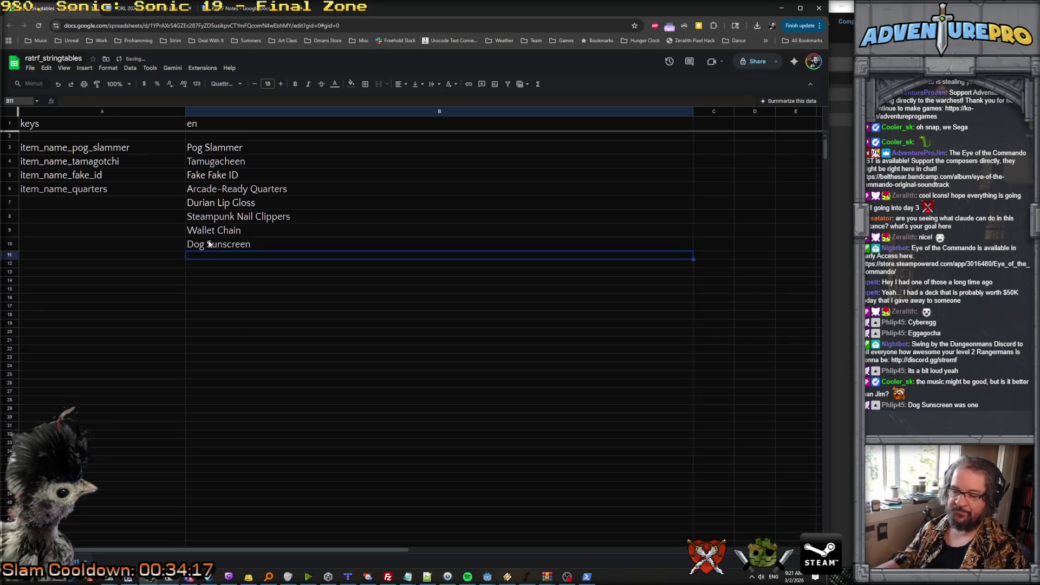
key(alt+Tab)
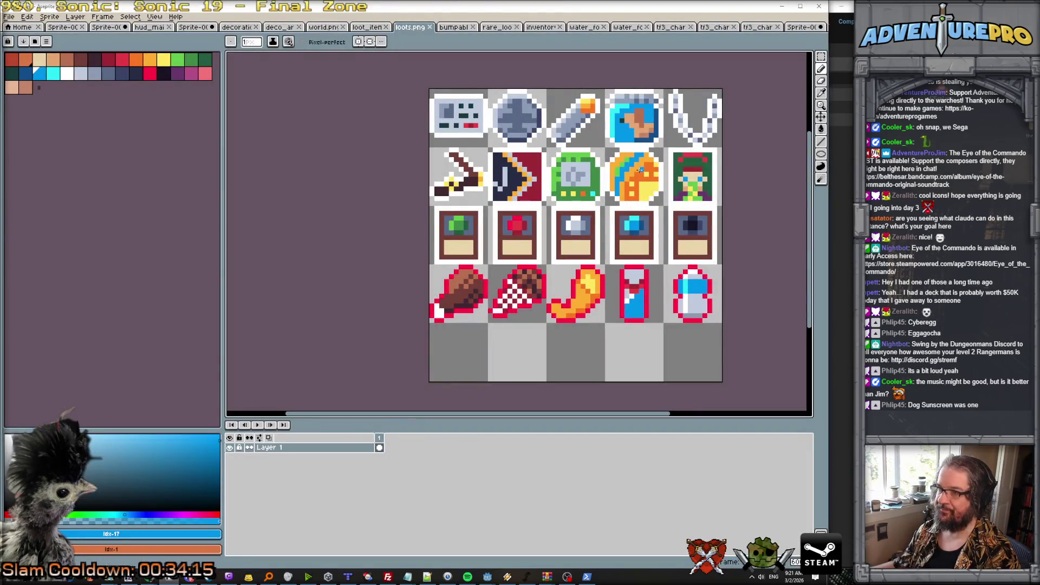
Enter Djingus Clove Sticks in B11, without the (20 count) suffix.
click(782, 8)
text(D)
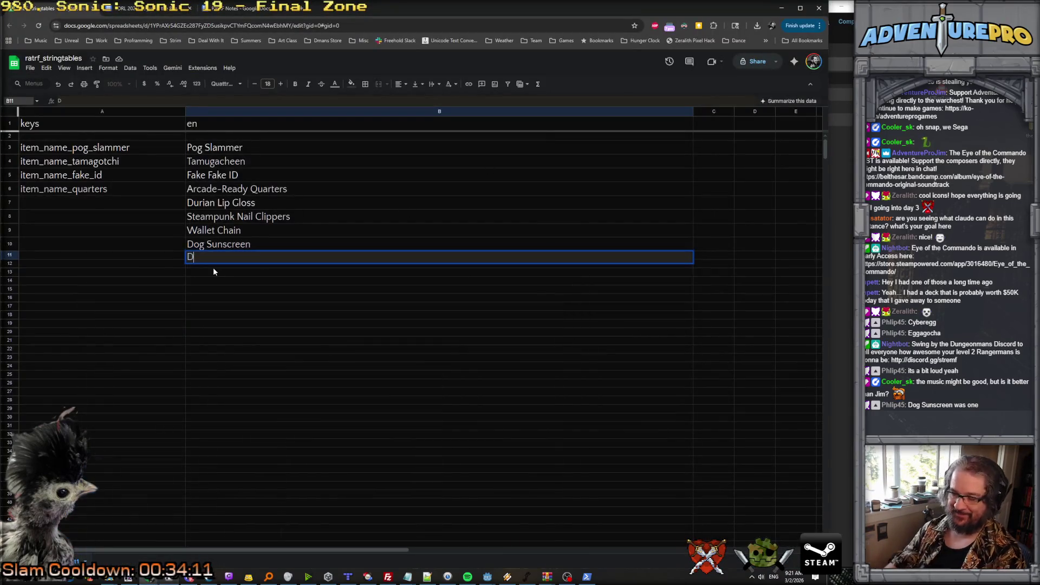
text(jingus)
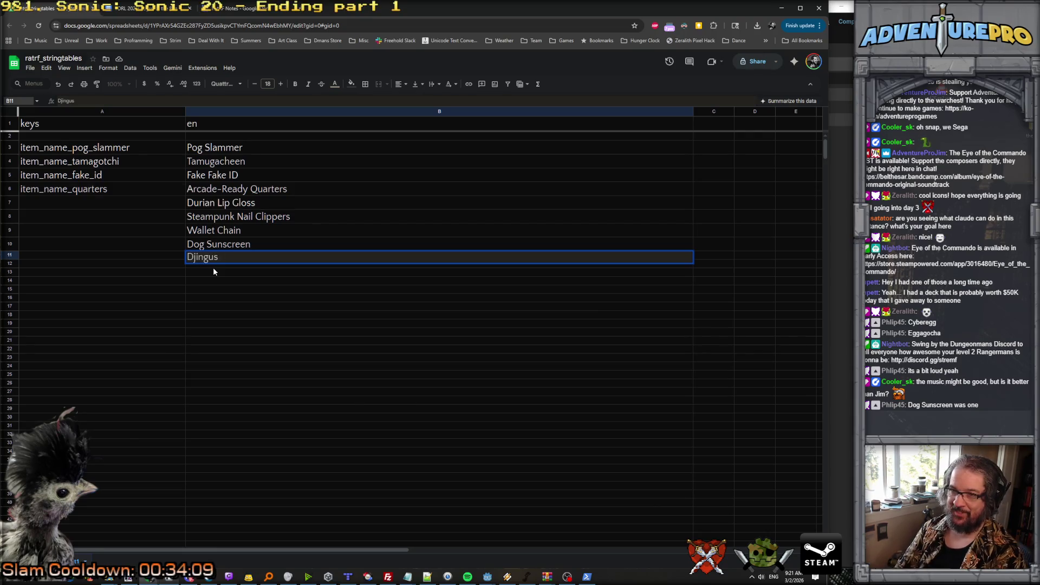
text( Clove St)
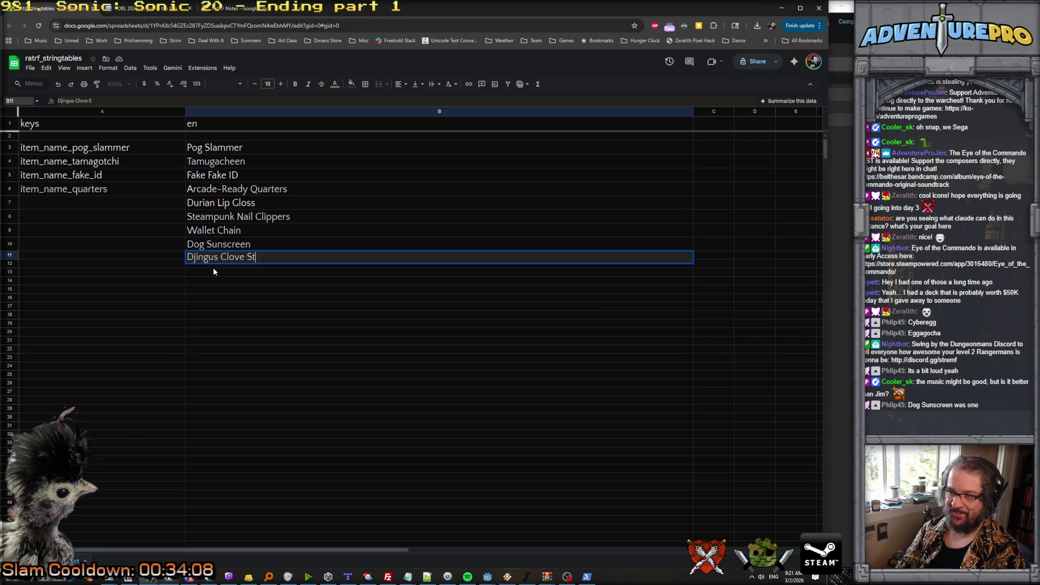
text(icks (20 count)()
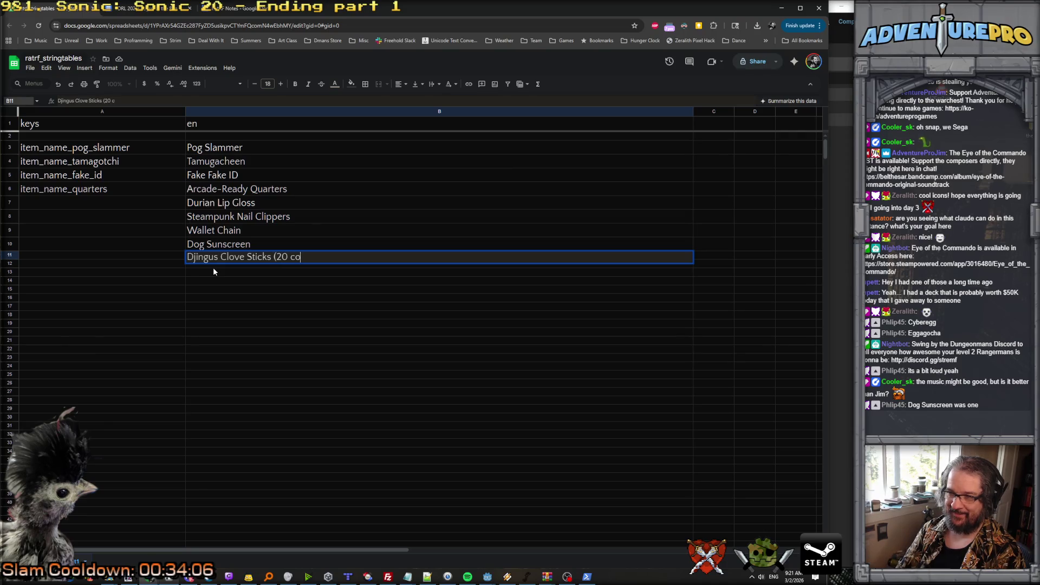
key(BackSpace)
key(Return)
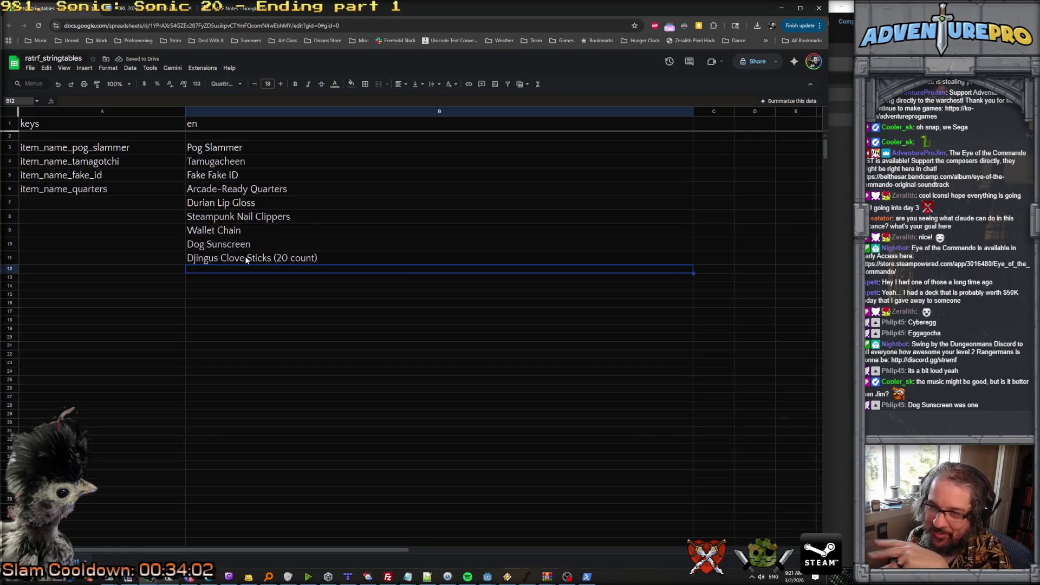
click(272, 258)
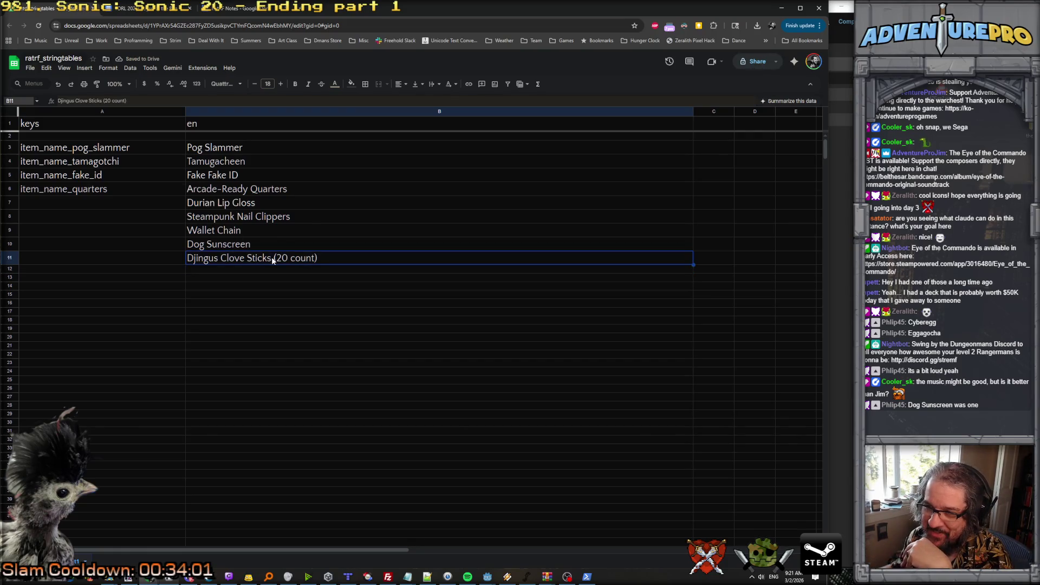
double_click(338, 258)
key(BackSpace)
key(BackSpace)
key(BackSpace)
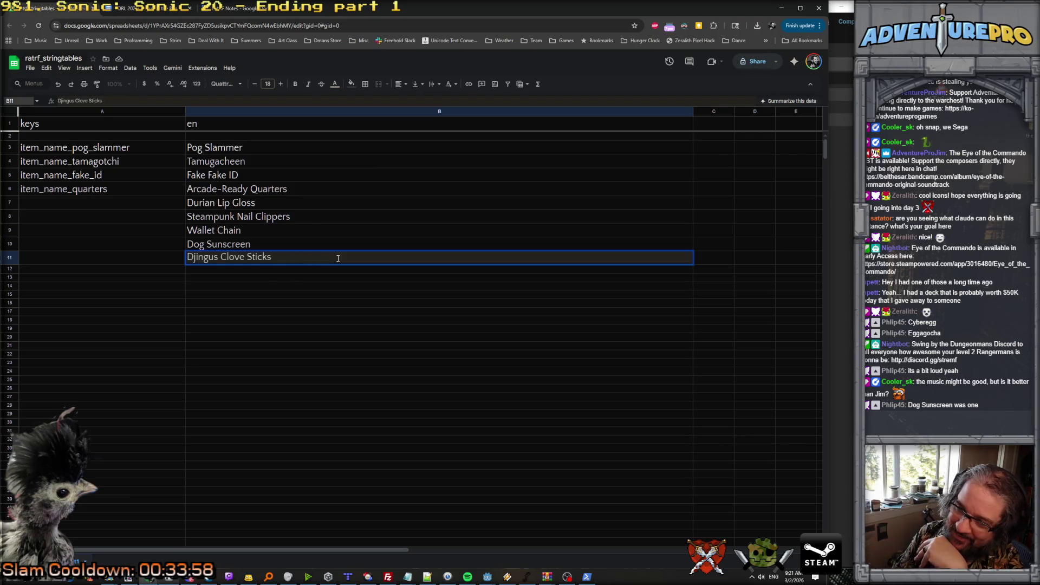
key(Return)
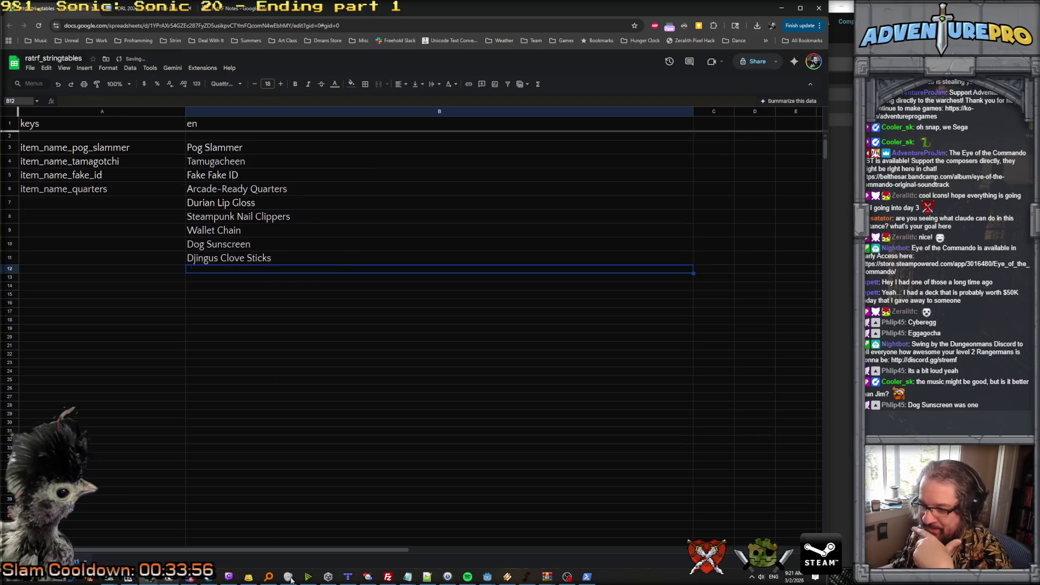
Enter Vintage Gutterchild Trading Card in B12.
click(195, 579)
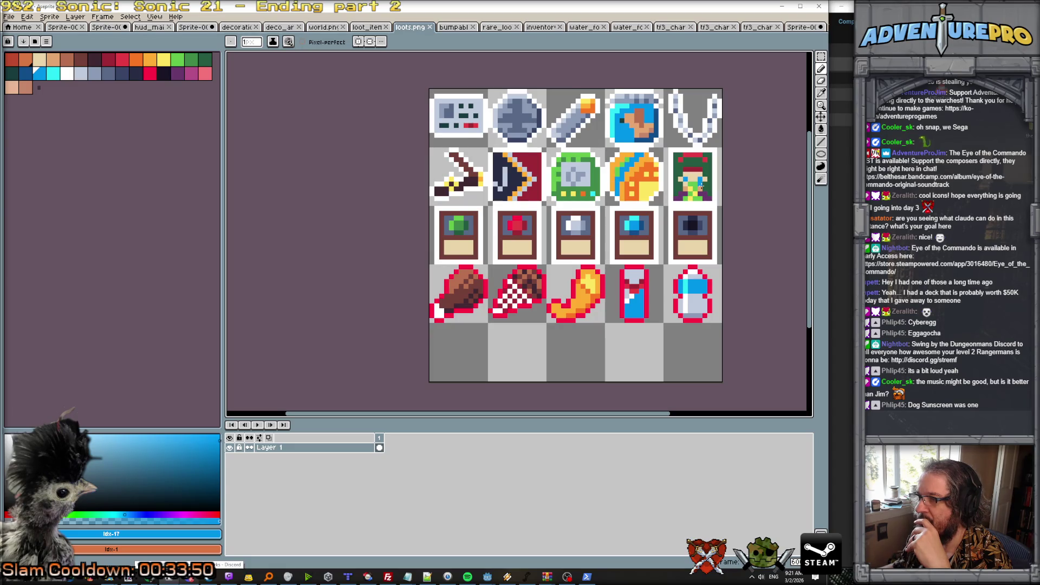
click(783, 8)
text(Gutterch)
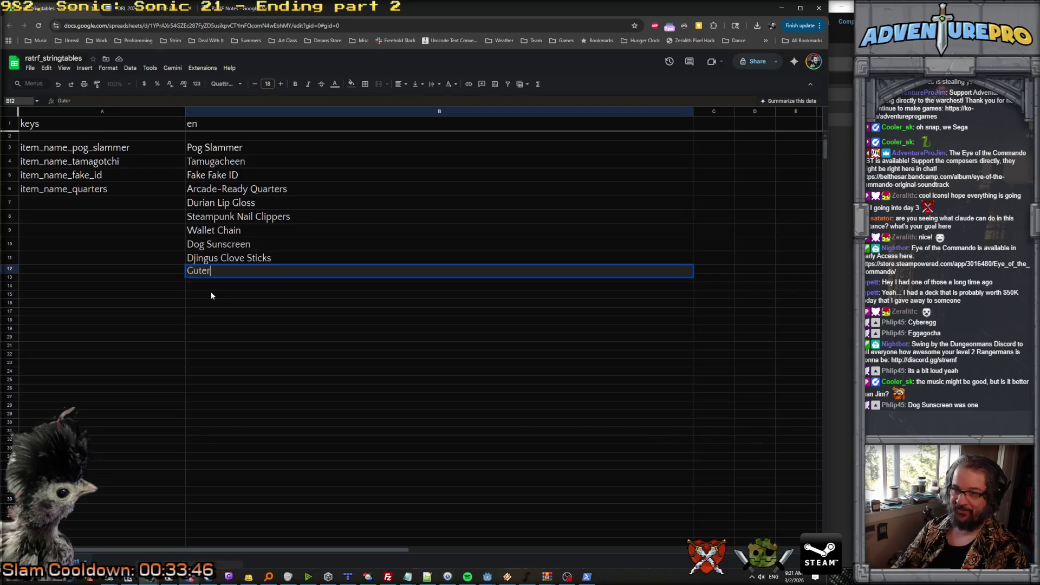
text(ild Collectible Card)
key(Return)
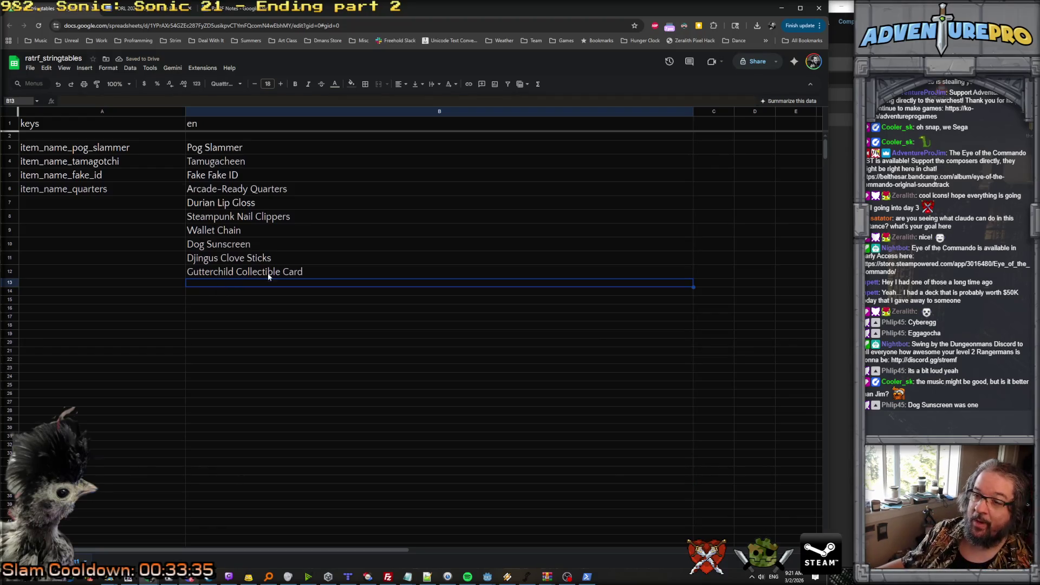
double_click(309, 272)
drag(310, 272, 160, 271)
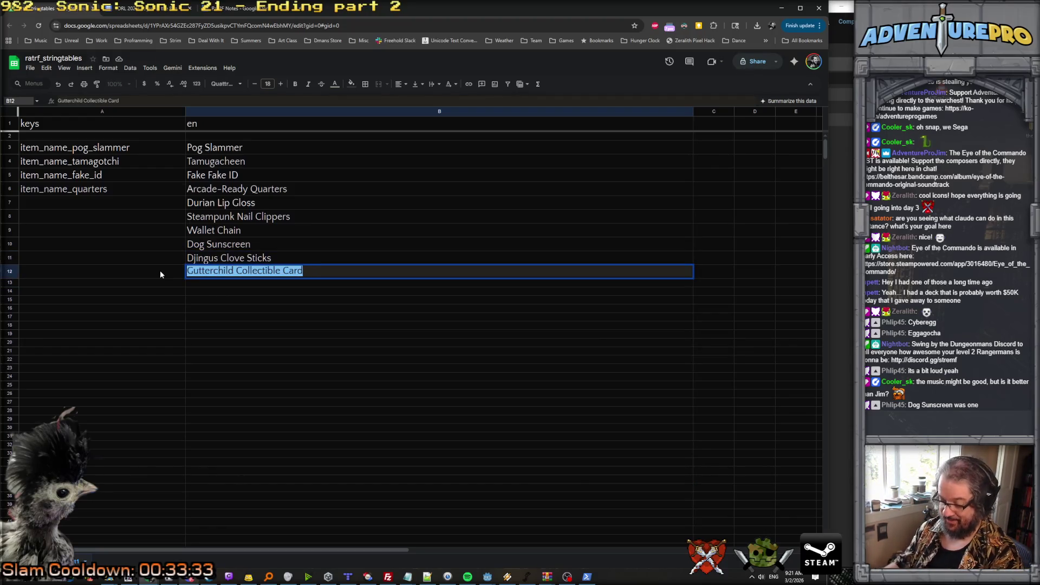
text(Vintage HG)
key(BackSpace)
key(BackSpace)
text(Gutterchild Trading Card)
key(Return)
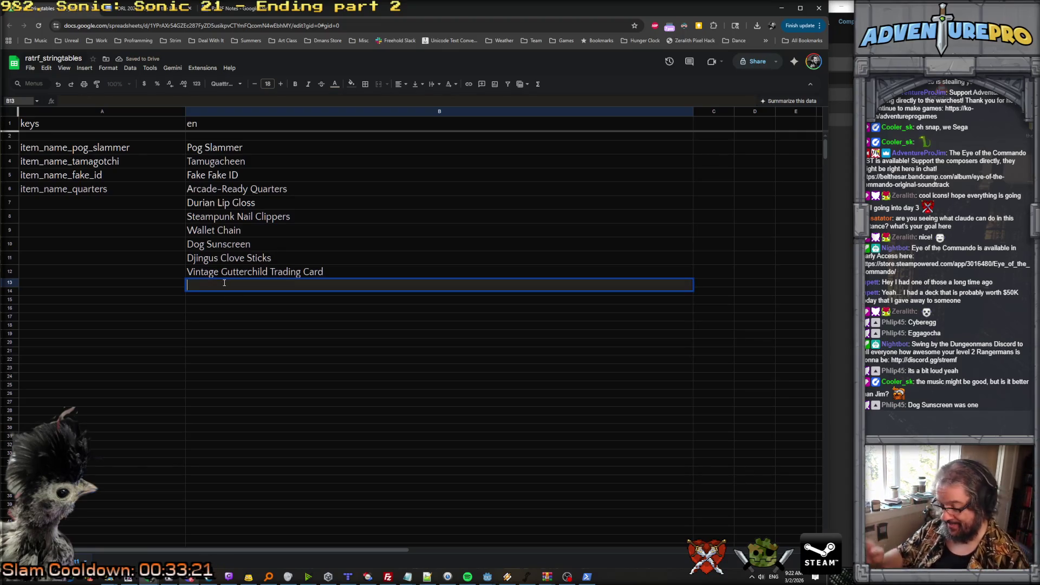
Fill B13–B17 with Fox Gemerald, Fox Rubicant, Fox Perler, Fox Sapphirino and Fox Dye.
text(Fox Gemerald)
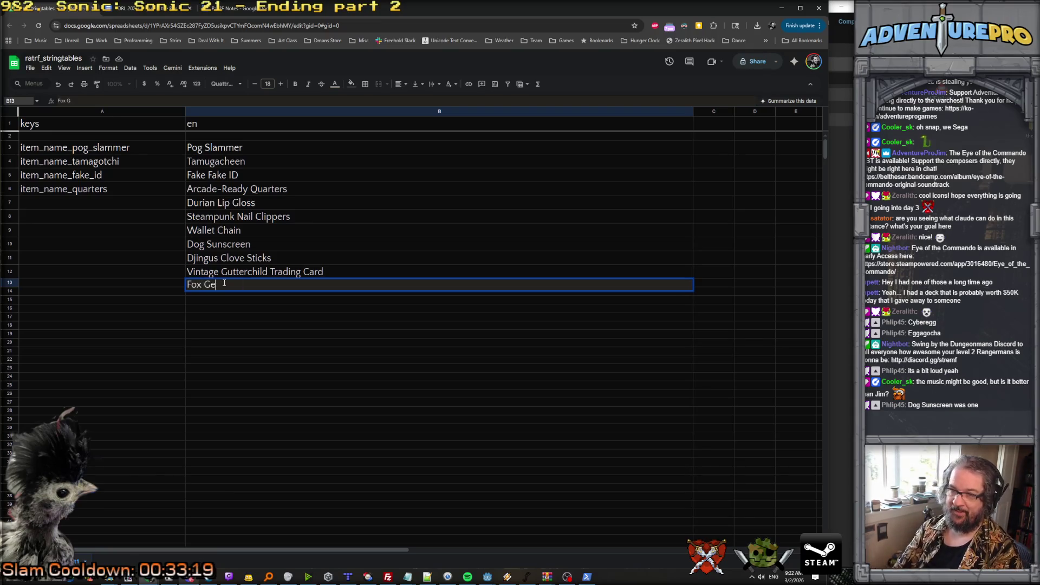
key(Return)
text(Fox )
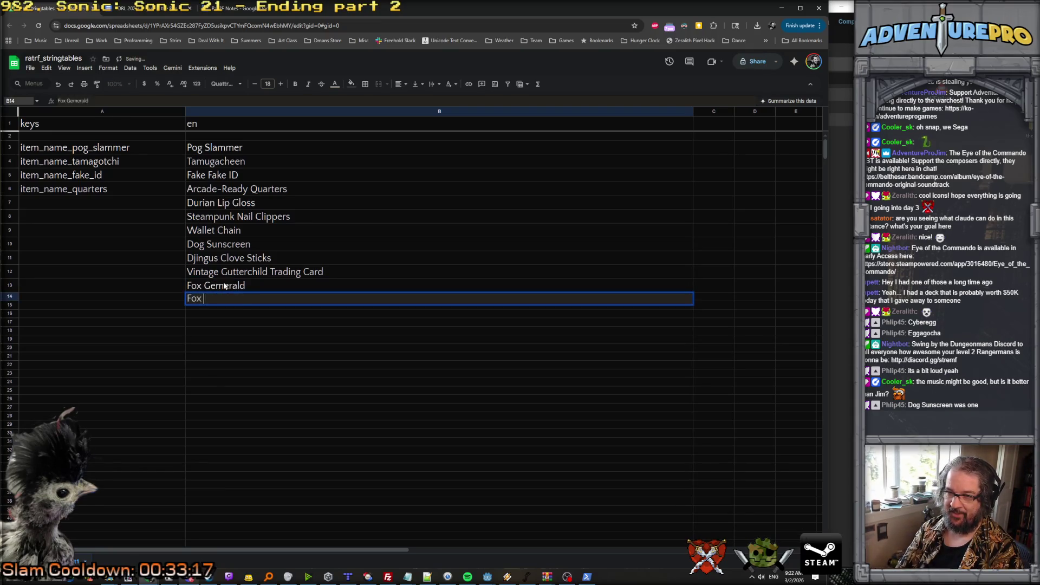
text(Rubicant)
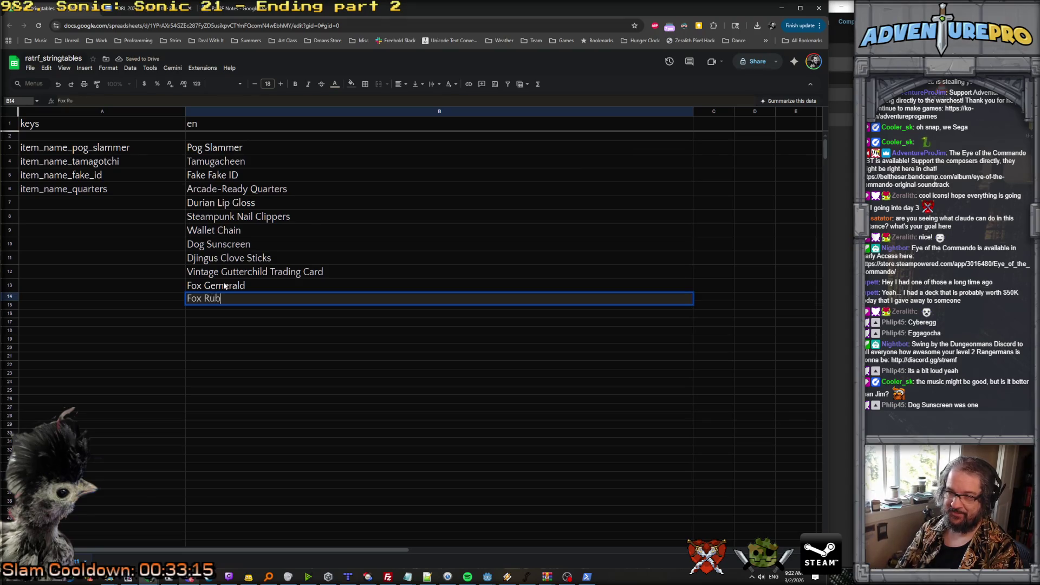
key(Return)
text(Foc )
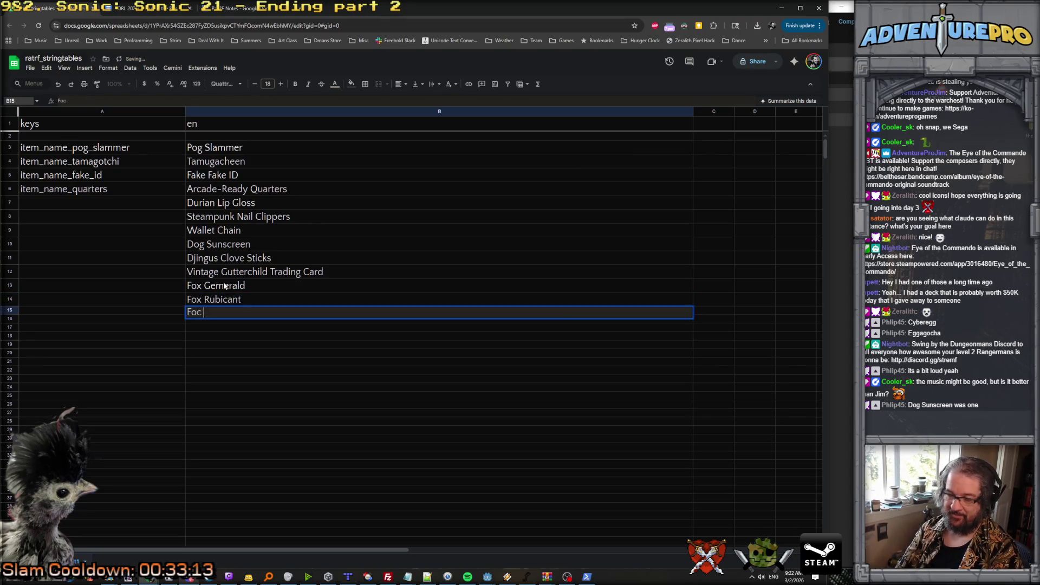
text(x Perler)
key(Return)
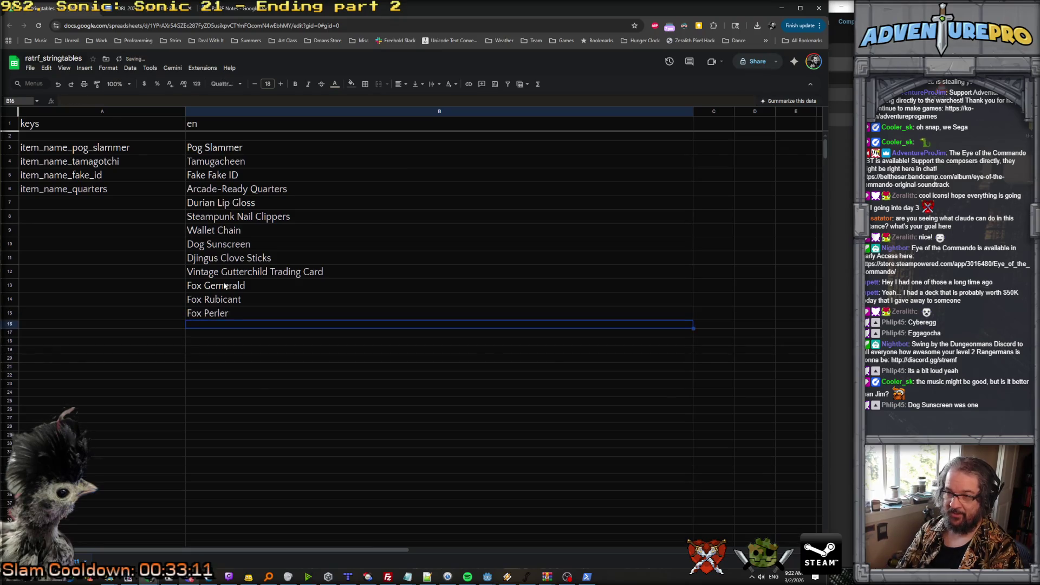
text(Fox )
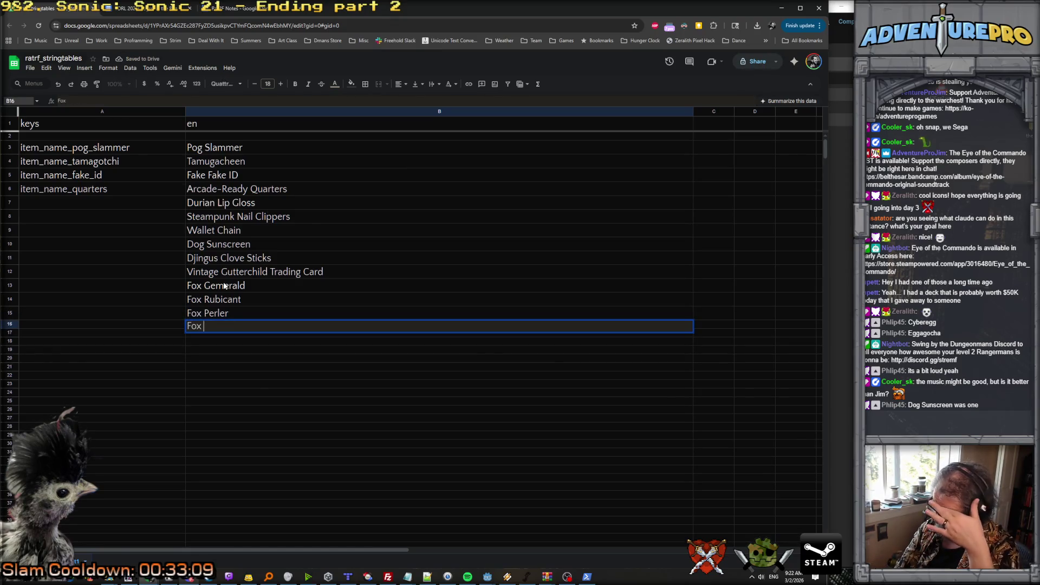
text(Sapphirino)
key(Return)
text(Fox Dye)
key(Return)
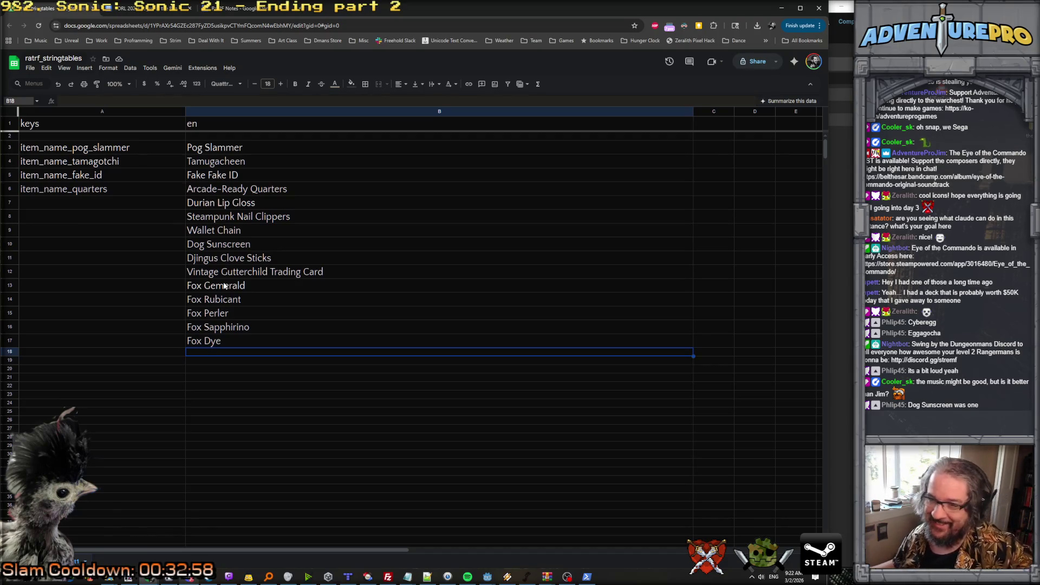
click(65, 206)
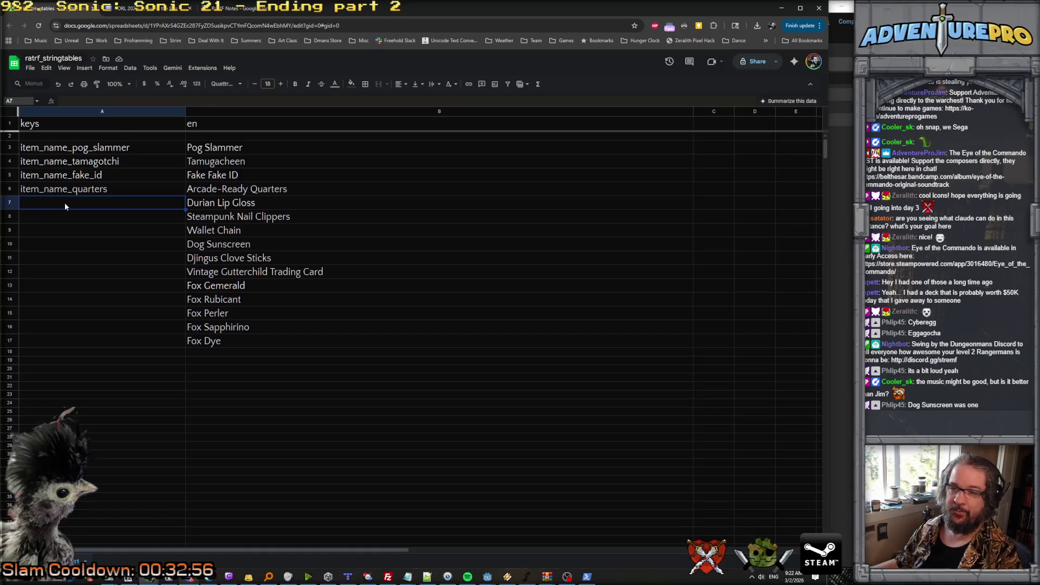
Key A7–A12 as item_name_lipgloss, _nail_clippers, _wallet_chain, _dog_sunscreen, _cloves, _garbage_pail.
text(item_name_lipglos)
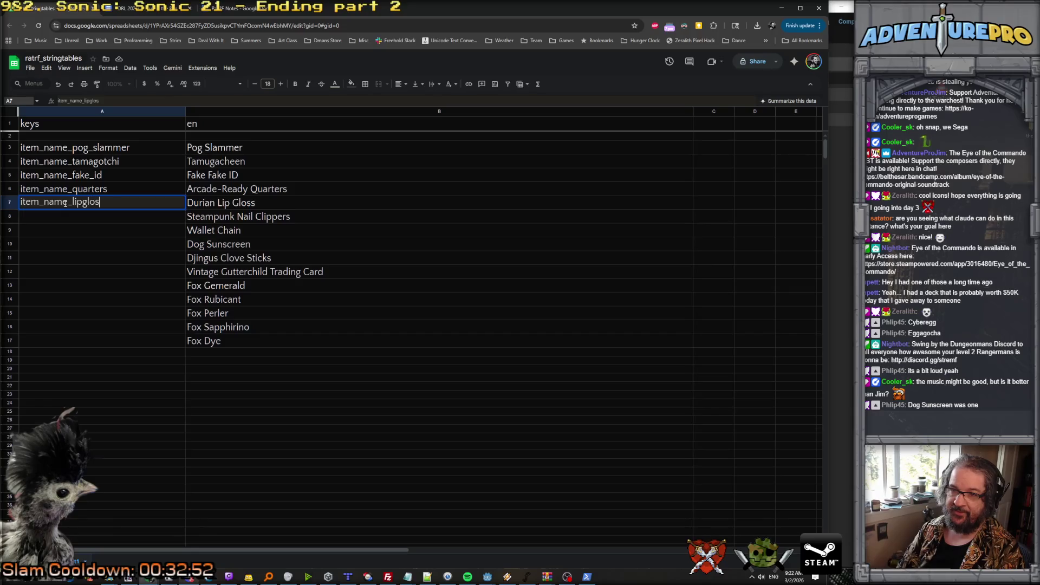
text(s)
key(Return)
text(item_name_nail_clippers)
key(Return)
text(item_name_wallet_chain)
key(Return)
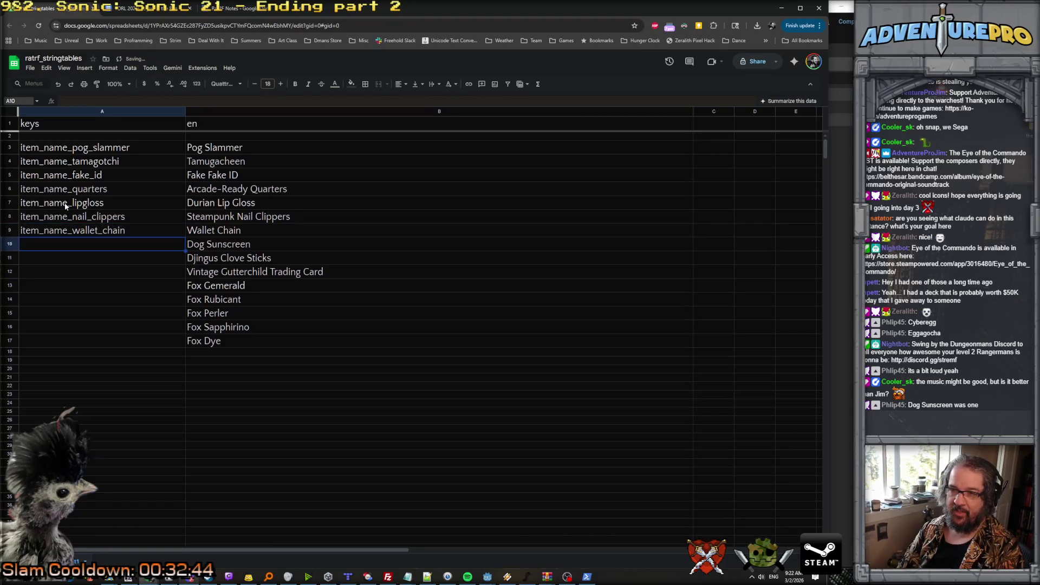
text(item_name_dog_sunscreen)
key(Return)
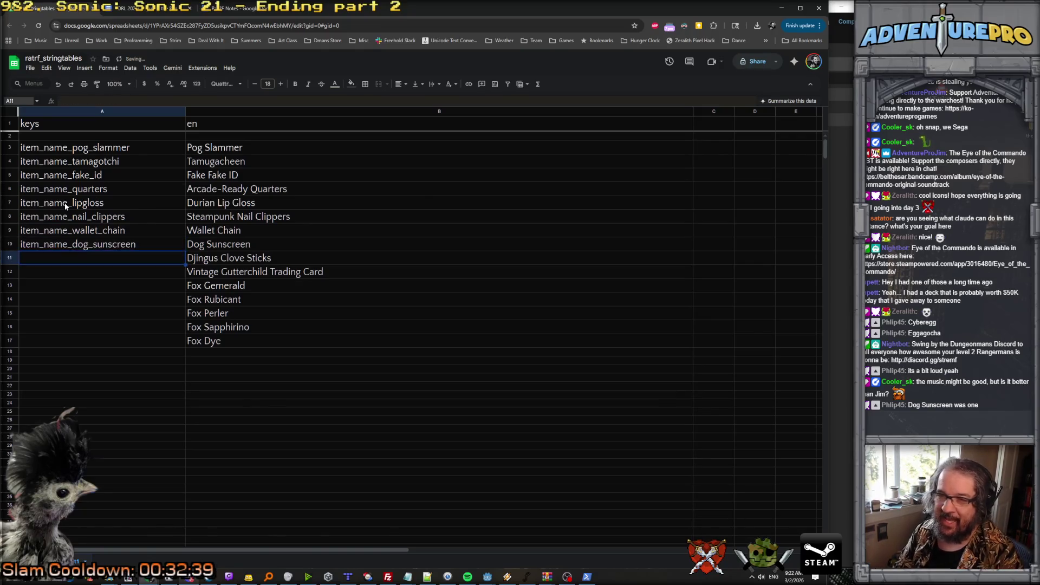
text(item_name_cloves)
key(Return)
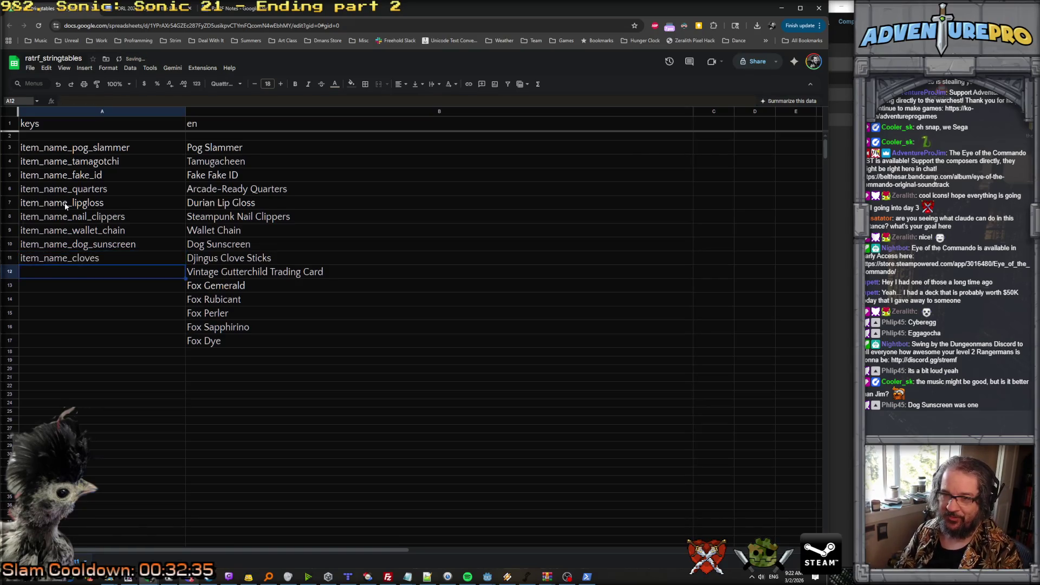
text(item_name_garbage_pail)
key(Return)
Key A13–A17 as item_name_fox_green, _fox_red, _fox_white, _fox_blue and _fox_black.
text(item_name)
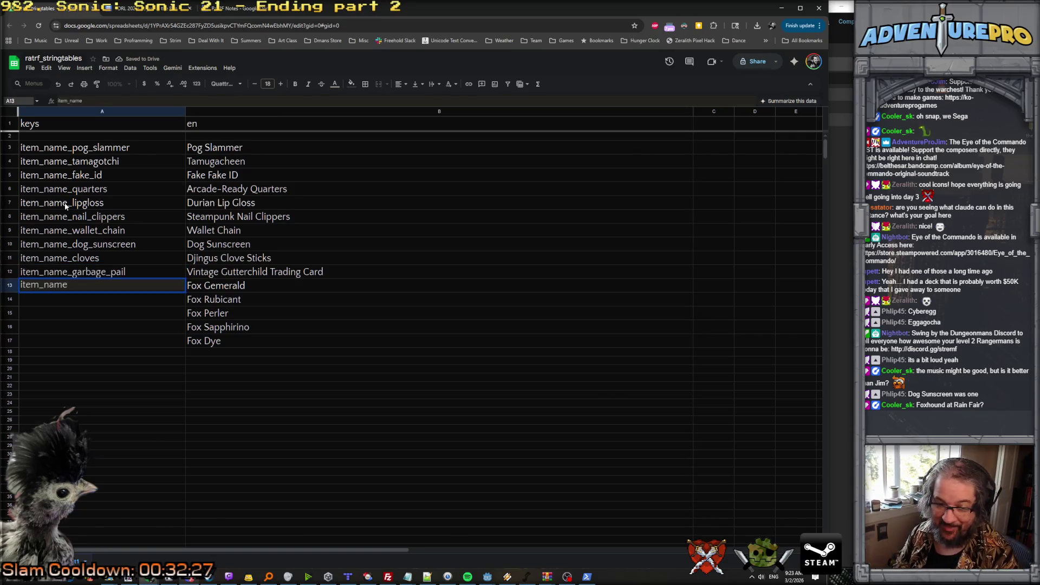
text(_)
text(fox)
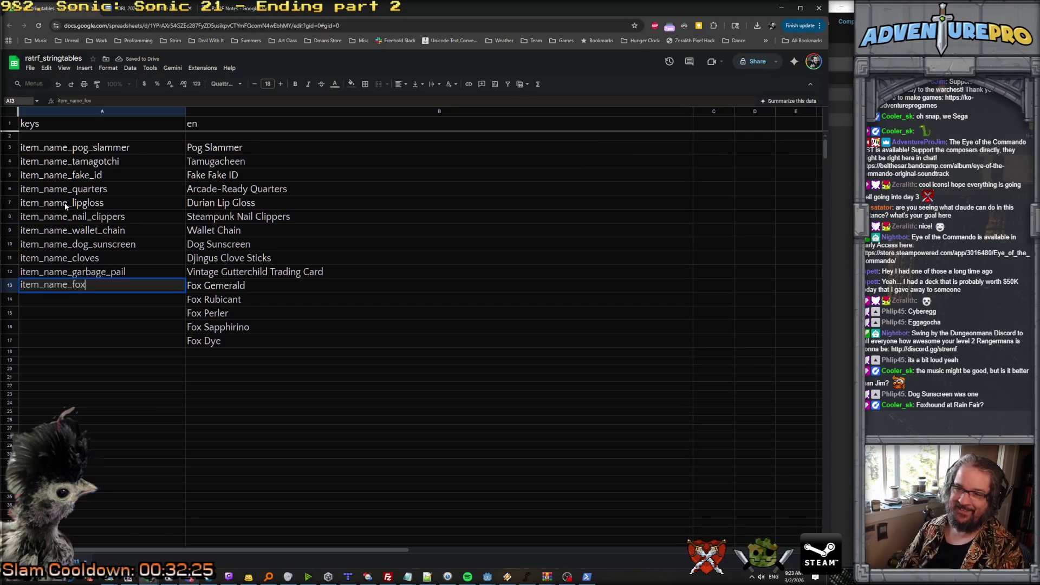
text(_green)
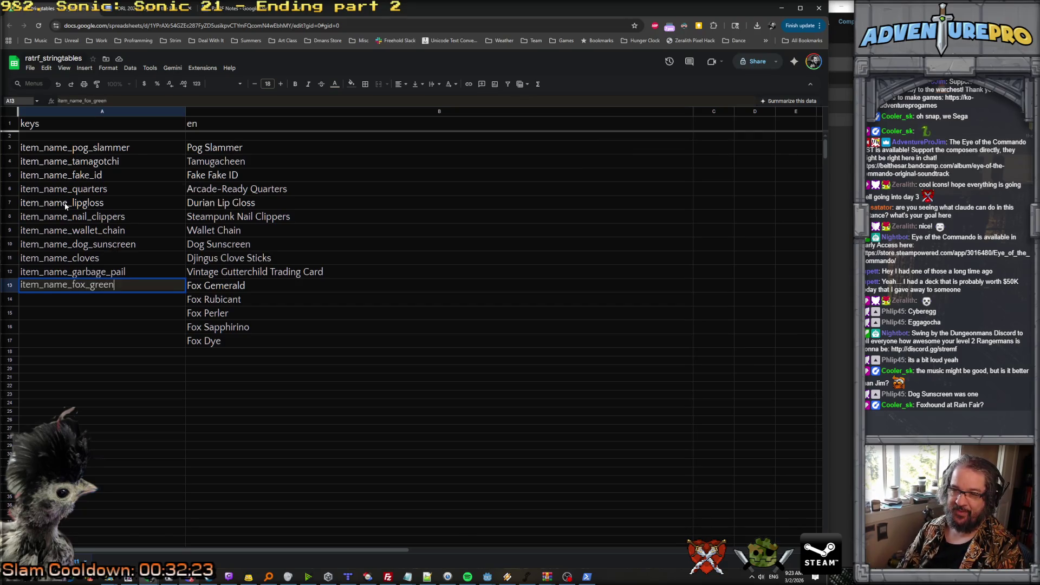
key(Return)
text(item_name_fox_))
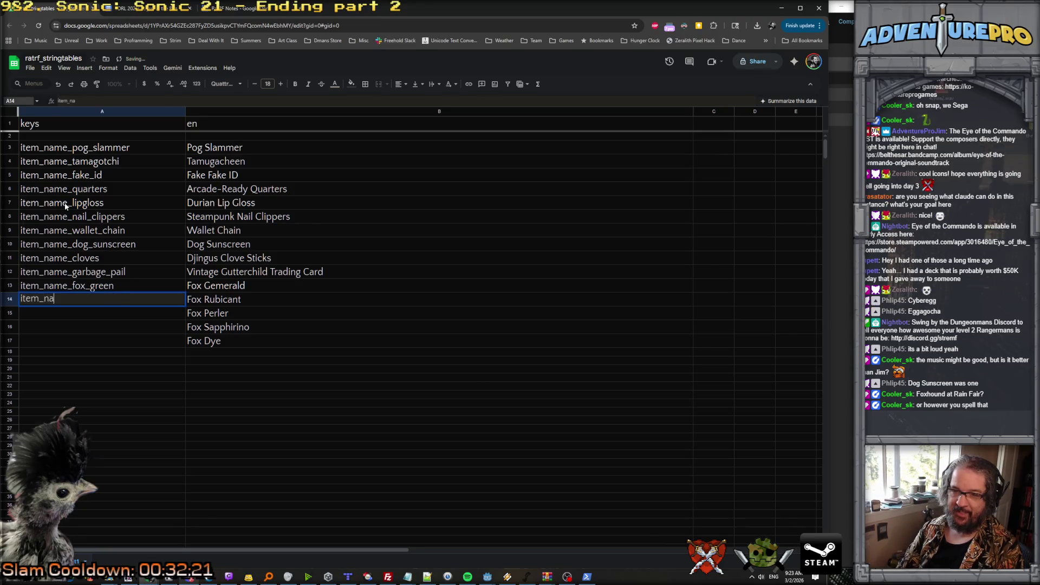
key(BackSpace)
text(red)
key(Return)
text(item_name_fox_)
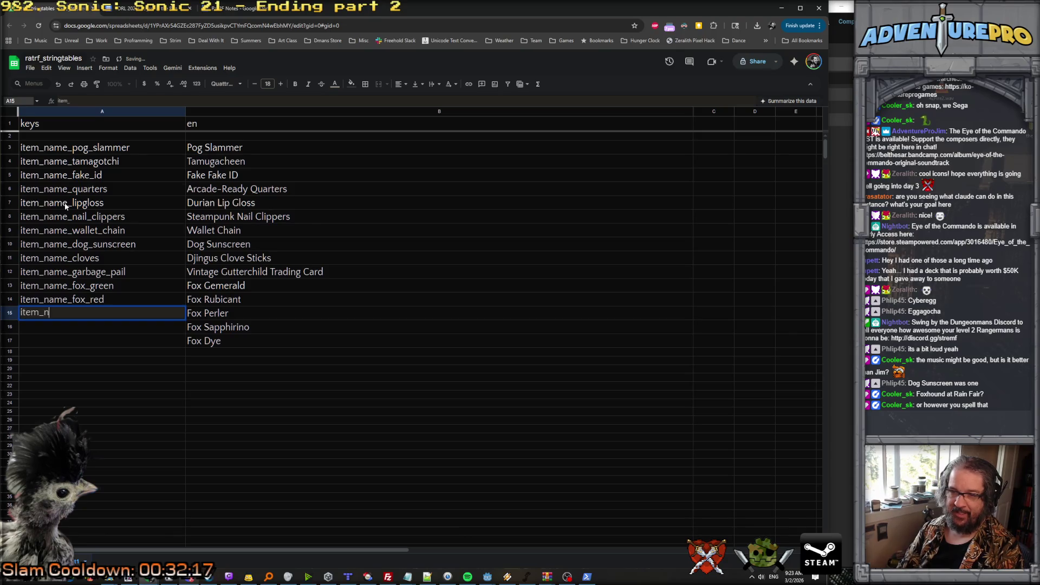
text(white)
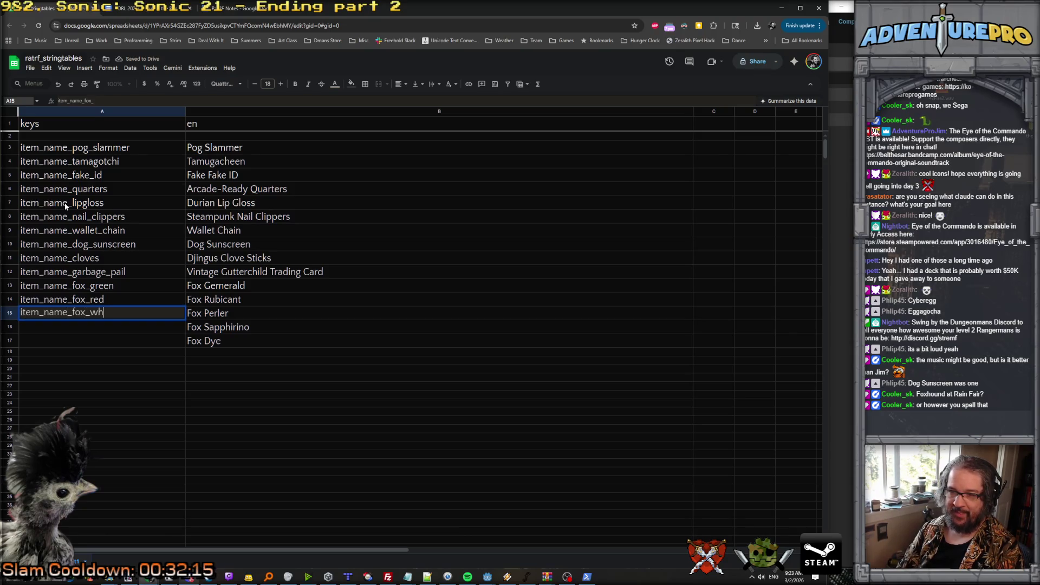
key(Return)
text(item_name_fox_)
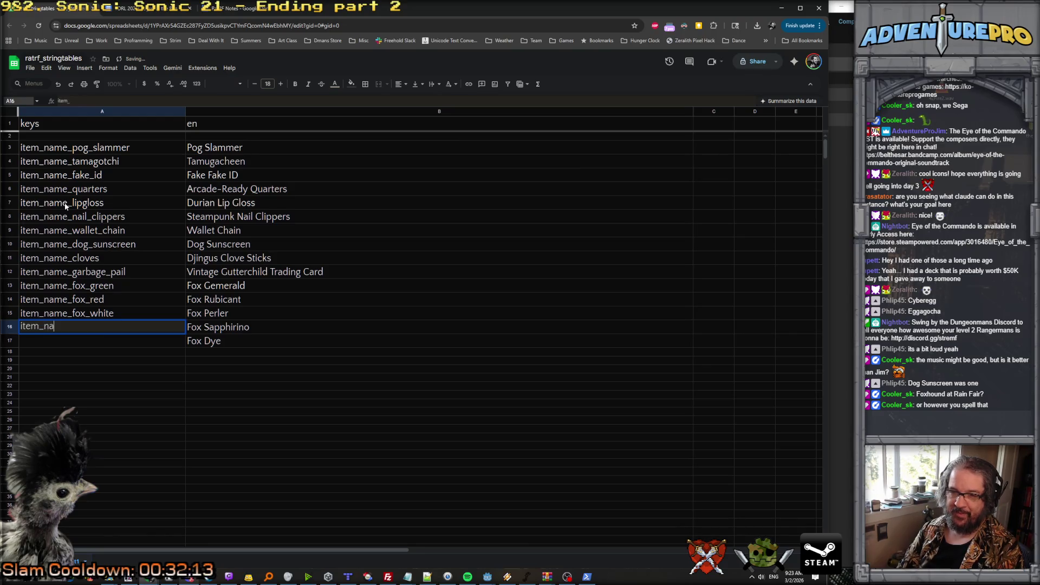
text(blue)
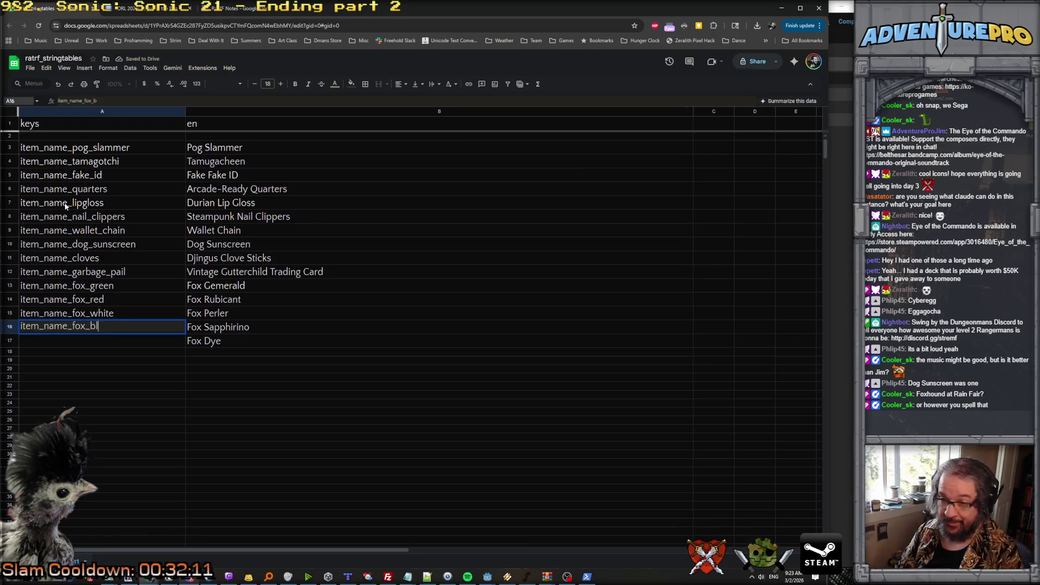
key(Return)
text(item)
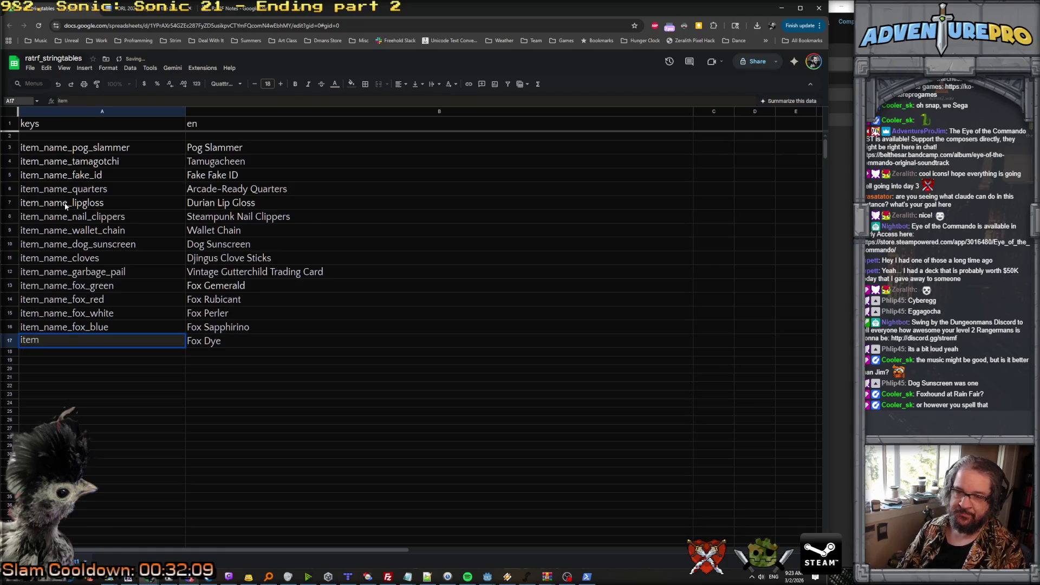
text(_name_fox_black)
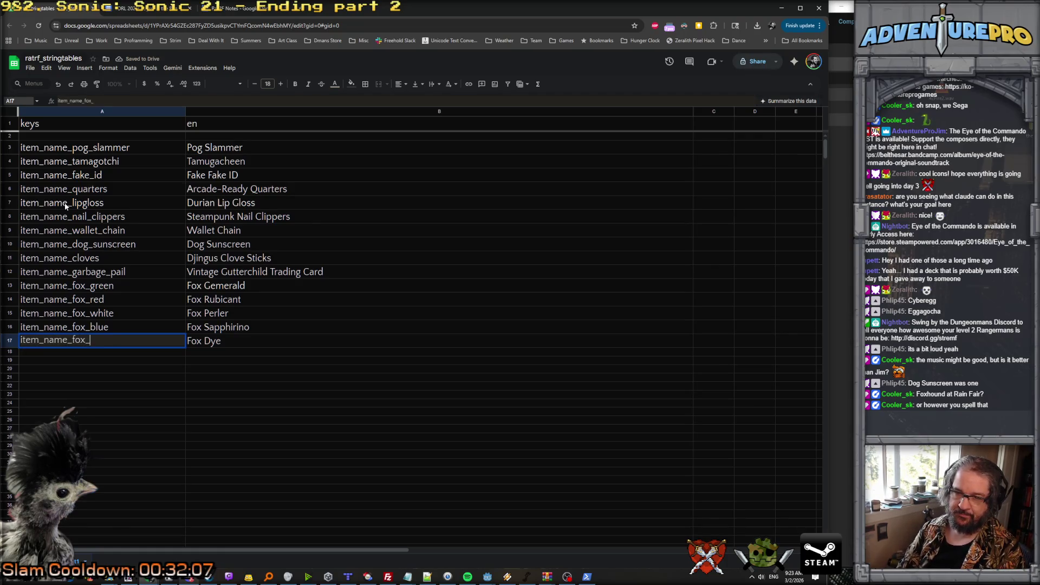
key(Return)
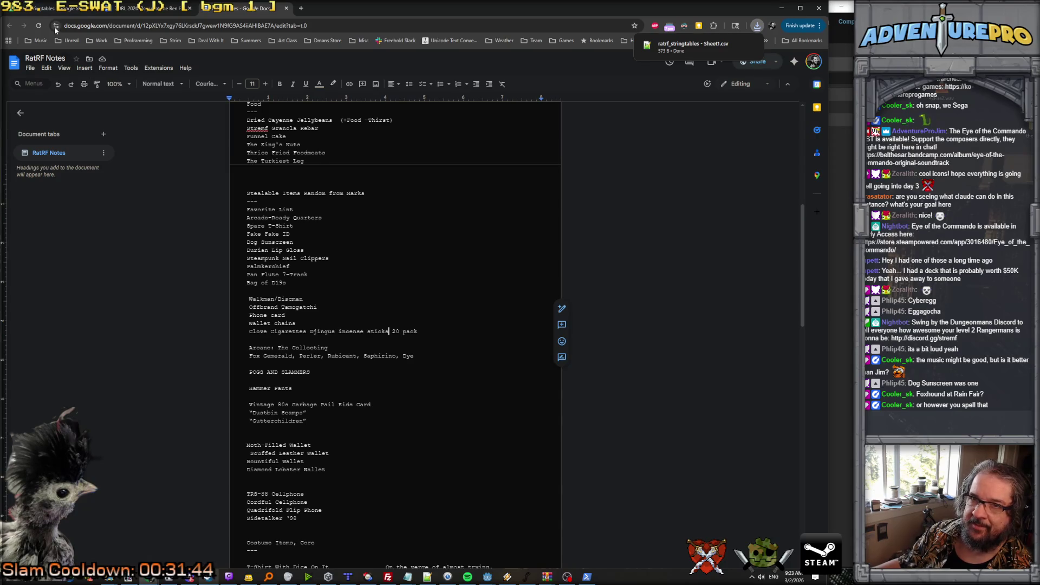
Go back from the RatRF Notes doc to the ratrf_stringtables spreadsheet.
click(49, 8)
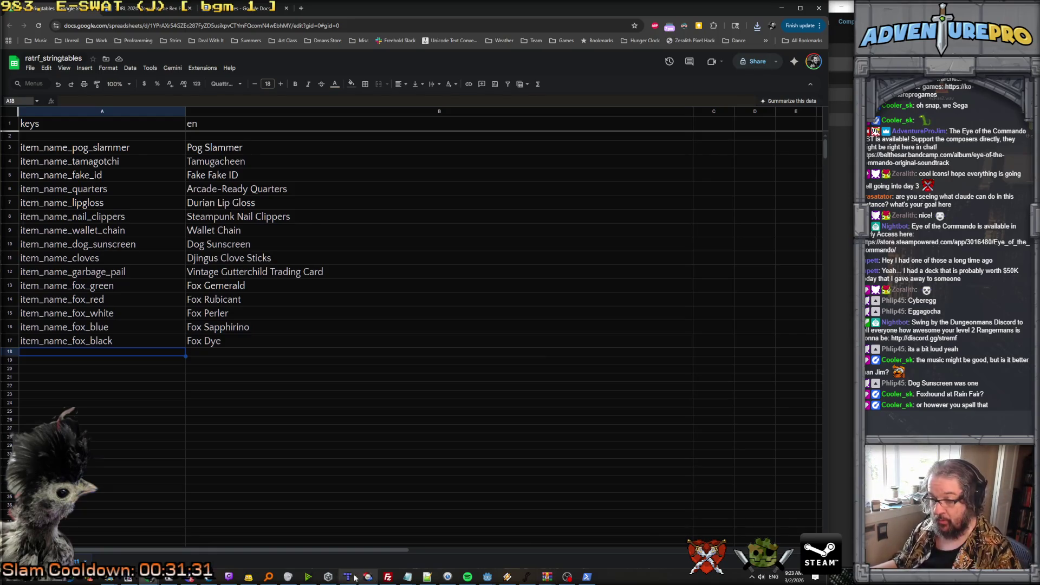
Ask Claude Code to add an int tier to ItemData, minimum 1, for item quality.
click(587, 576)
text(1et's expand )
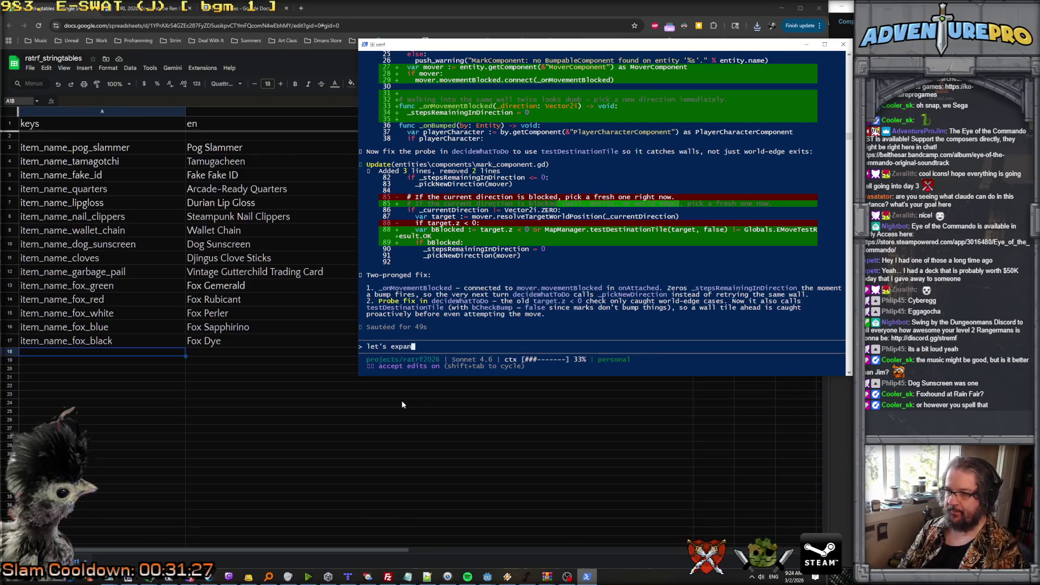
text(itemdata to )
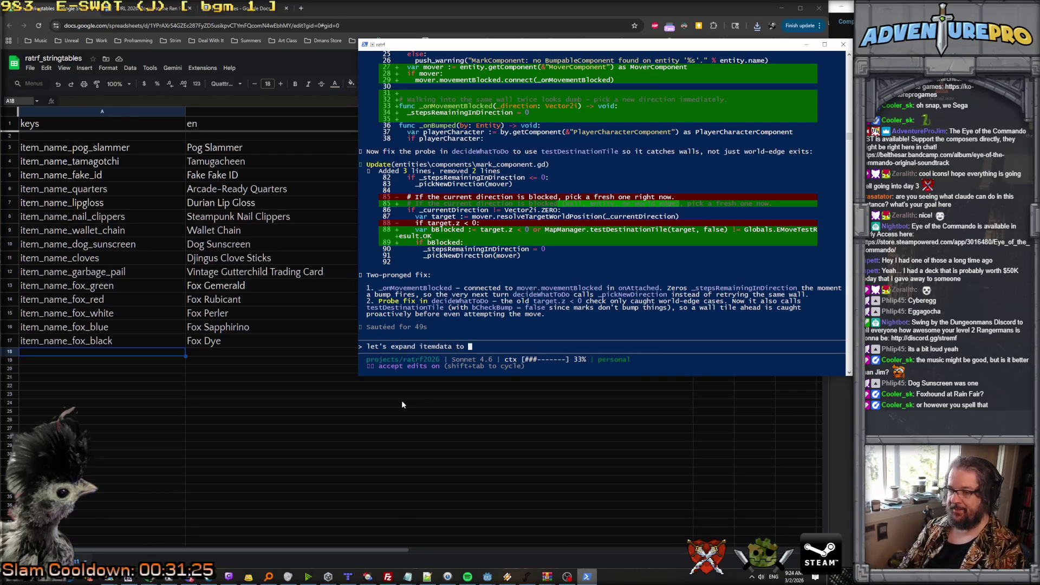
text(includ)
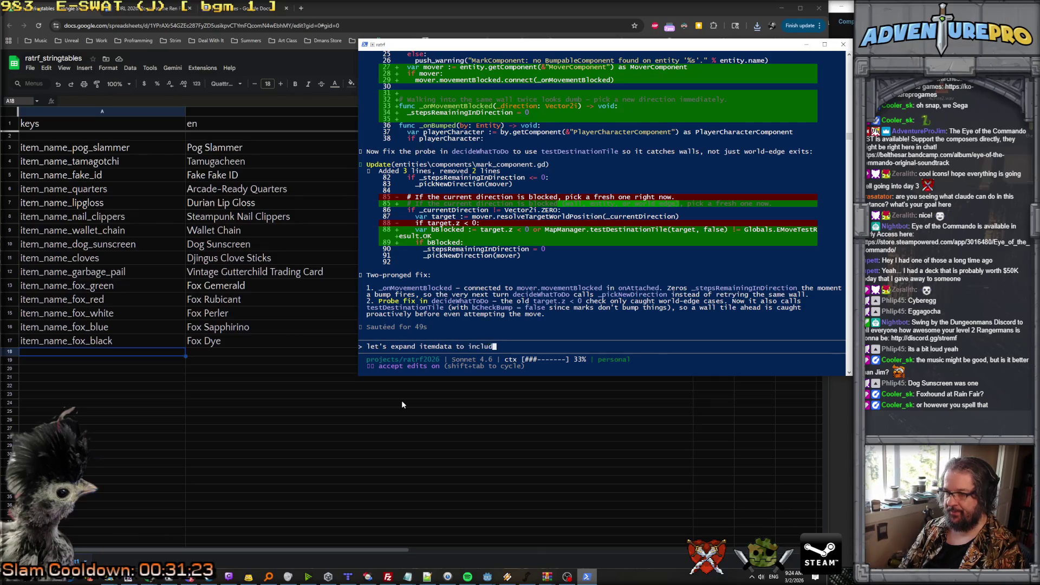
text(e an int tier, )
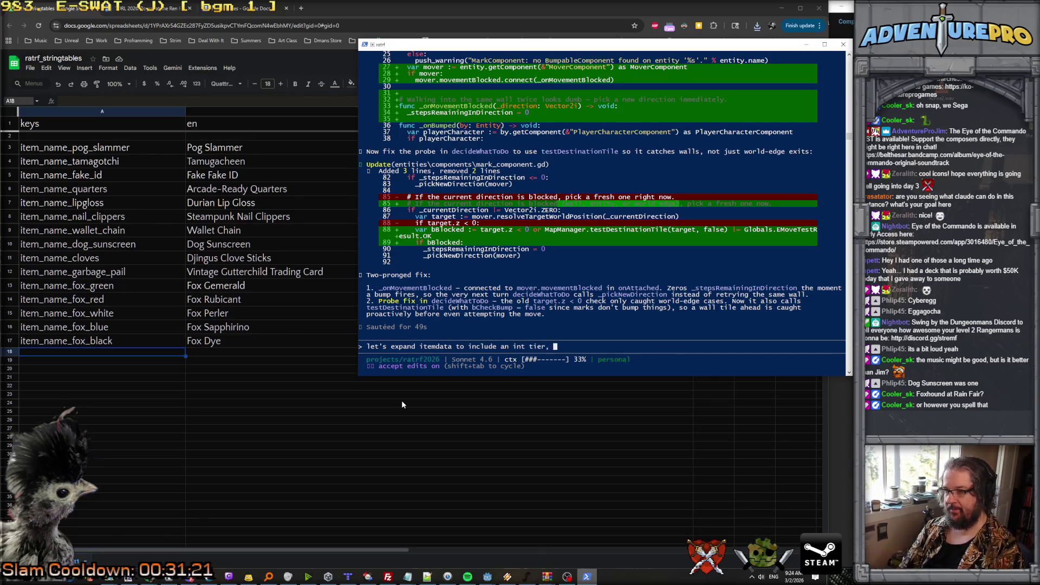
text(minimum 1)
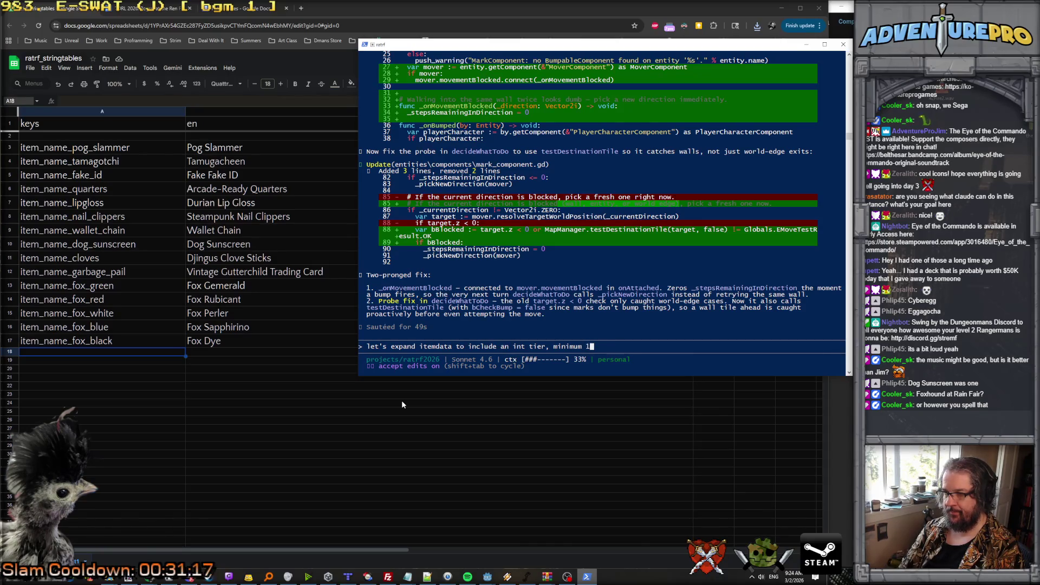
text(, that we'll )
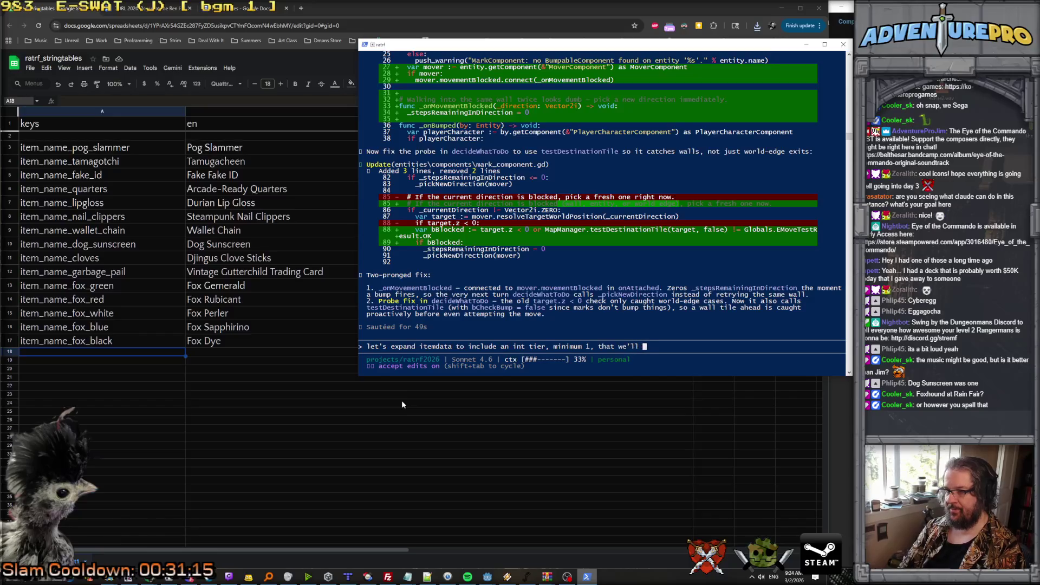
text(use for item quality.)
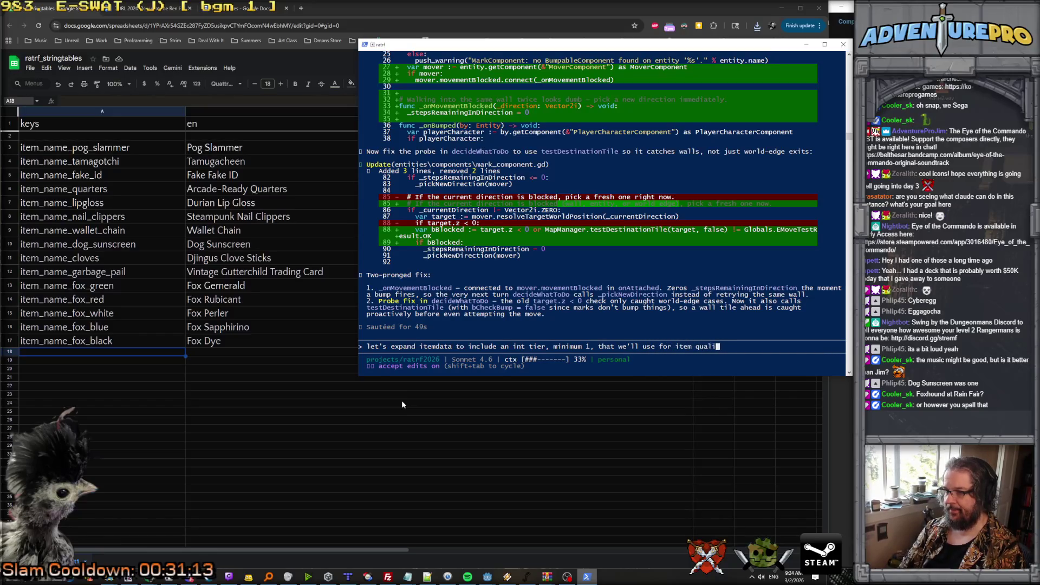
key(Return)
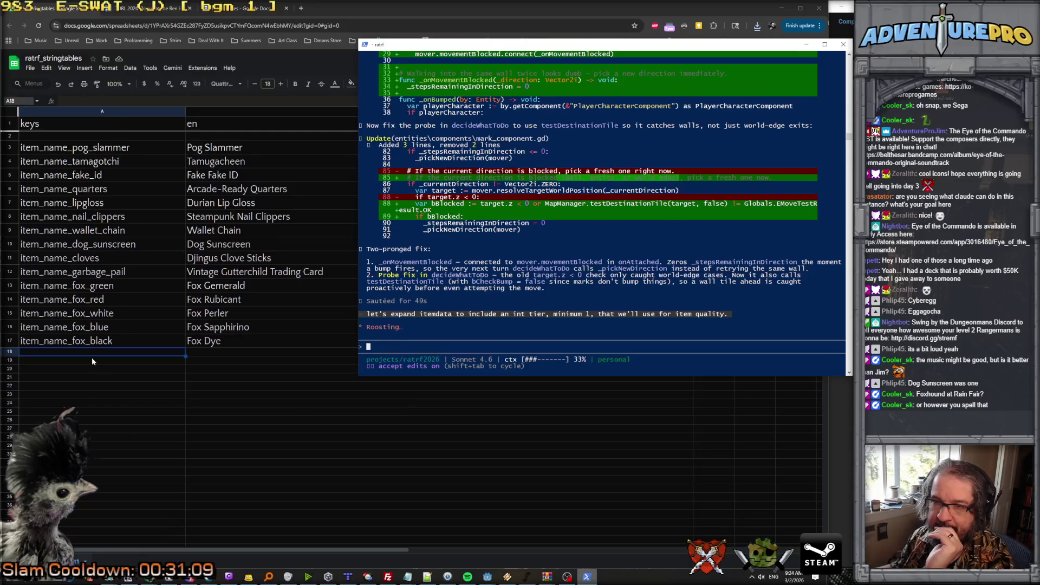
click(20, 147)
key(Delete)
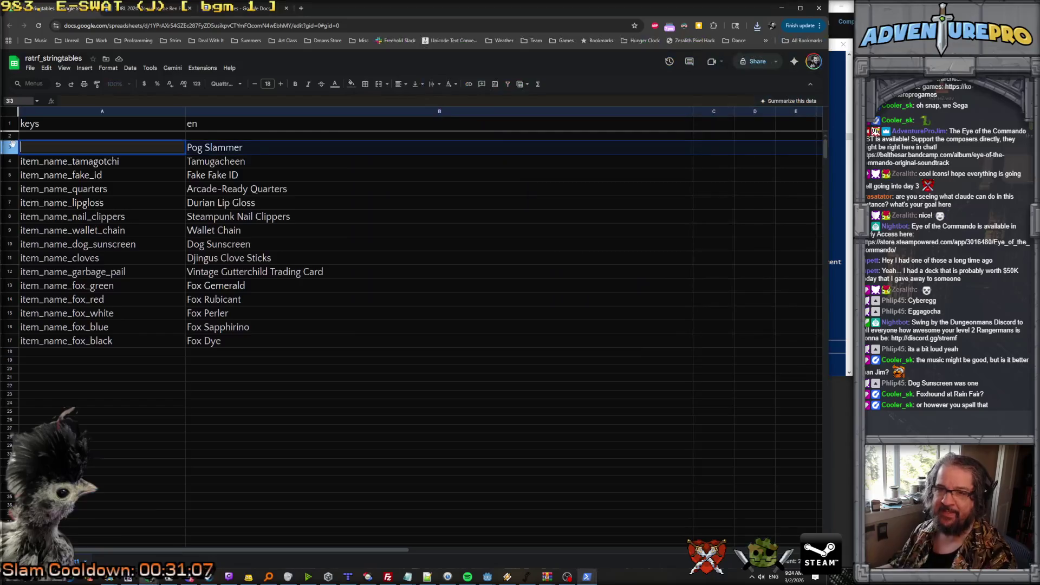
Restore the cleared key in A3 and select item rows 3 to 17, browsing the Format and Extensions menus.
click(11, 340)
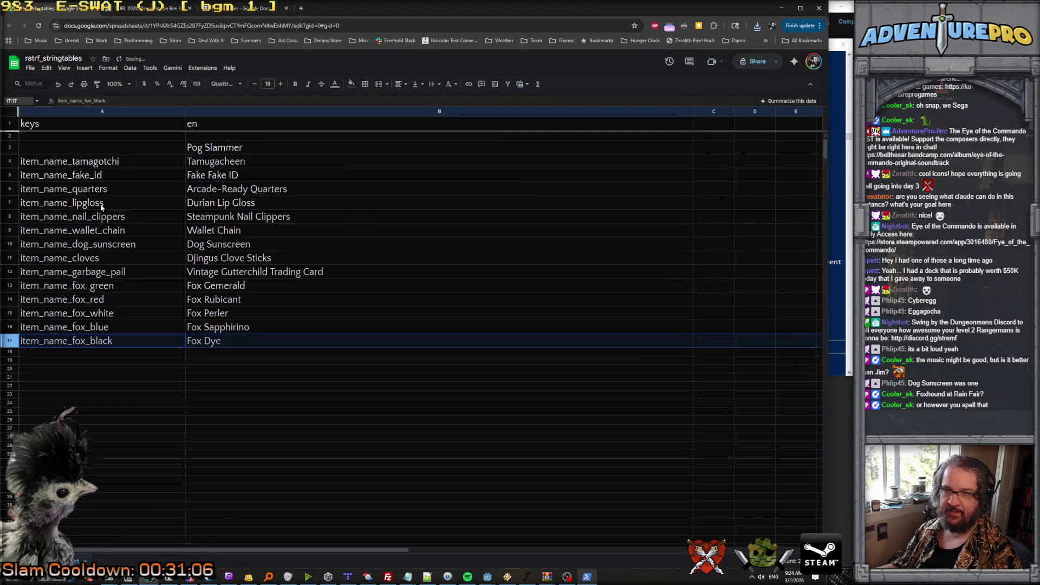
key(ctrl+z)
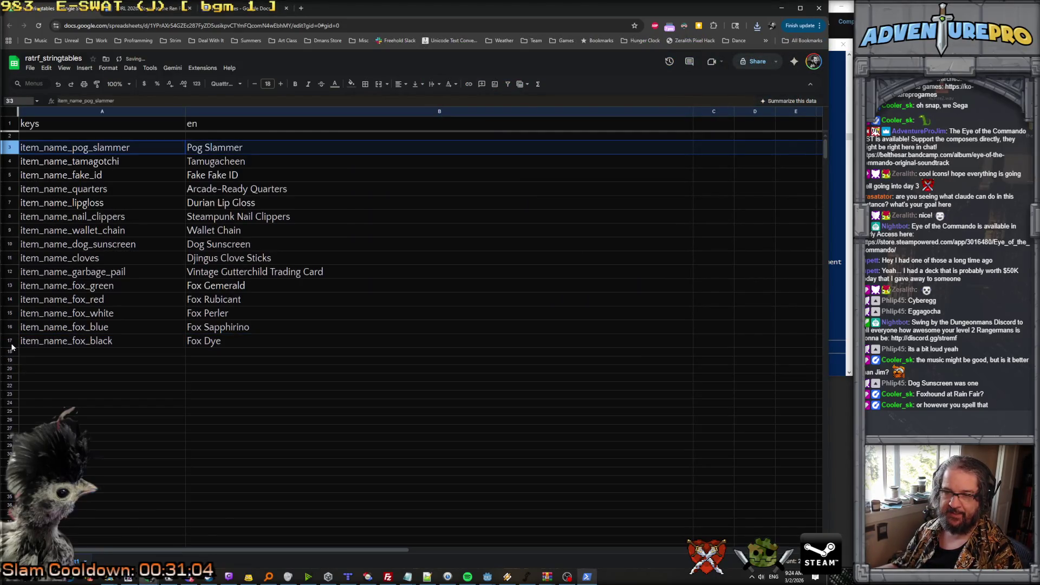
shift+click(11, 343)
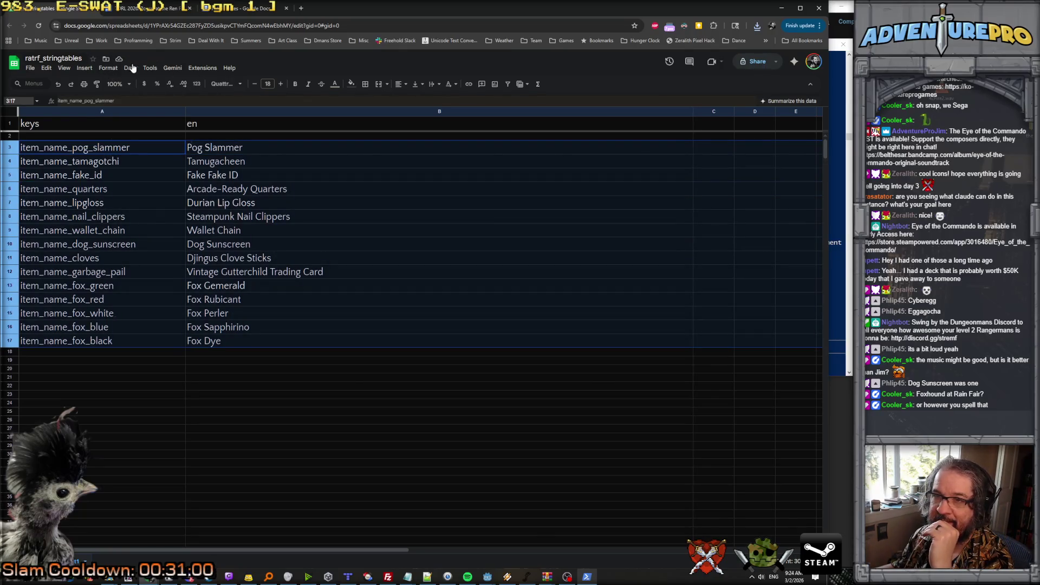
click(106, 69)
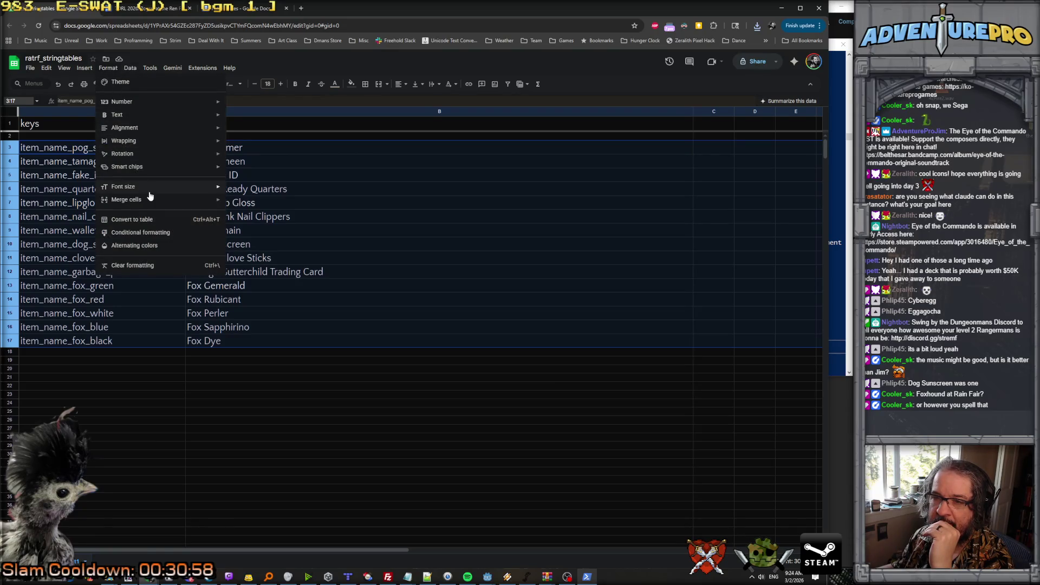
mouse_move(202, 68)
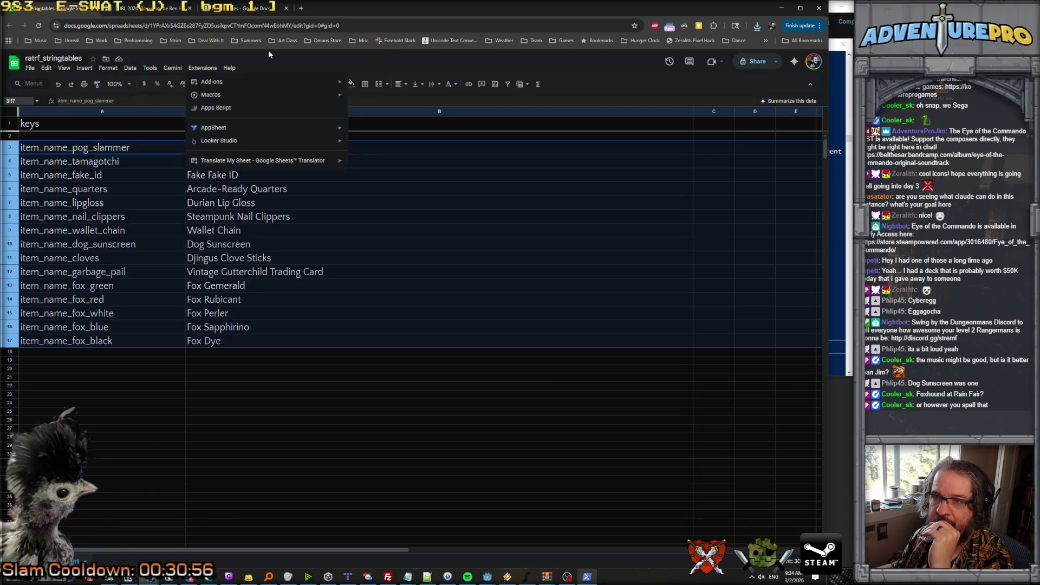
click(352, 64)
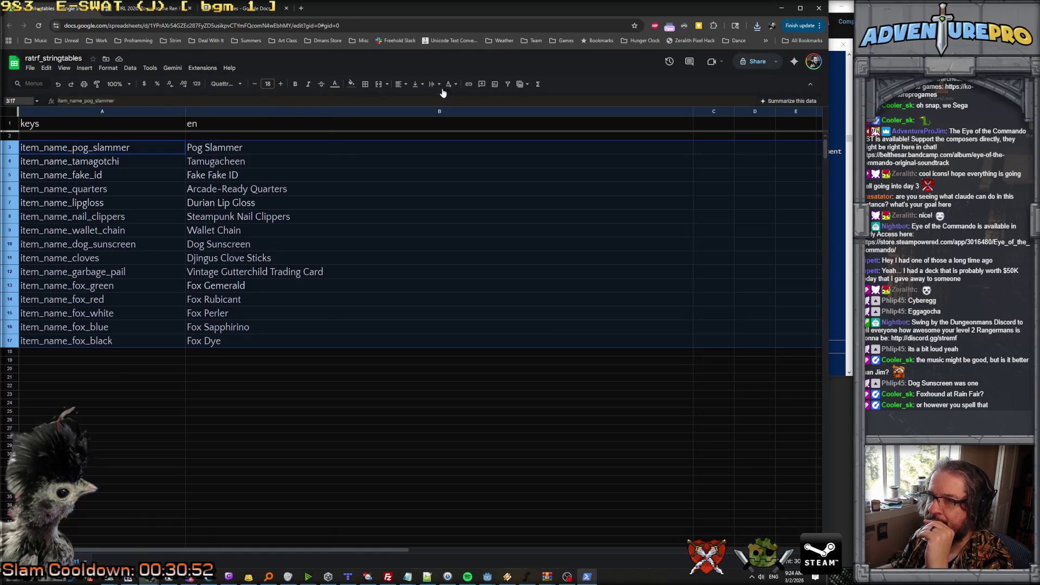
Sort the sheet A to Z by the keys in column A so items run cloves to wallet_chain.
click(100, 110)
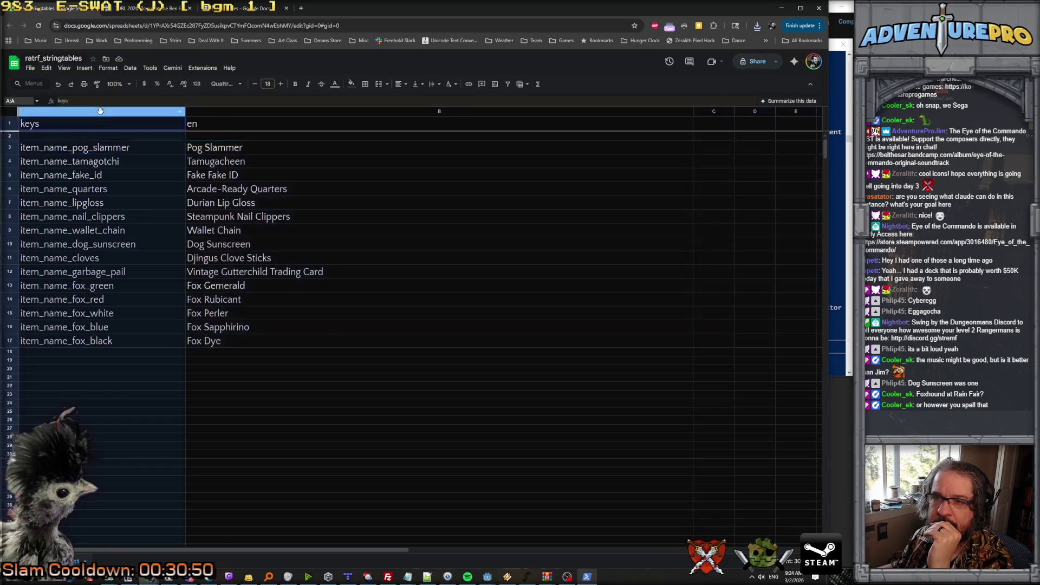
right_click(100, 110)
click(144, 290)
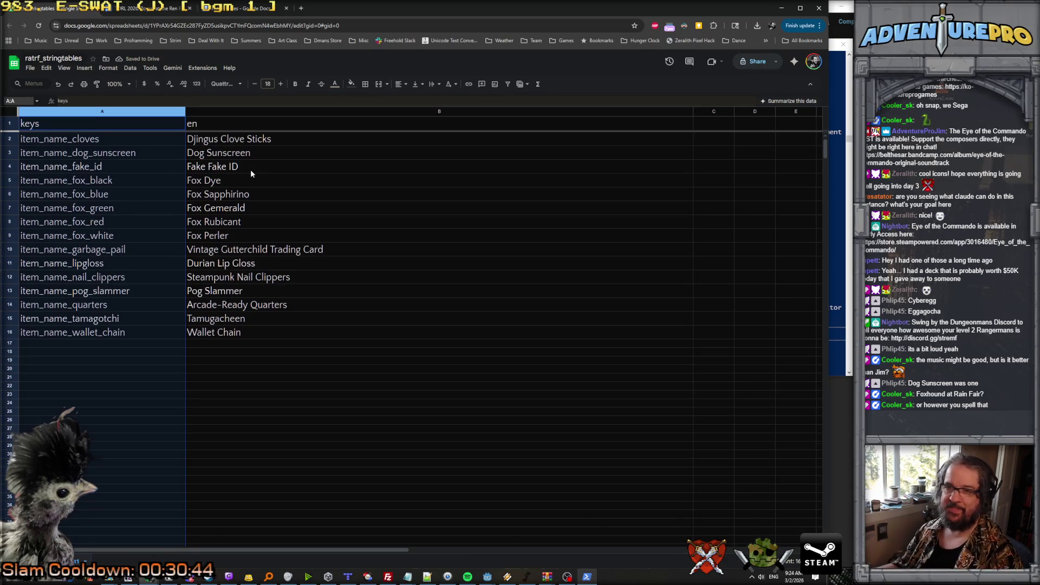
key(ctrl+z)
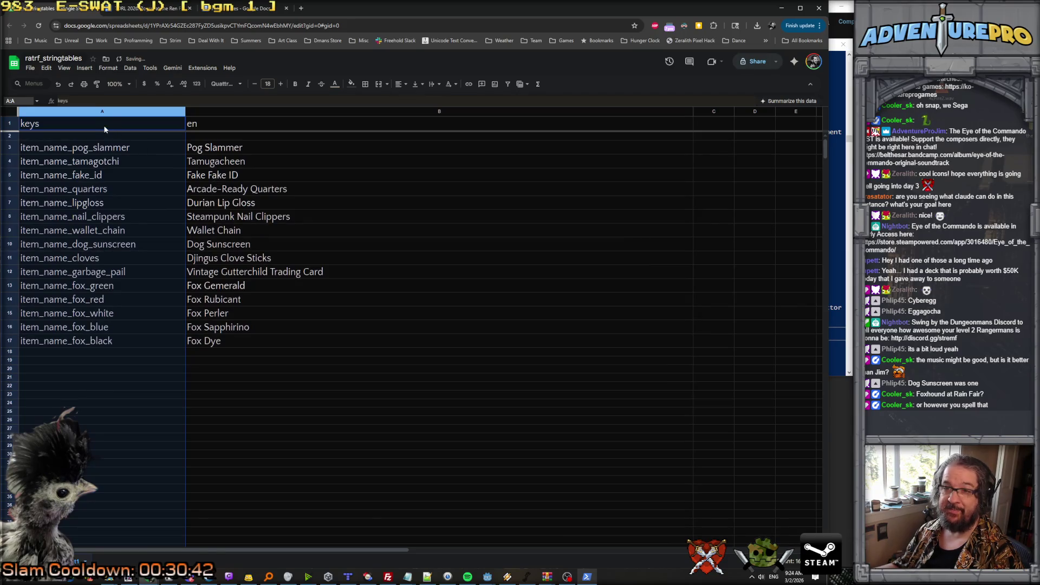
right_click(99, 123)
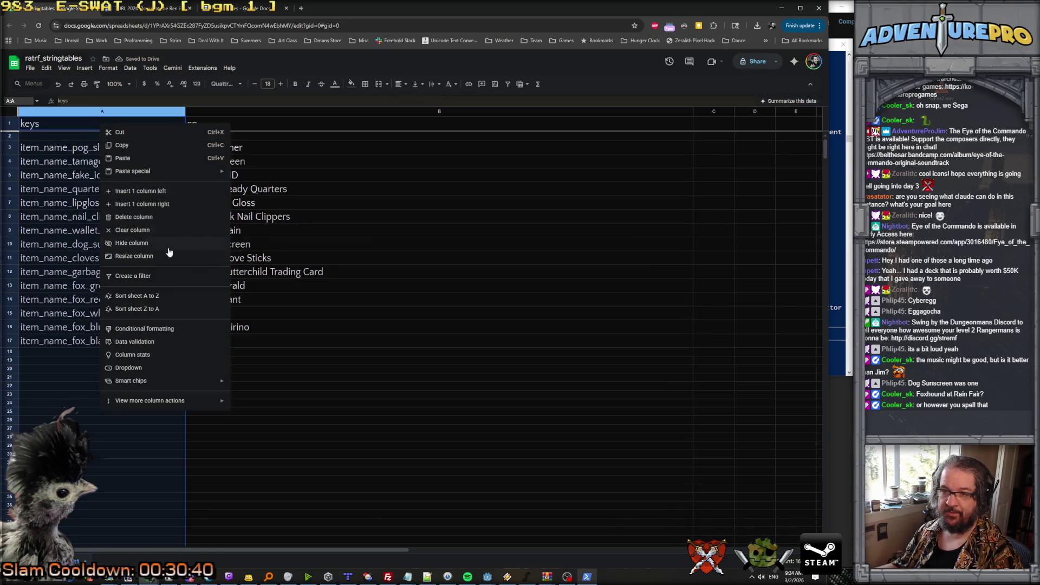
click(159, 297)
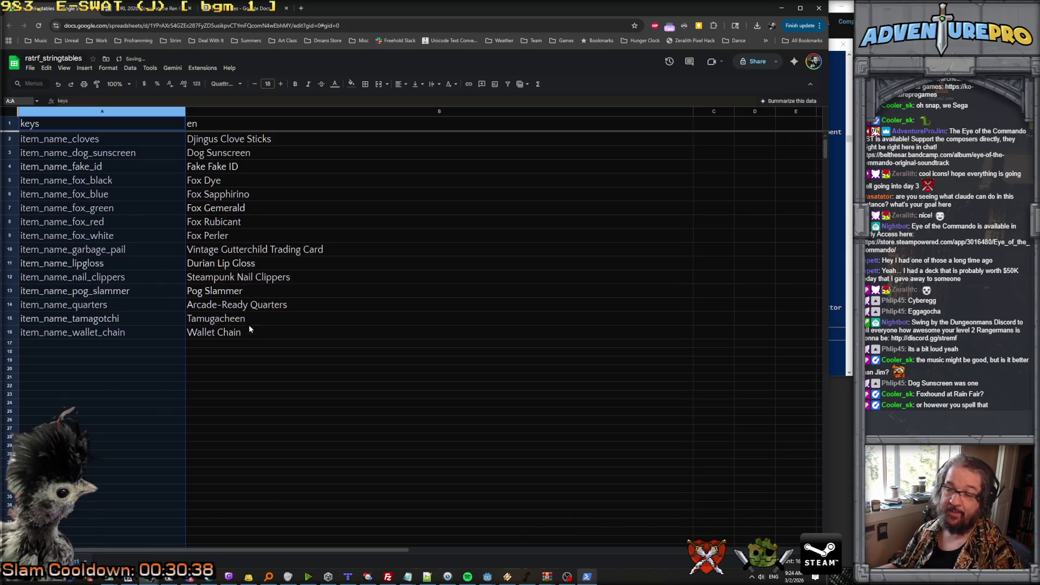
click(250, 343)
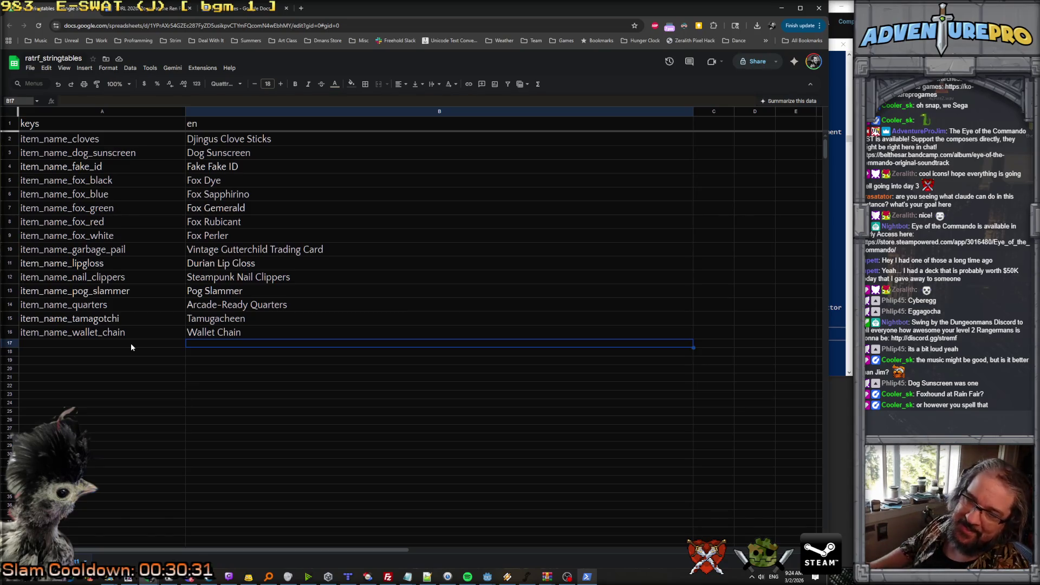
click(84, 374)
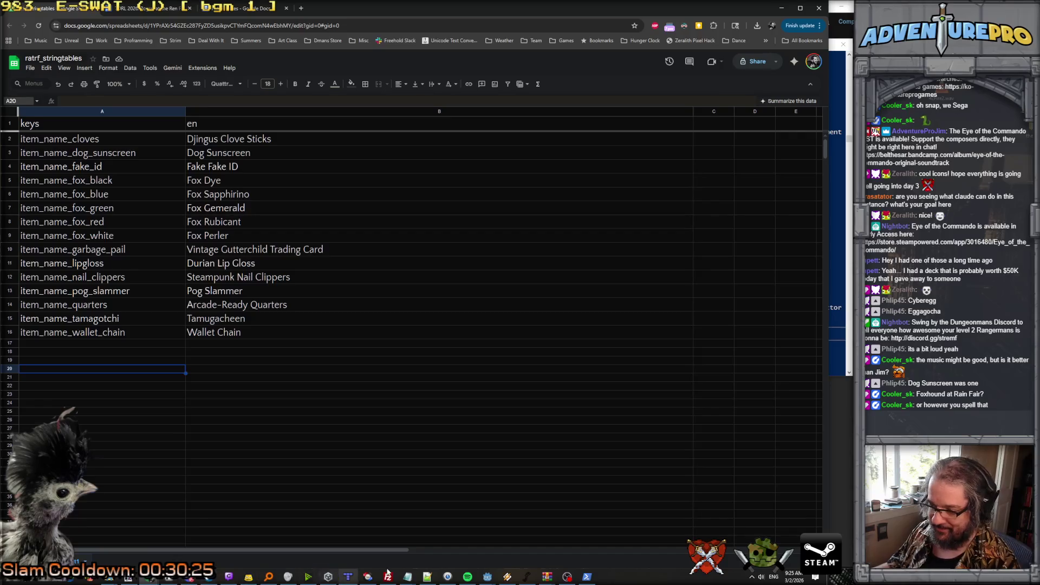
click(587, 577)
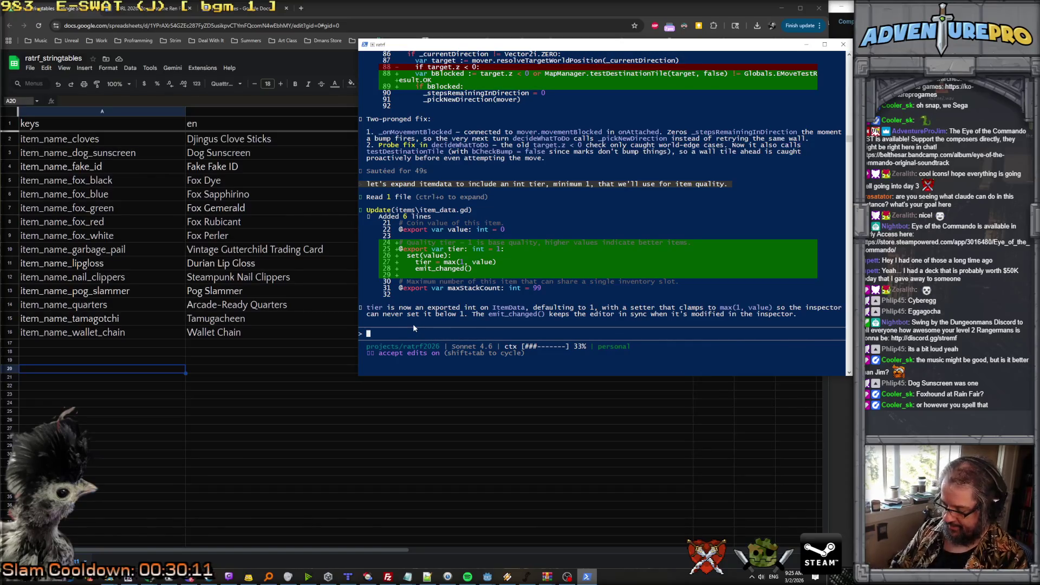
Draft the prompt asking to modify a randomTable at runtime by adding keys and values, then recalculating.
text(I would lik)
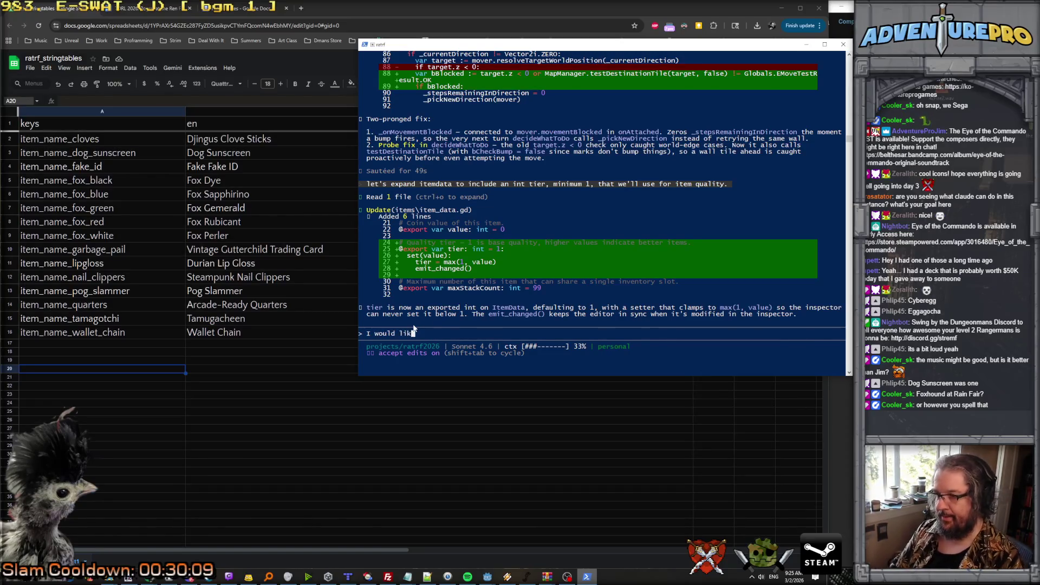
text(e the abilit)
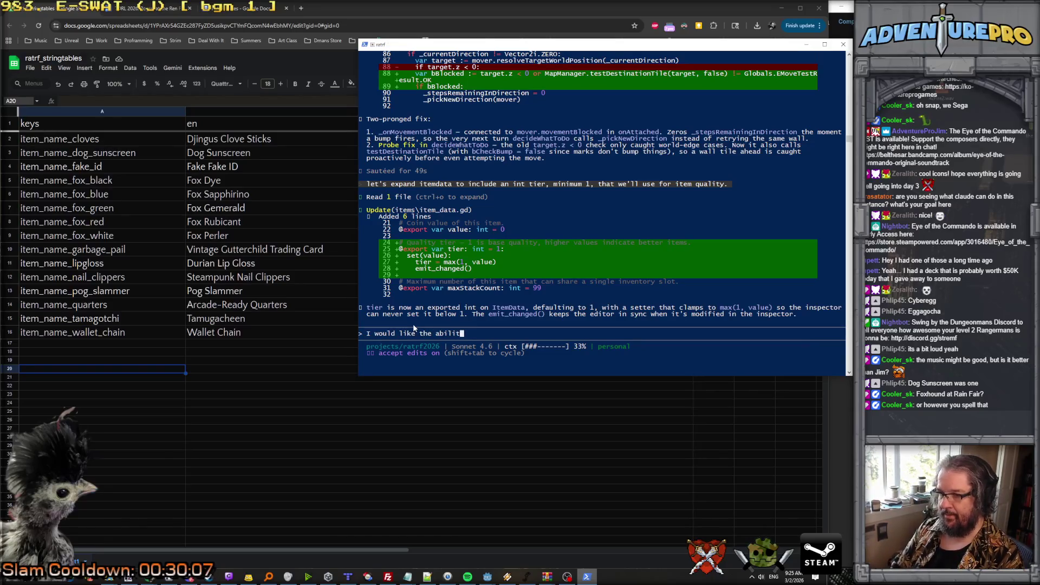
text(y to generate a table)
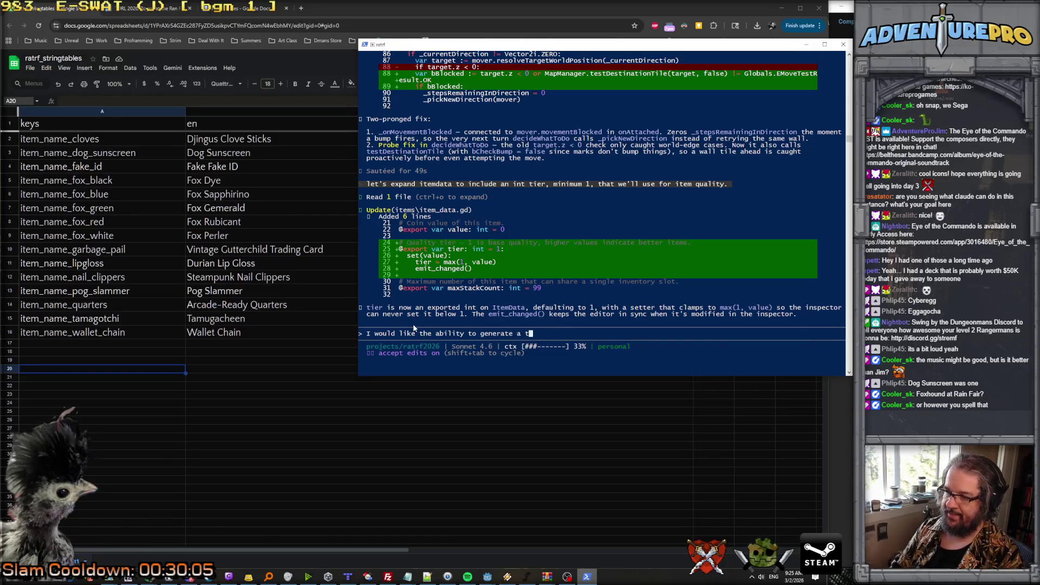
key(BackSpace)
key(BackSpace)
key(BackSpace)
text(ndo)
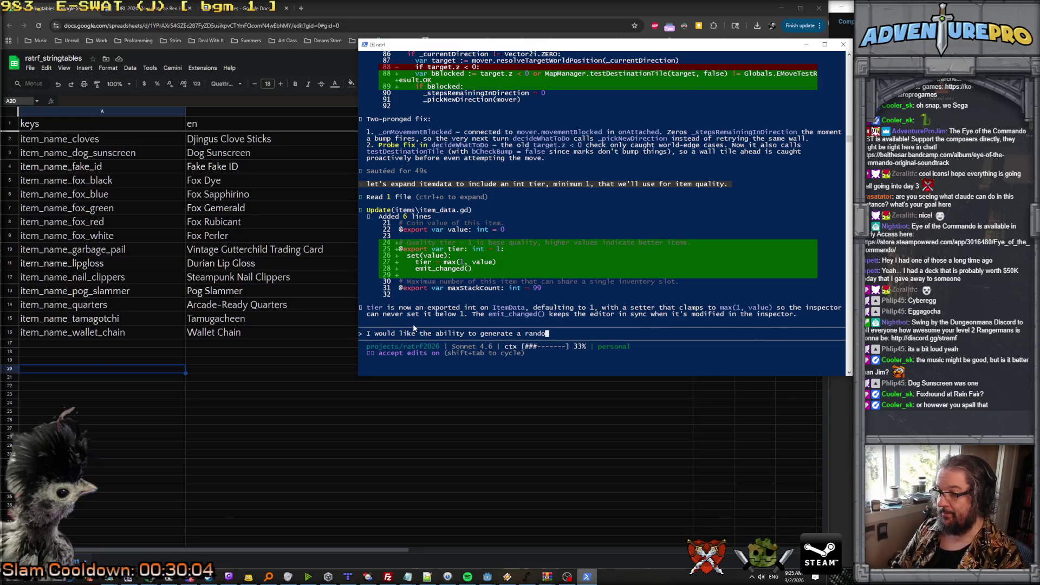
text(mTable at run time.)
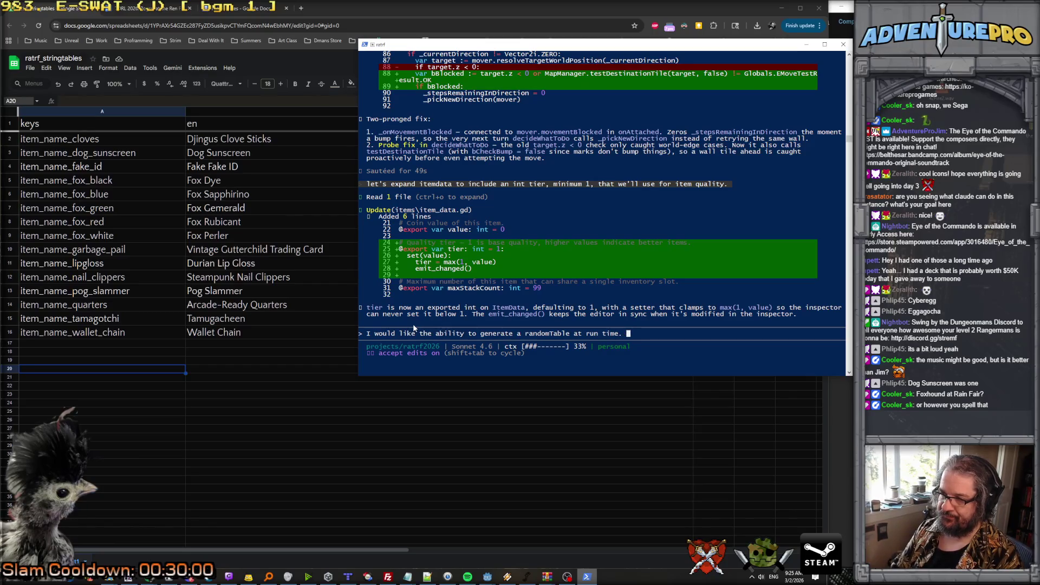
key(BackSpace)
key(BackSpace)
key(BackSpace)
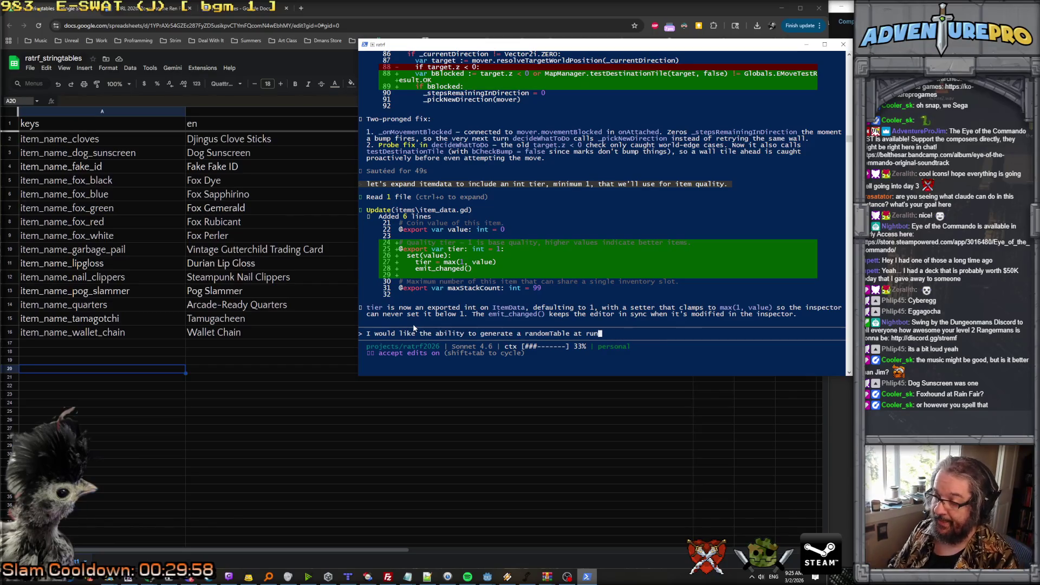
key(BackSpace)
key(BackSpace)
text(mof)
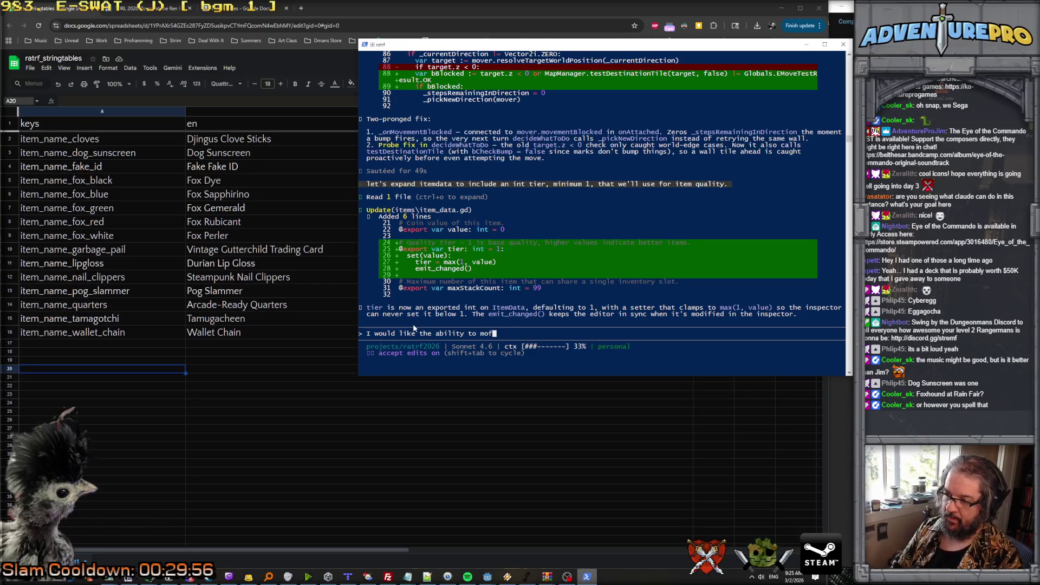
key(BackSpace)
text(dify a r)
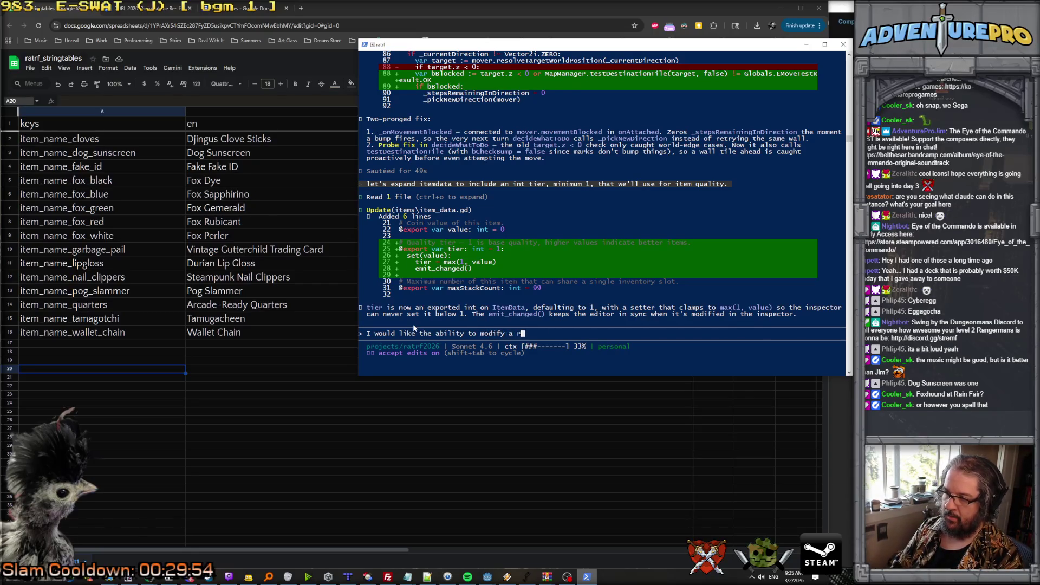
text(andomTable )
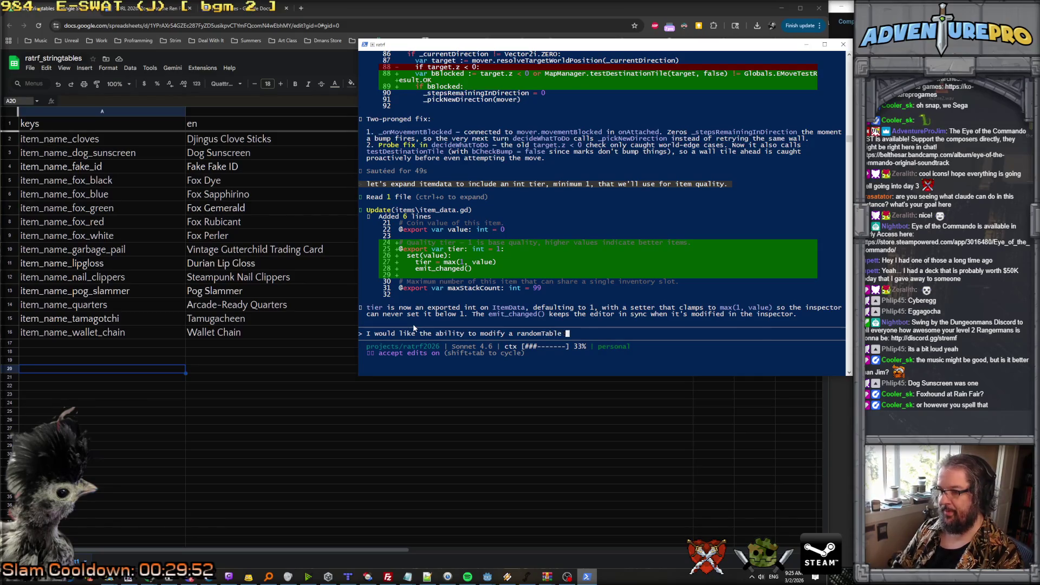
text(at runtime by ad)
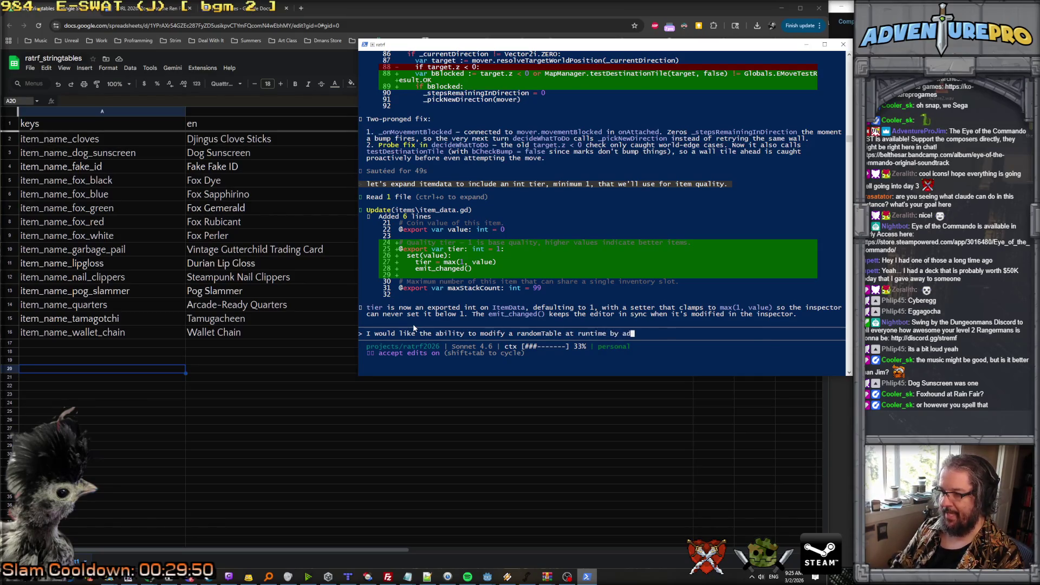
text(ding keys and val)
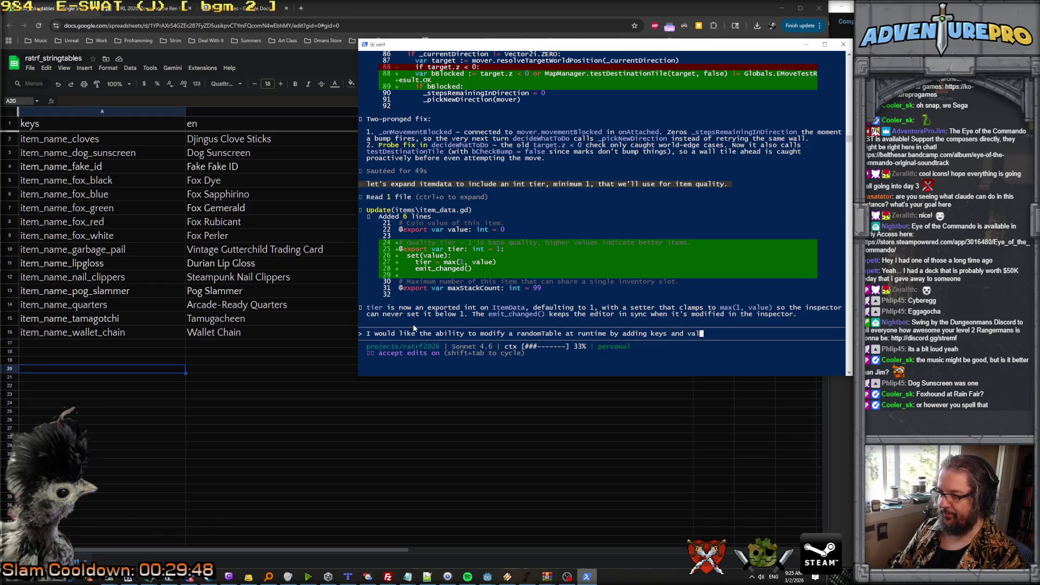
text(ues. The )
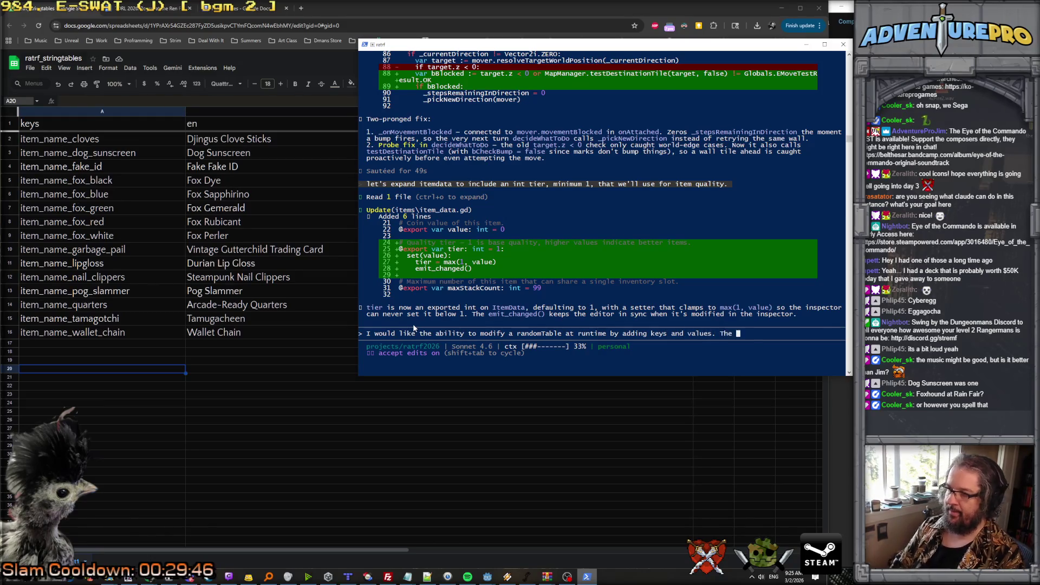
text(table then has to re)
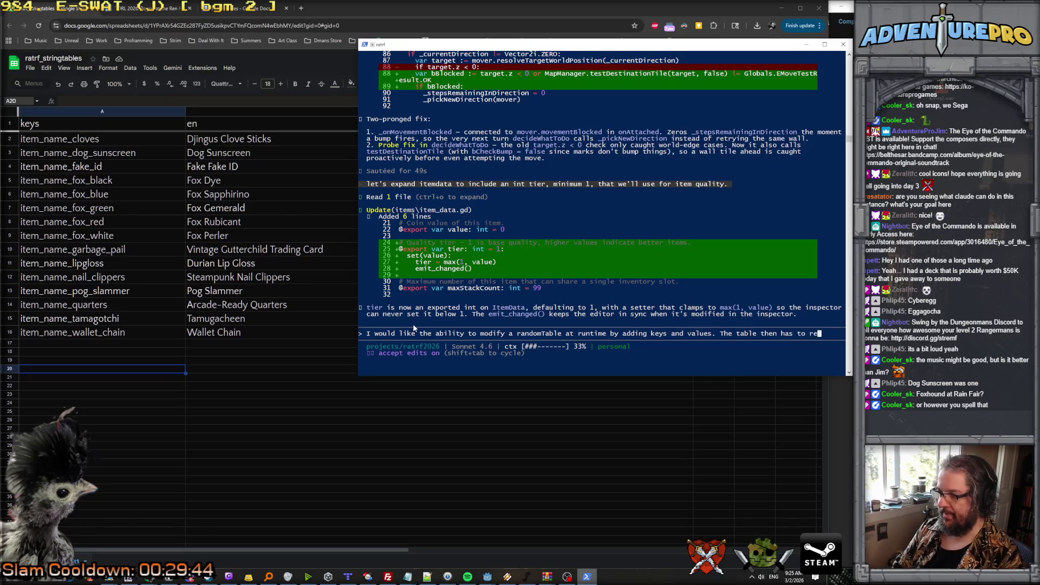
text(calcu)
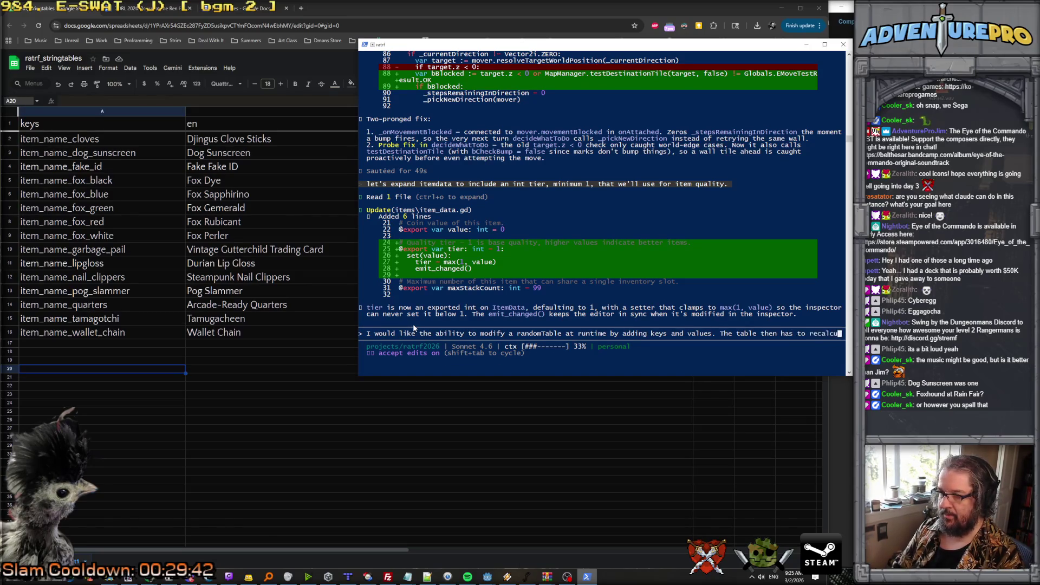
text(late weights.)
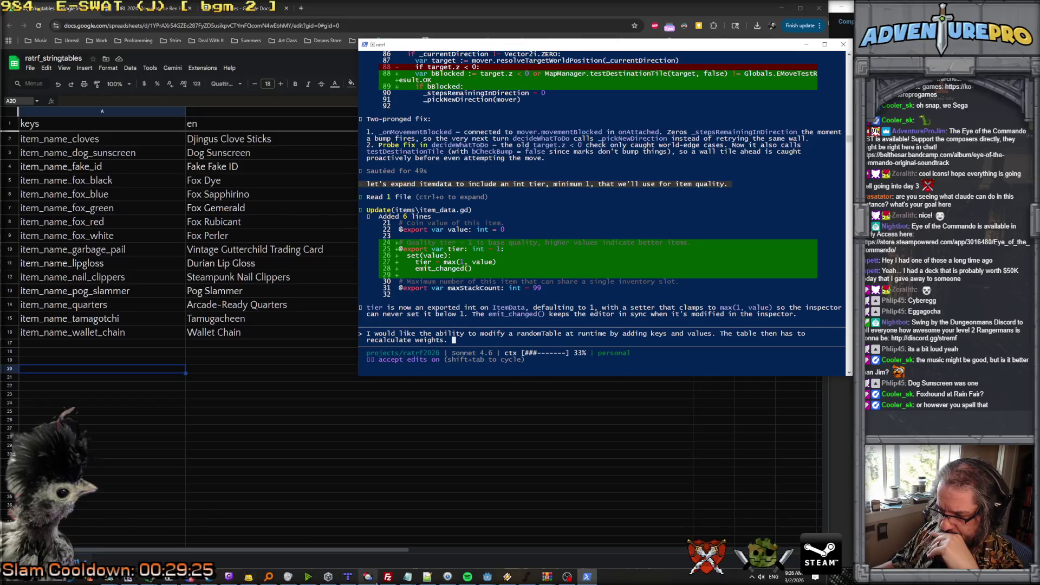
click(427, 576)
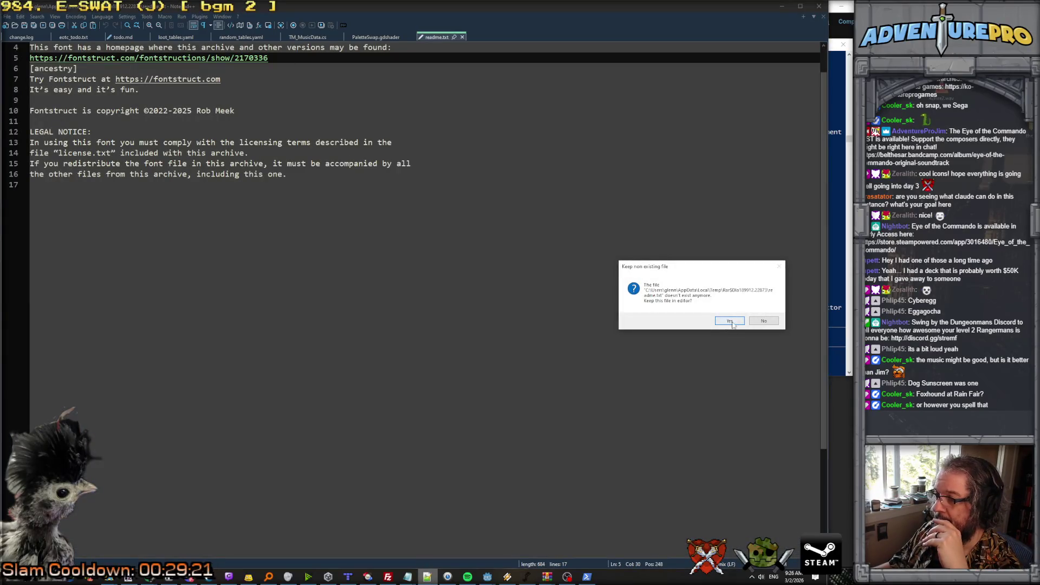
Decline keeping the missing readme.txt, open random_tables.yaml and change the coin weight from 20 to 100.
click(761, 322)
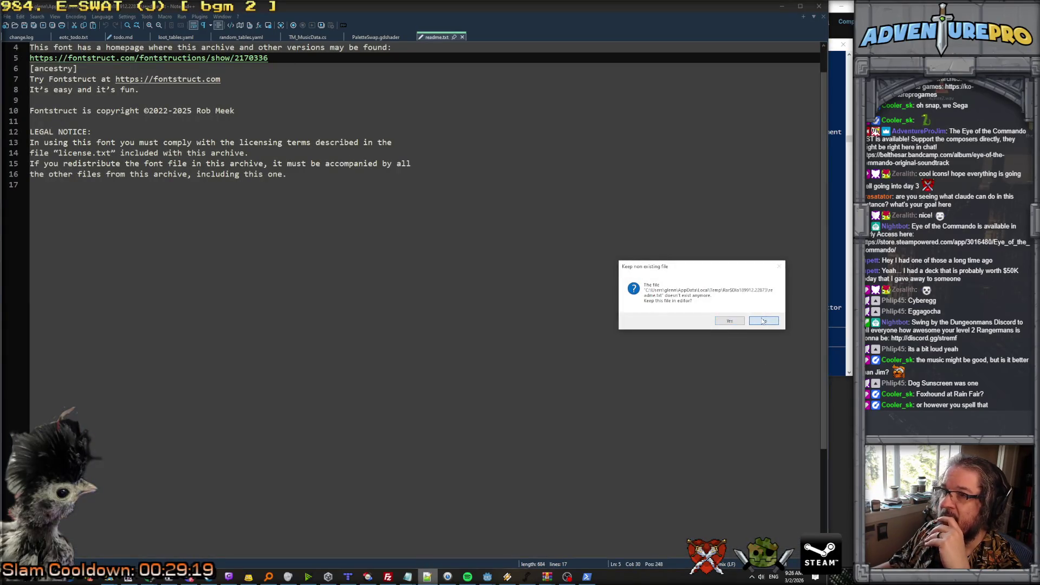
click(241, 38)
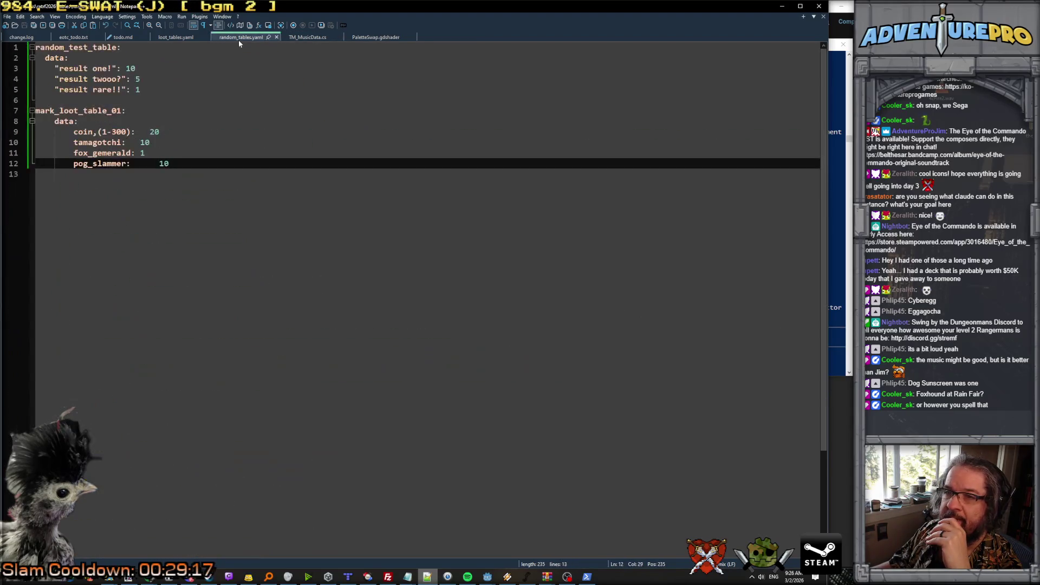
click(107, 124)
click(189, 131)
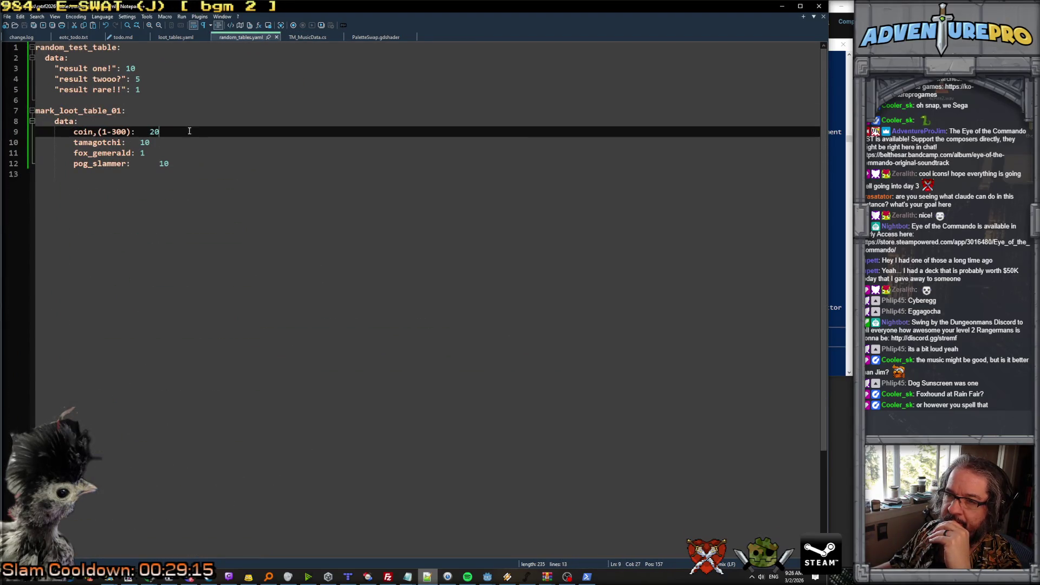
key(Left)
key(BackSpace)
text(1)
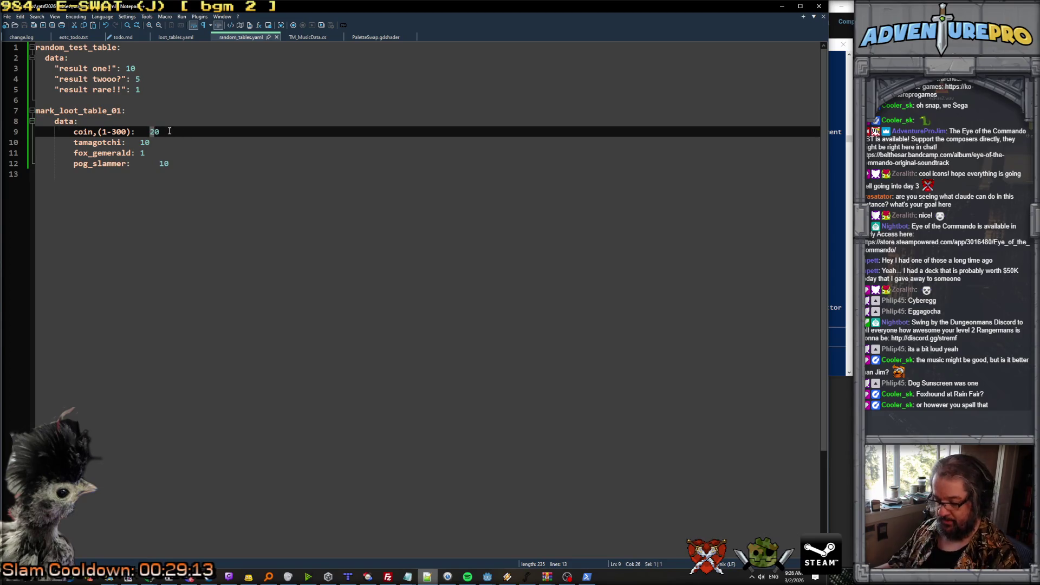
click(150, 132)
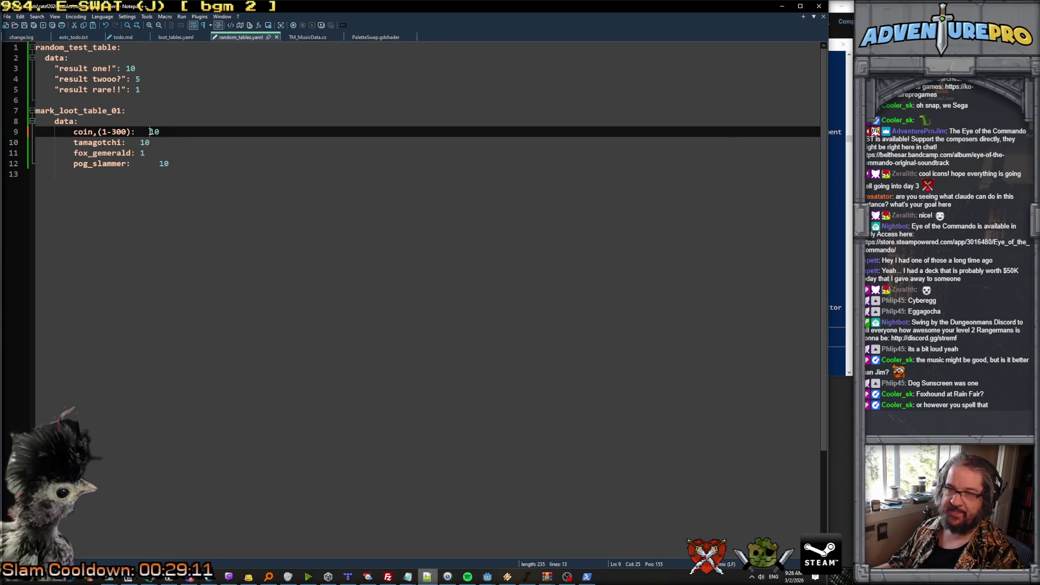
text(0)
Delete the tamagotchi, fox_gemerald and pog_slammer entries, leaving only coin,(1-300) in mark_loot_table_01.
key(Right)
key(shift+Down)
key(shift+Down)
key(shift+Down)
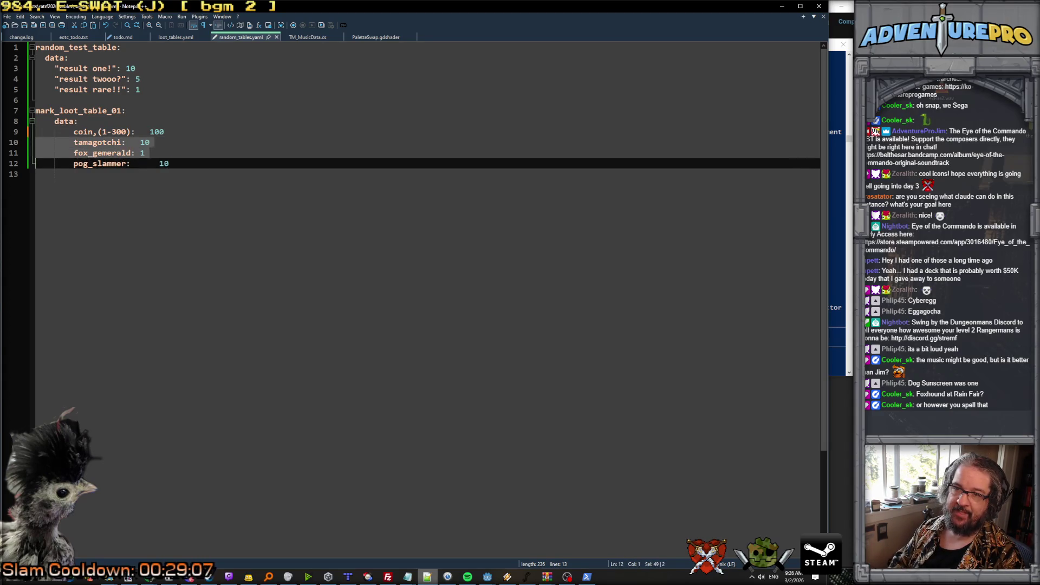
key(BackSpace)
key(Left)
key(Return)
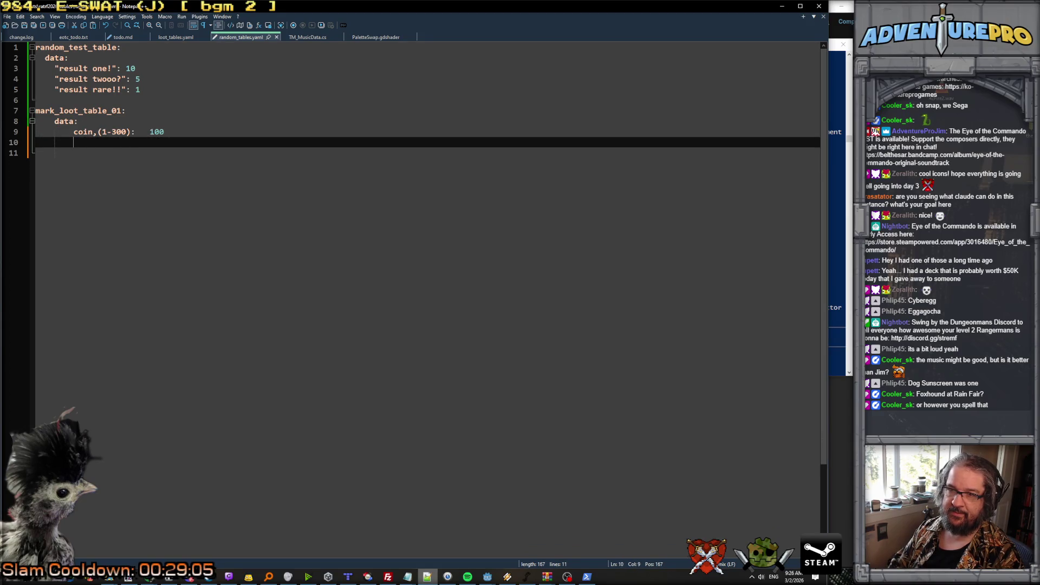
key(BackSpace)
key(BackSpace)
key(BackSpace)
key(BackSpace)
key(BackSpace)
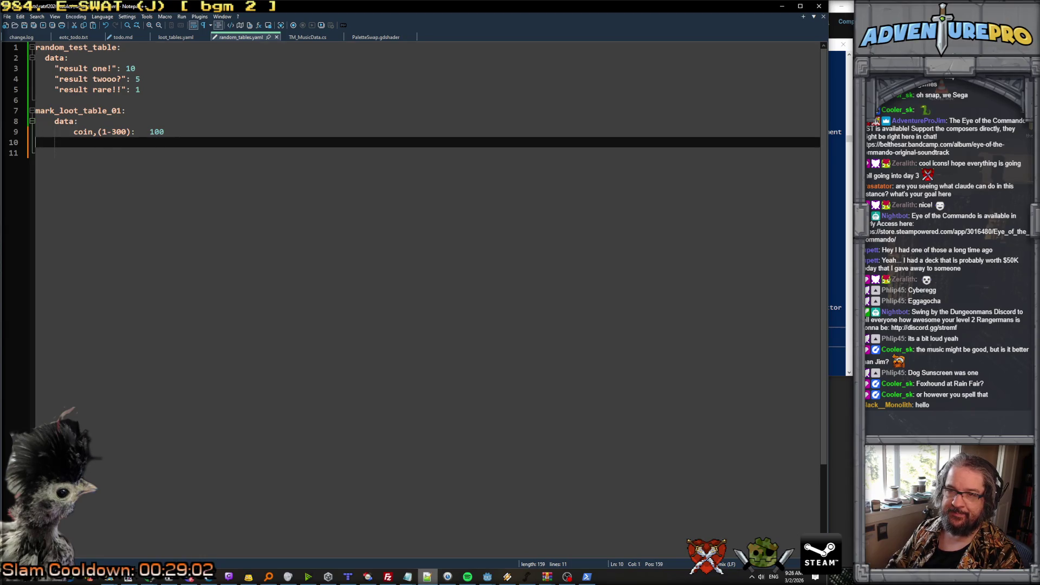
key(BackSpace)
double_click(78, 110)
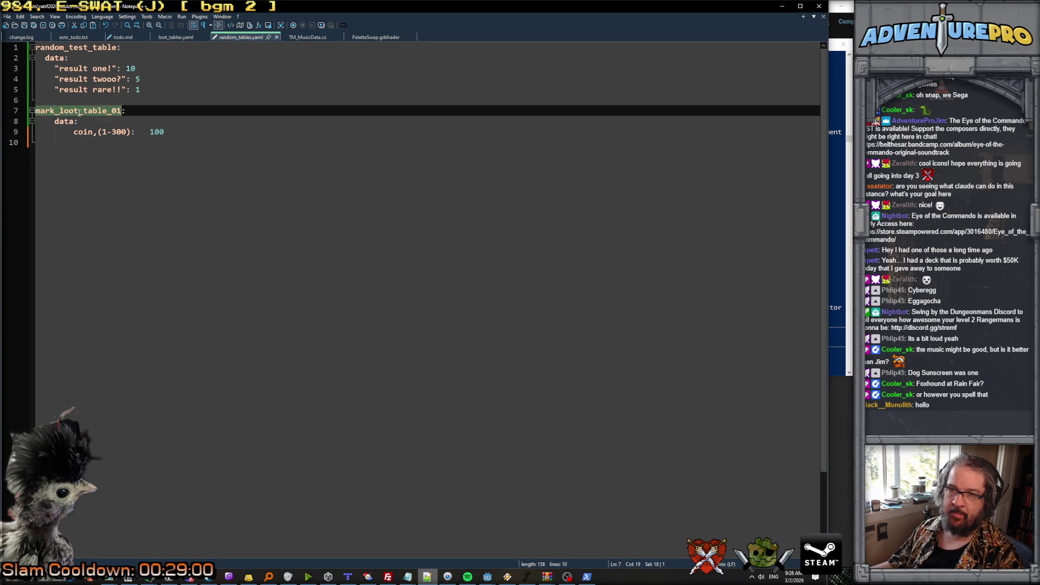
click(781, 5)
Add to the prompt: once items and tables load, a function should add every tier 1 item to mark_loot_table_01.
text(items and tabel)
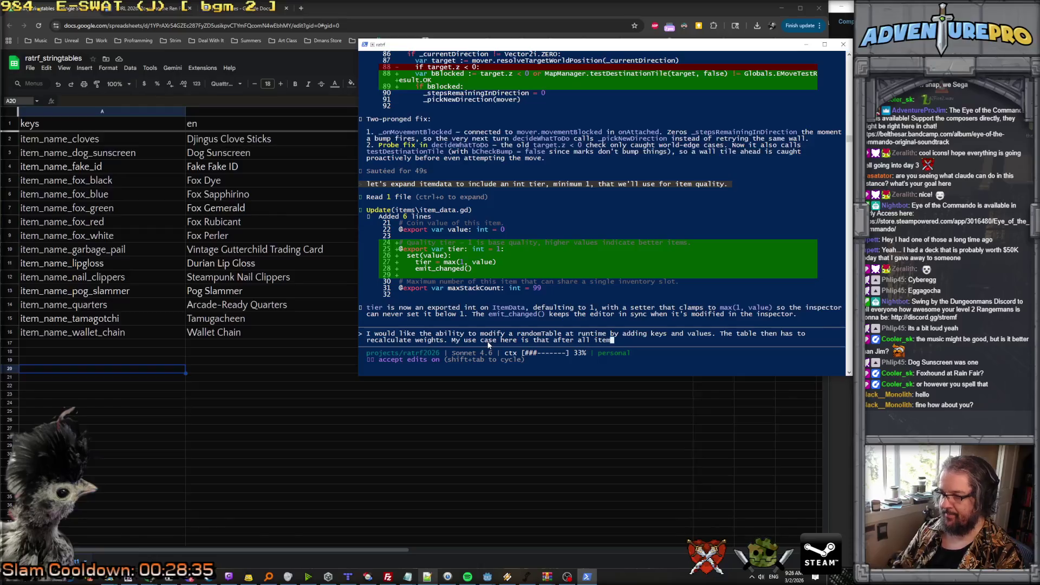
key(BackSpace)
key(BackSpace)
text(les are loaded, I'd like a)
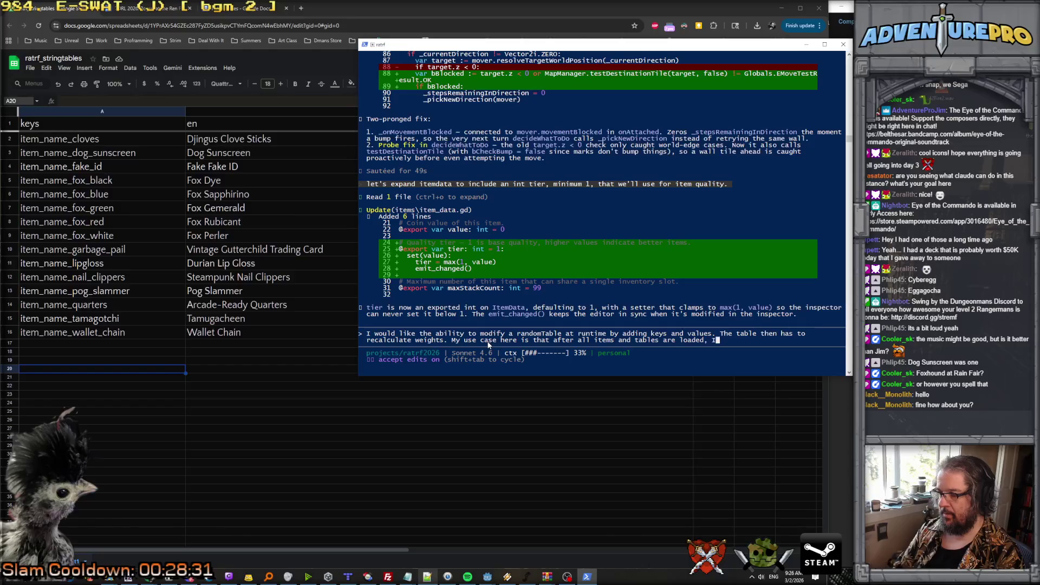
text( function)
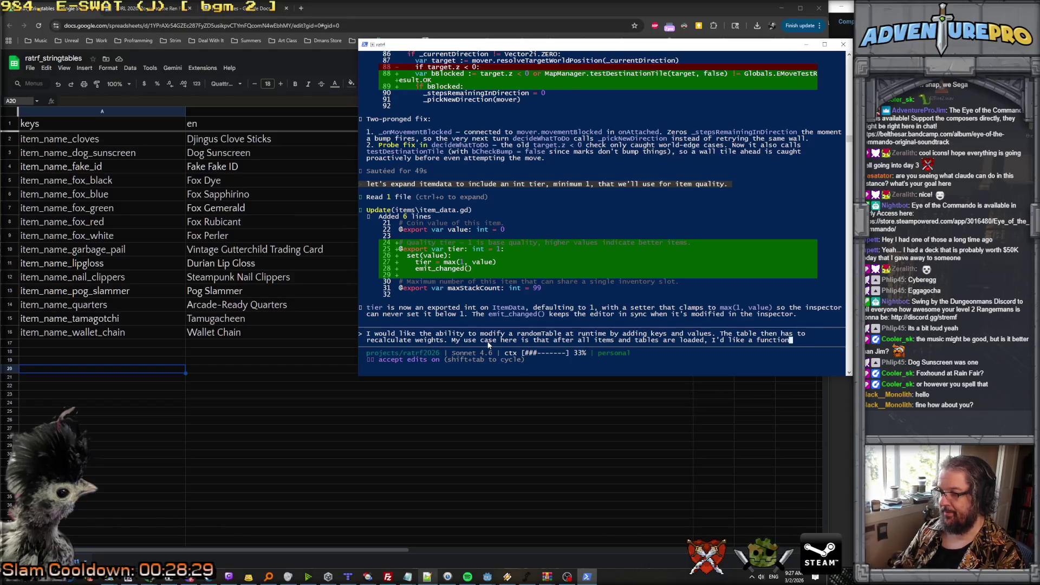
text( that goes through )
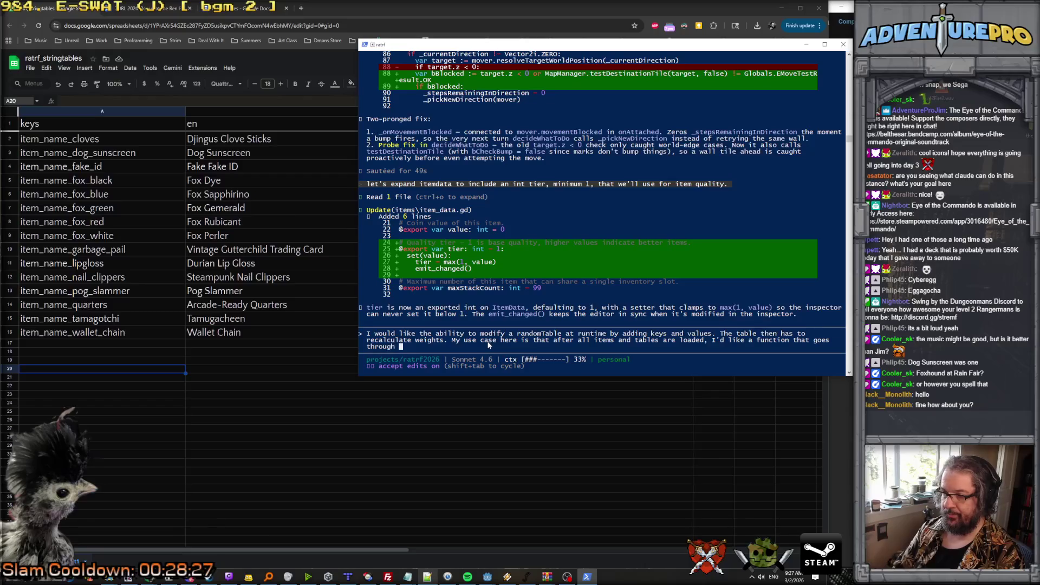
text(every item with)
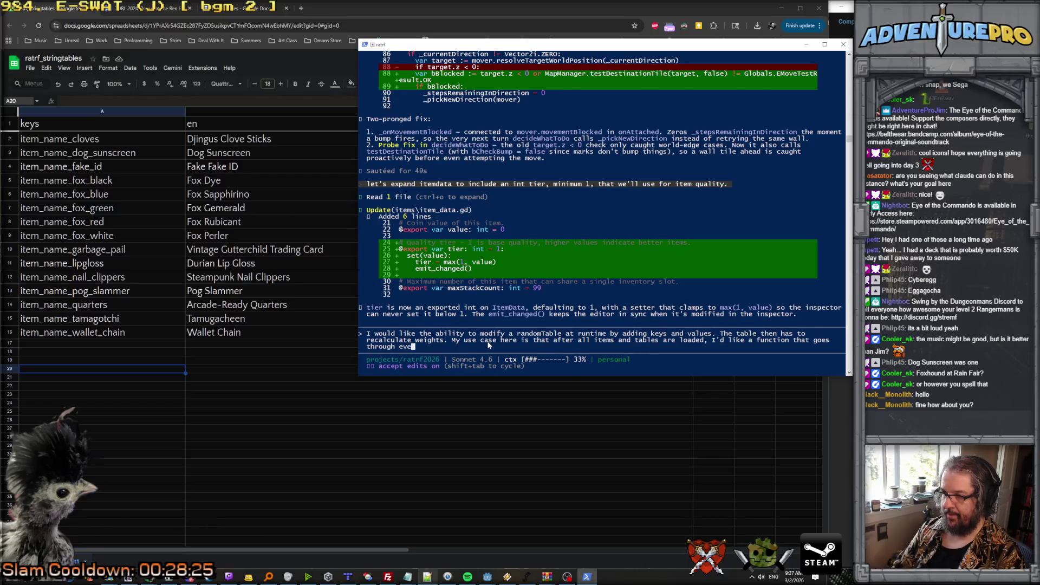
key(BackSpace)
key(BackSpace)
key(BackSpace)
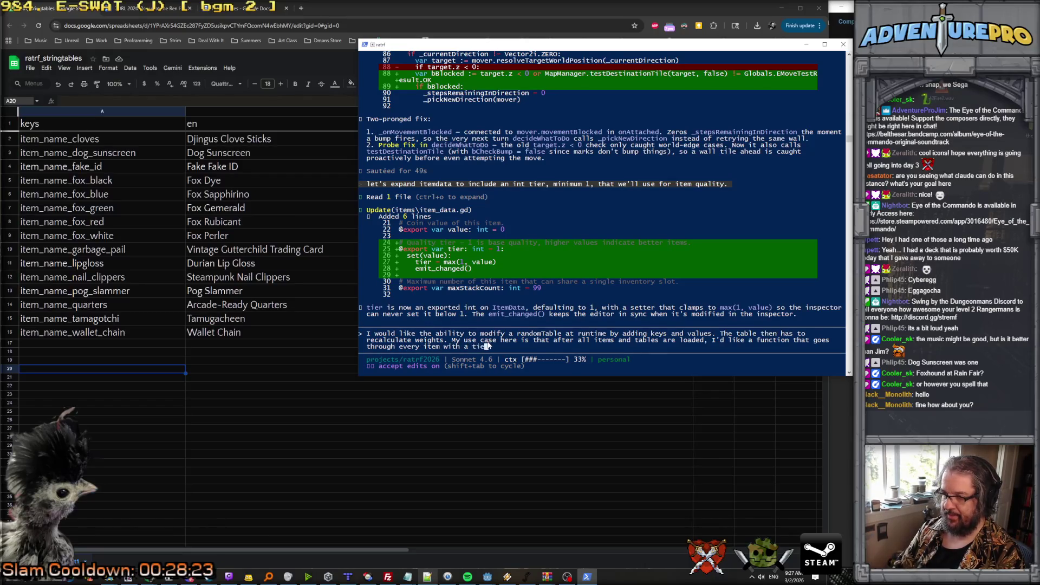
text(, and)
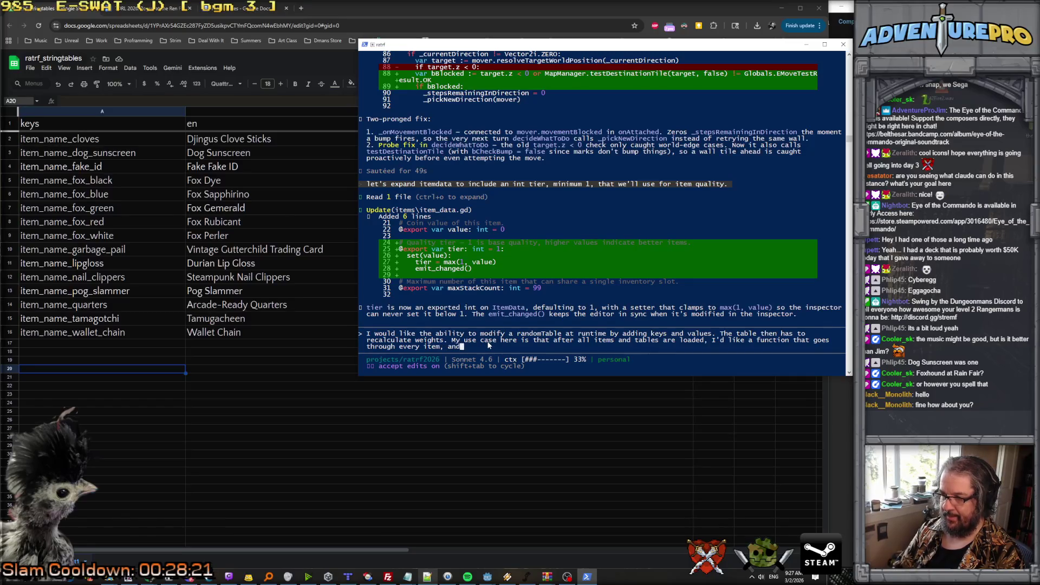
text( finds items of tier 1,)
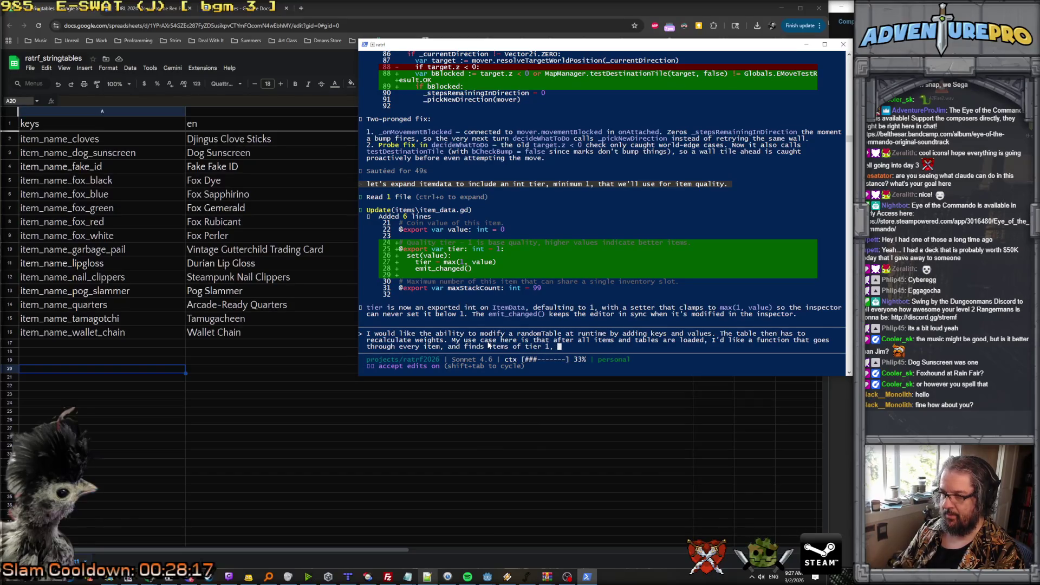
text( then add)
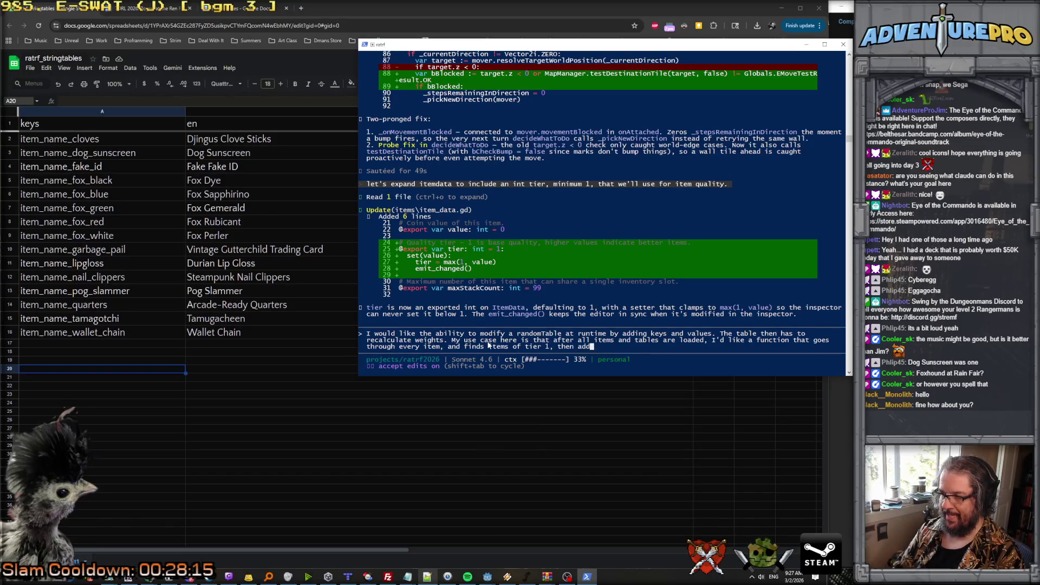
text(s them to )
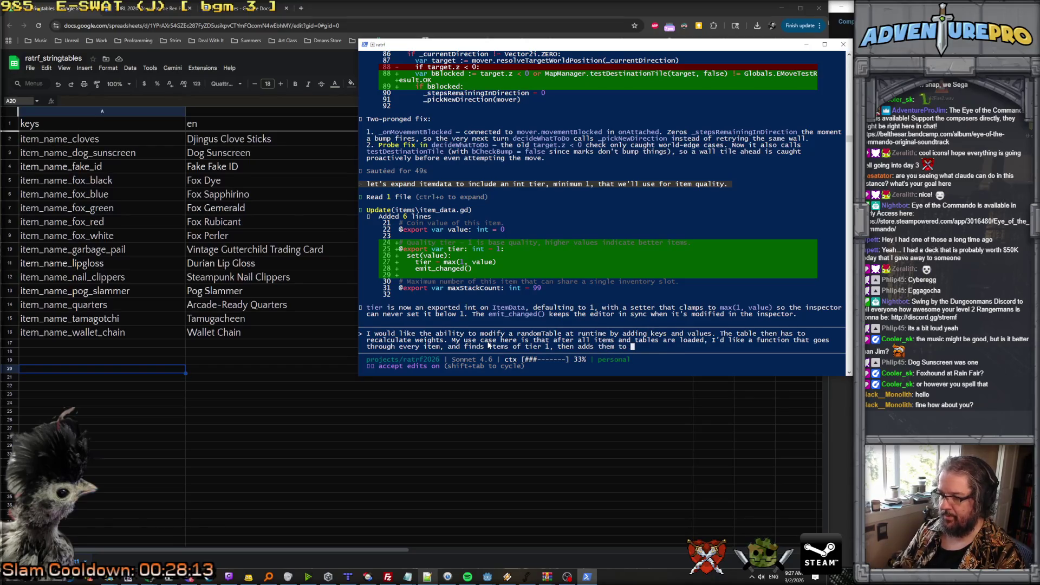
text(mark_loot_table_01)
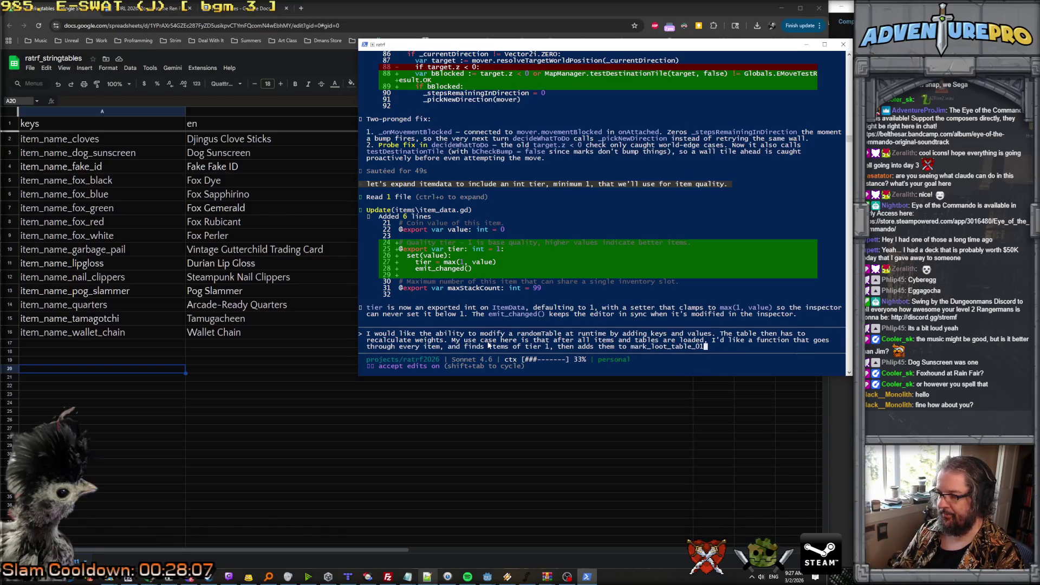
key(alt+Tab)
key(alt+shift+Tab)
key(alt+shift+Tab)
key(alt+shift+Tab)
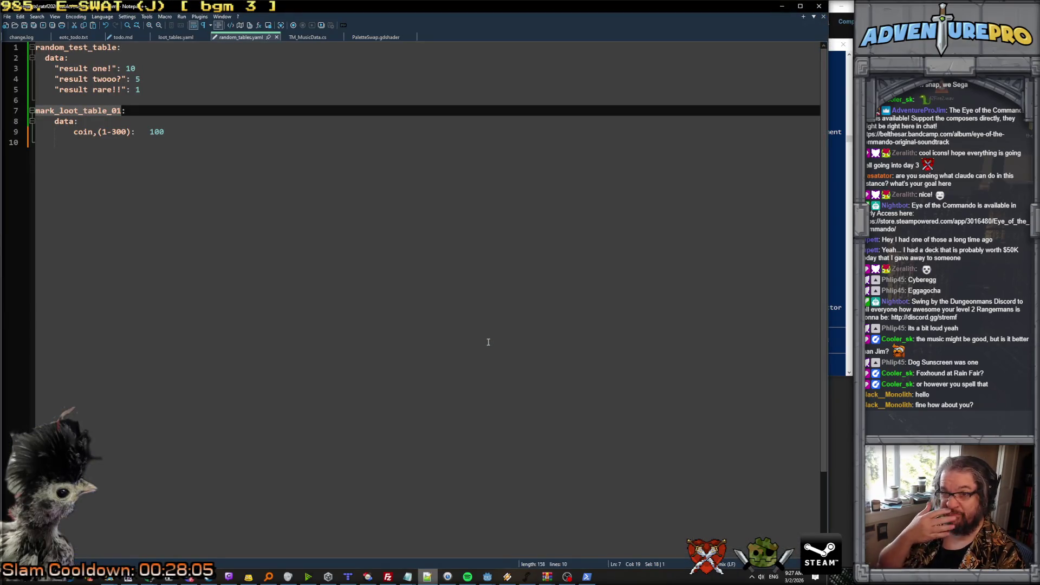
End the Claude Code prompt with 'with a weight of 10.'.
key(alt+Tab)
text(with a weight of 10.)
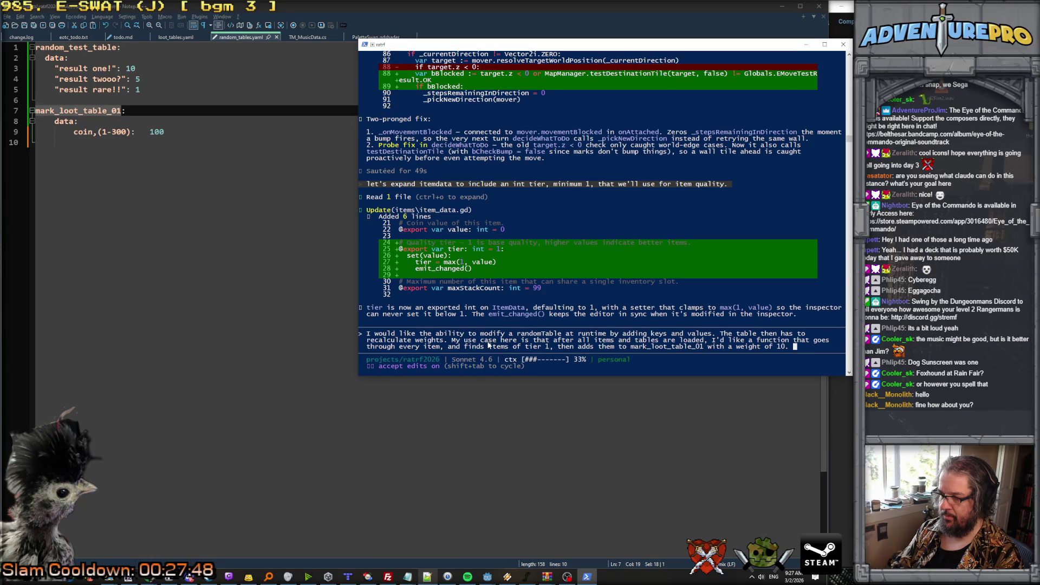
Submit the tier 1 loot request to Claude and minimize Notepad++.
key(Return)
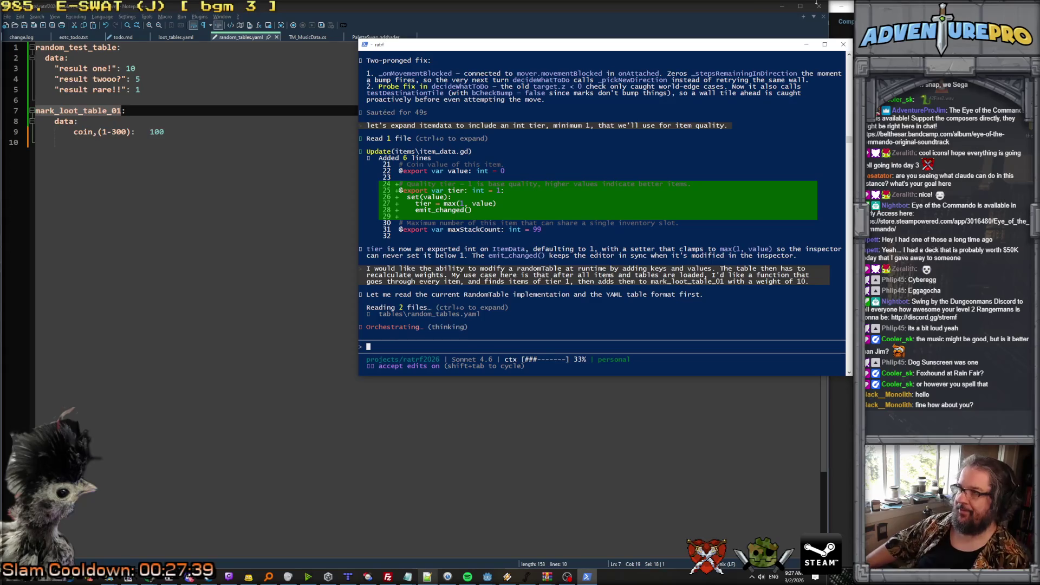
click(783, 6)
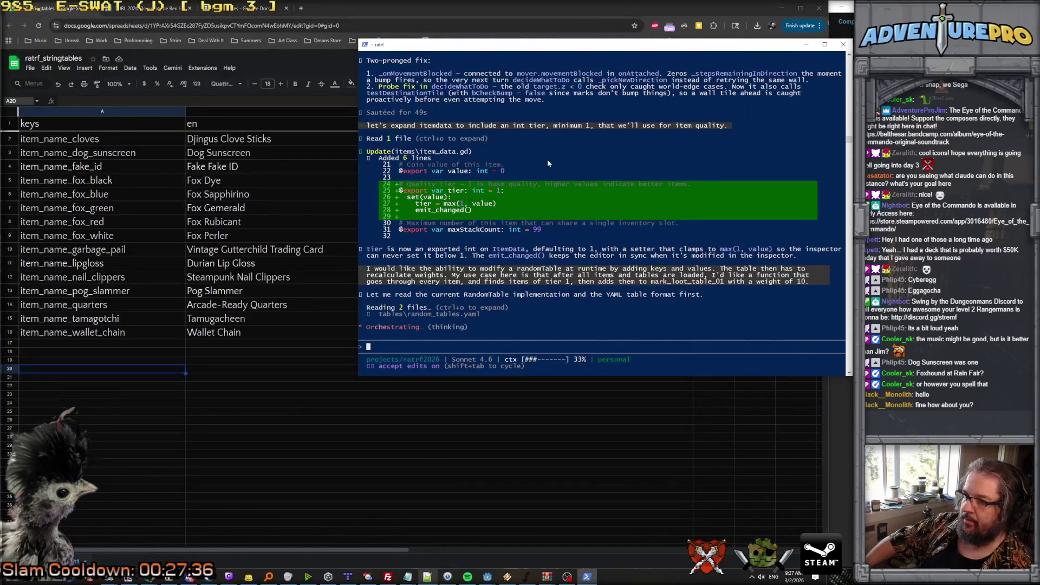
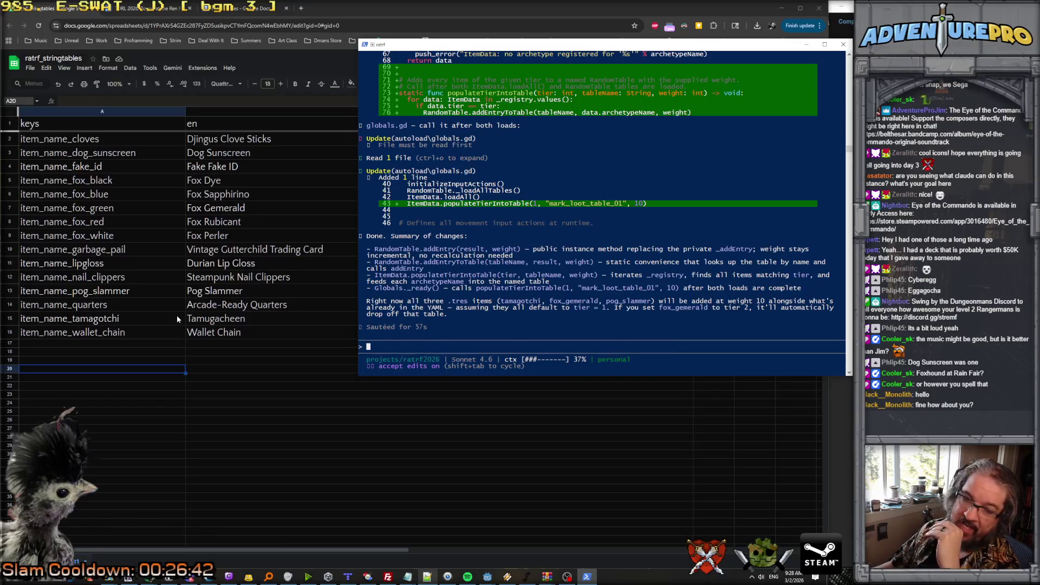
Check the wallet chain key in the string table, then switch to the ratrf2026 Godot editor.
click(92, 351)
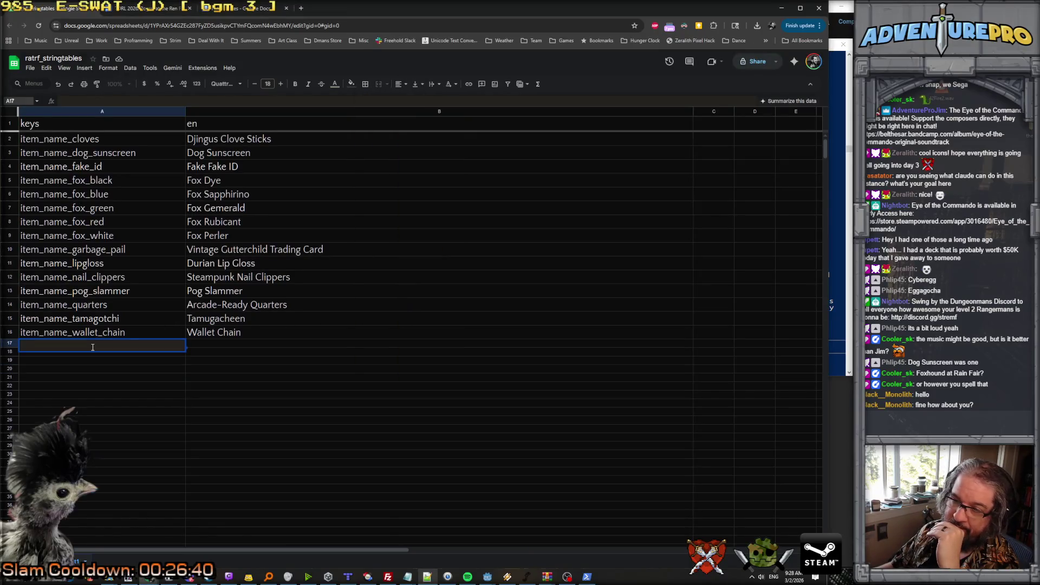
click(121, 332)
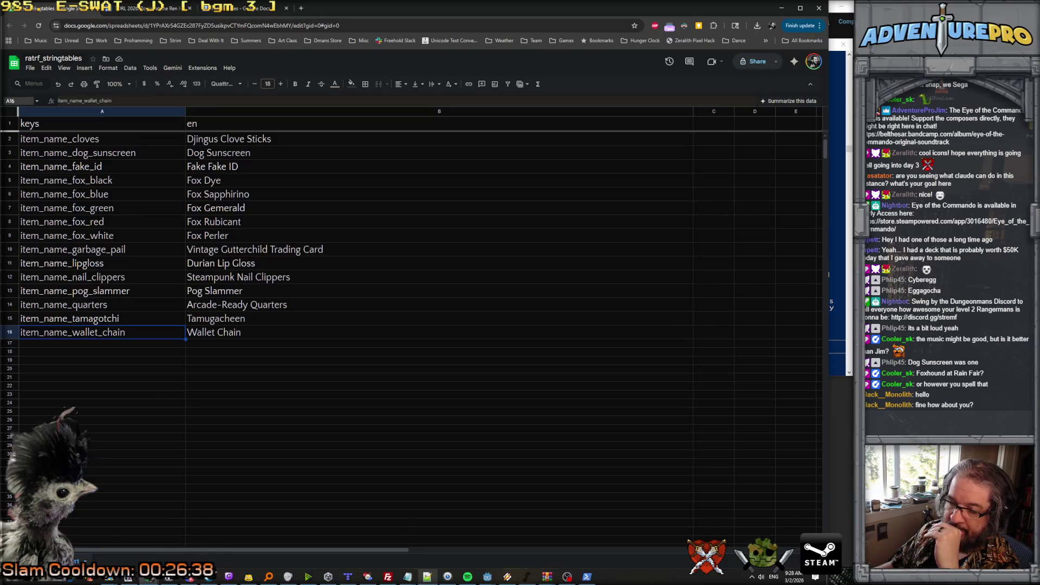
click(488, 576)
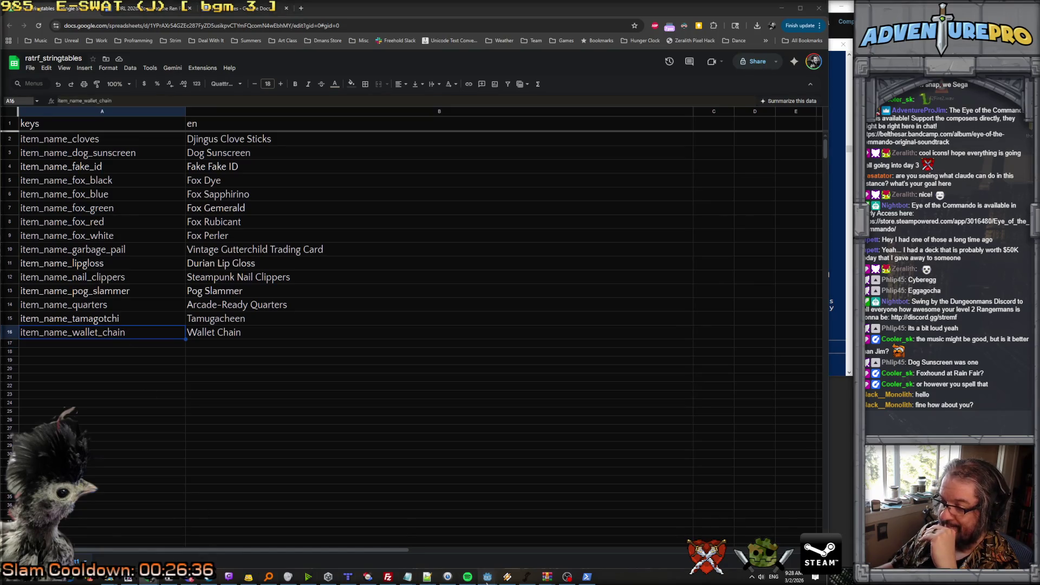
click(467, 547)
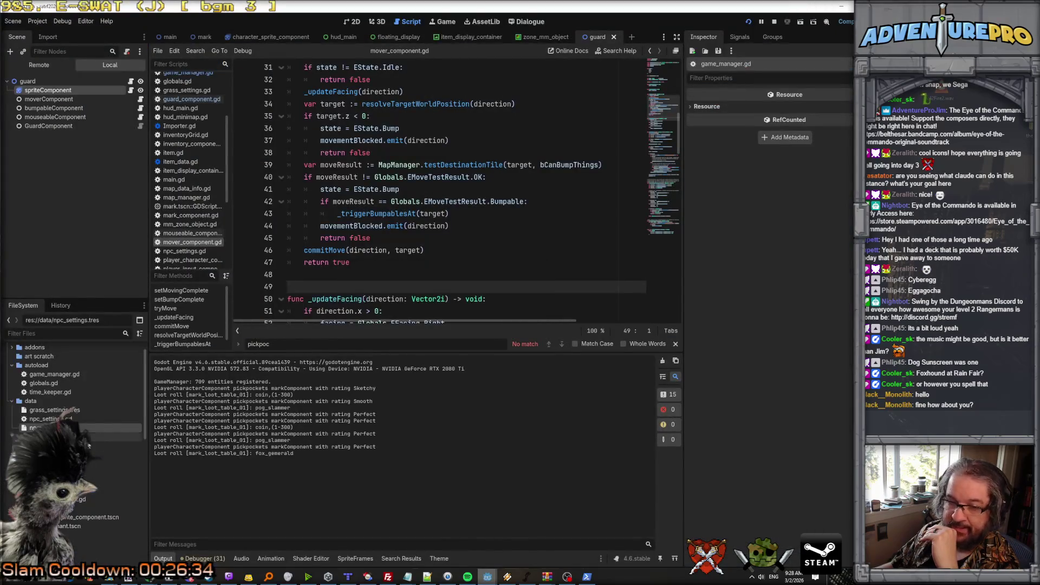
Open the items data folder and inspect the fox_gemerald and pog_slammer item resources.
scroll(73, 390, down, 5)
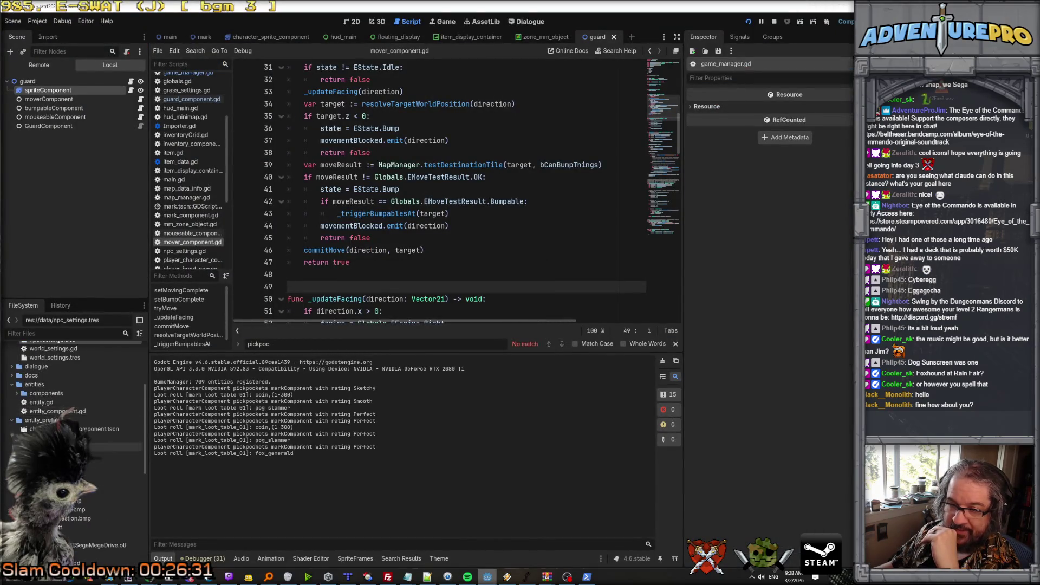
click(108, 462)
click(100, 471)
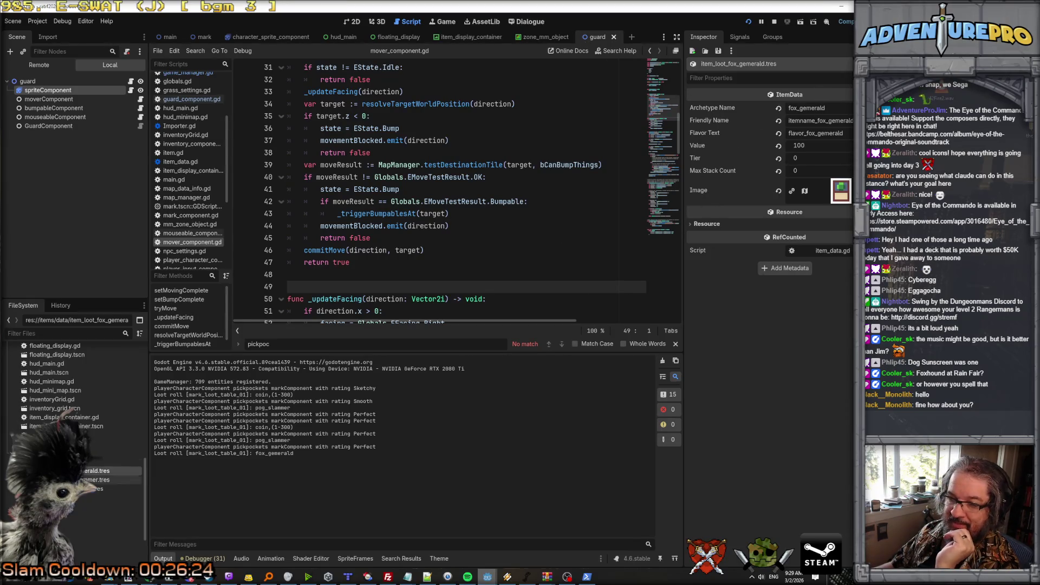
click(108, 479)
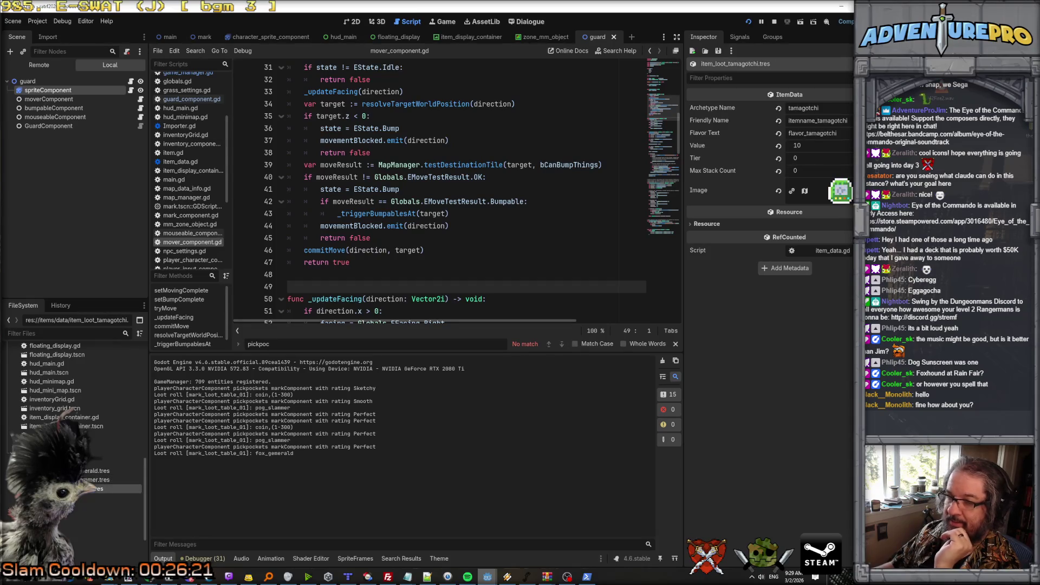
click(108, 471)
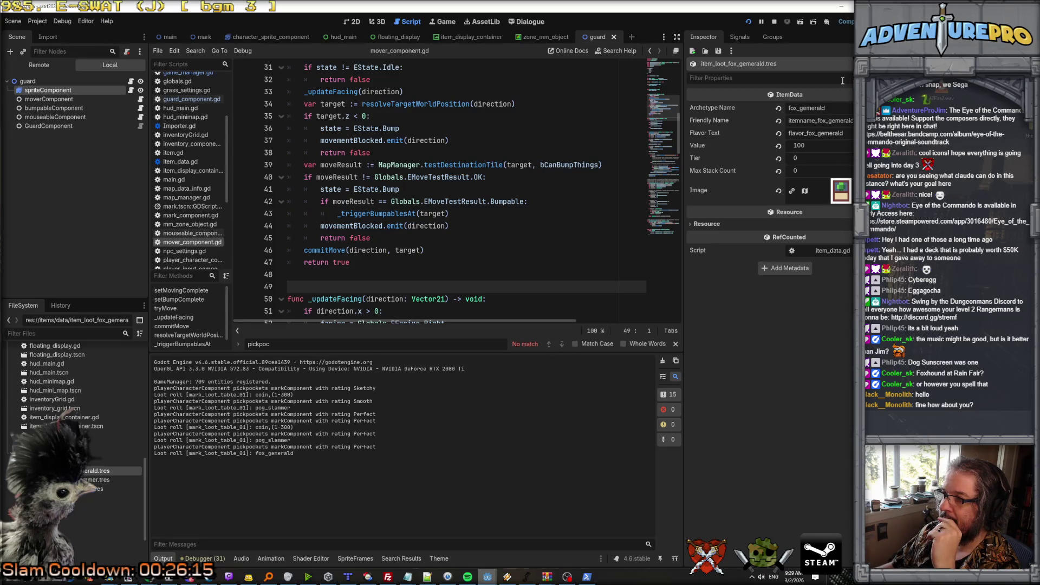
Change fox_gemerald's Archetype Name from gemerald to fox_green.
double_click(837, 105)
text(green)
key(Return)
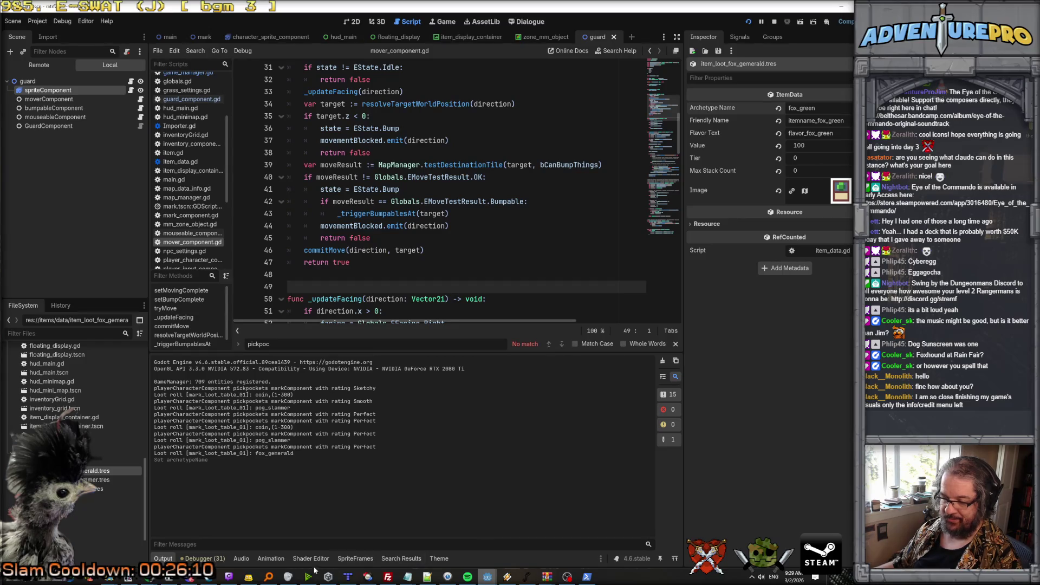
mouse_move(265, 577)
mouse_move(368, 577)
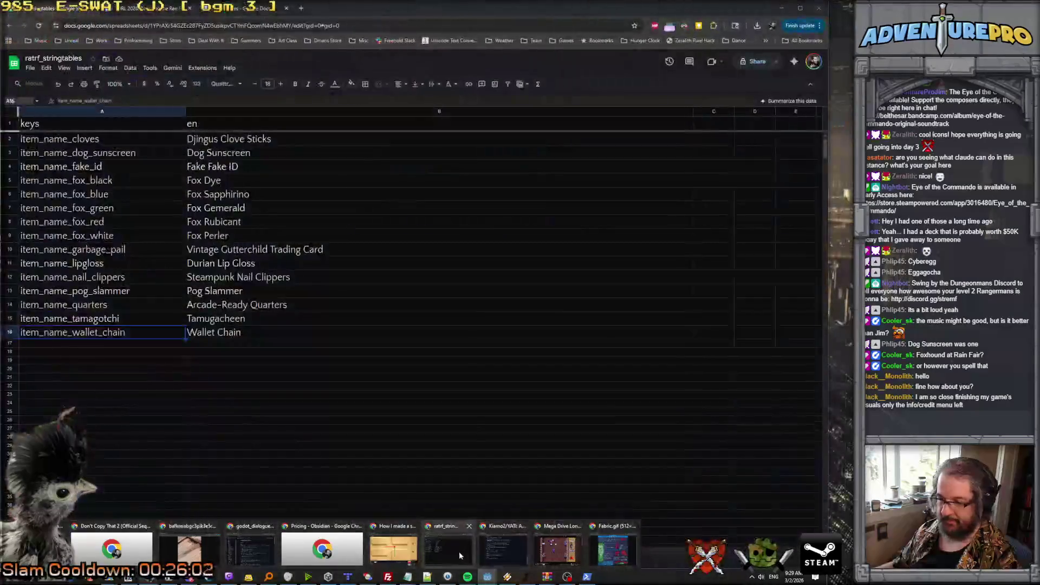
Restore the missing wallet chain key in row 16 of the string table.
click(459, 552)
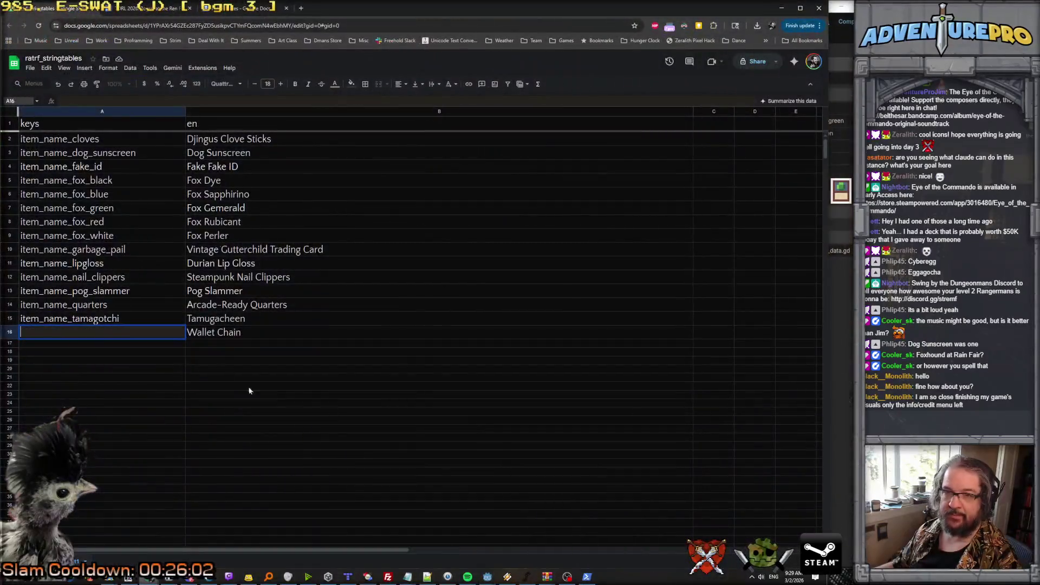
click(66, 319)
click(75, 331)
text(item_name_wallet_chain)
click(57, 345)
Replace item_name with itemname in all keys across A2:A16.
click(75, 331)
shift+click(60, 139)
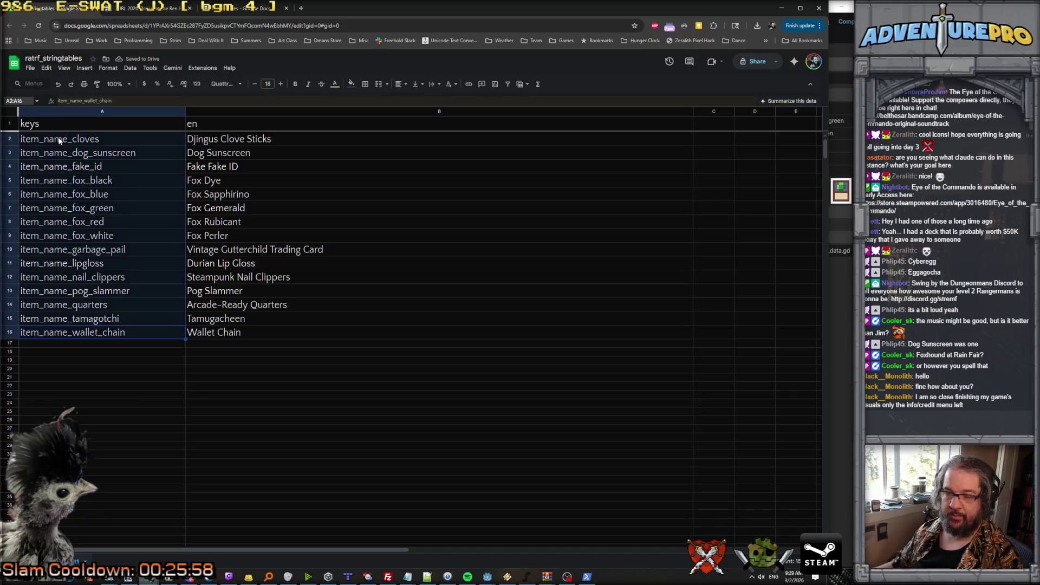
key(ctrl+h)
text(item_name)
key(Tab)
text(anname)
key(Return)
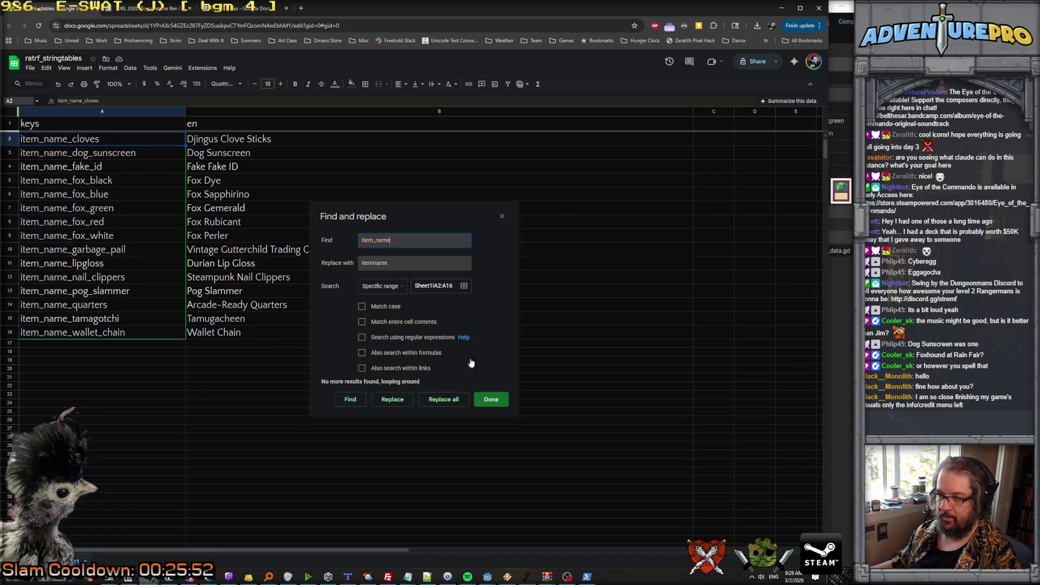
click(450, 400)
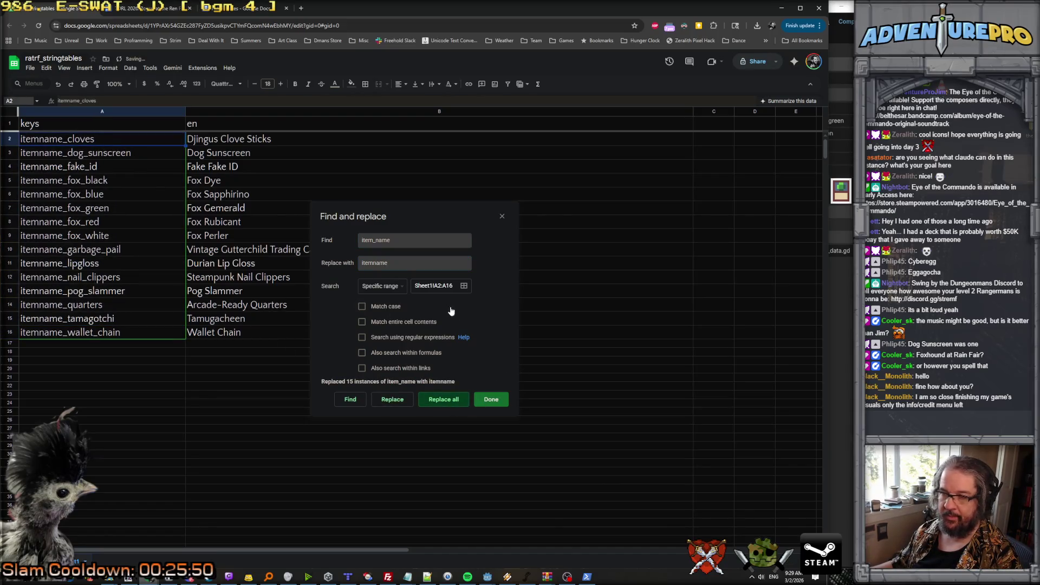
key(Escape)
click(54, 353)
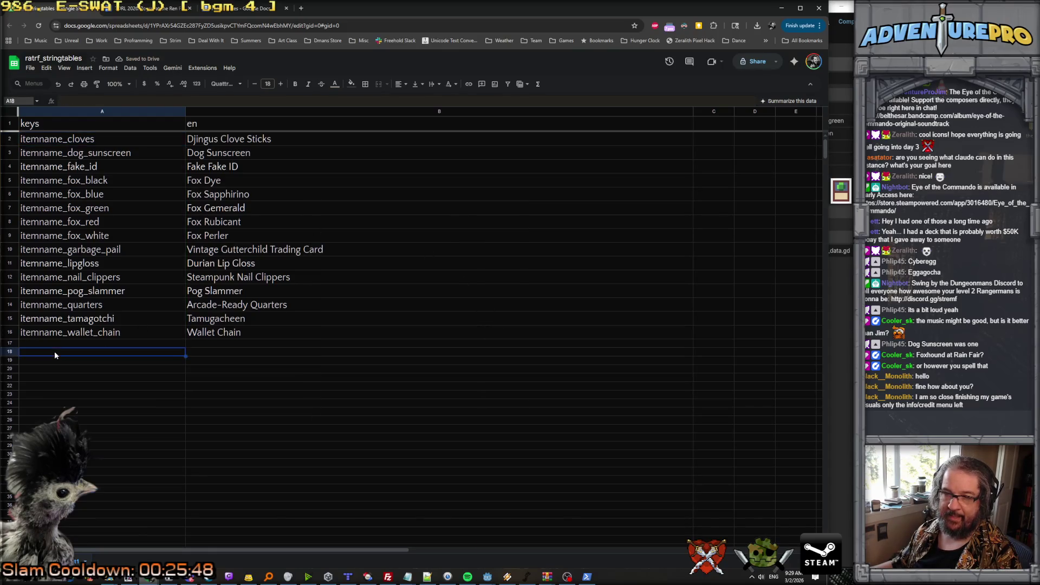
double_click(54, 352)
Add flavor_cloves and flavor_dog_sunscreen keys in rows 18 and 19.
text(flavor_cloves)
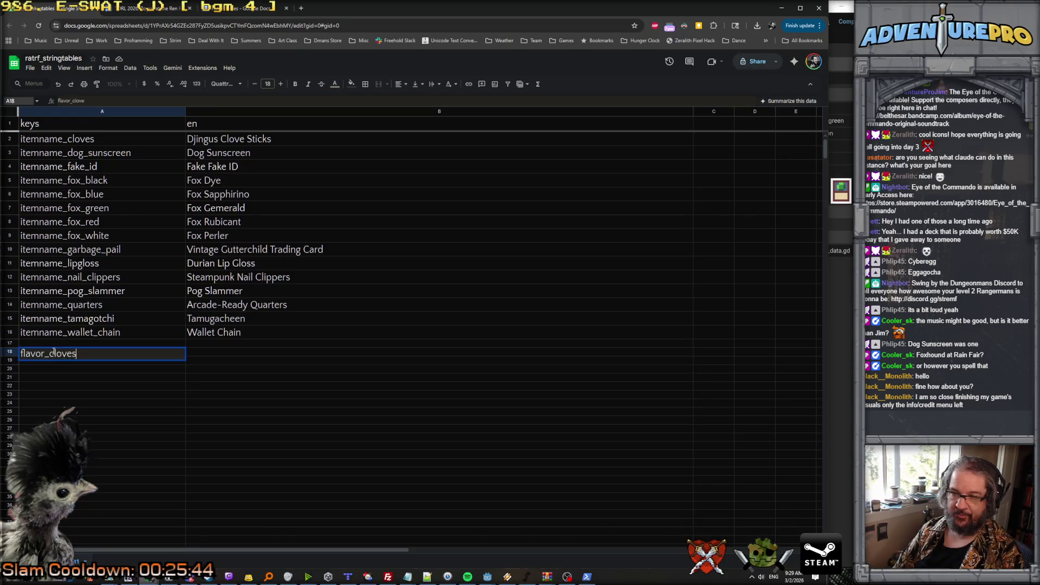
key(Return)
text(flavor_)
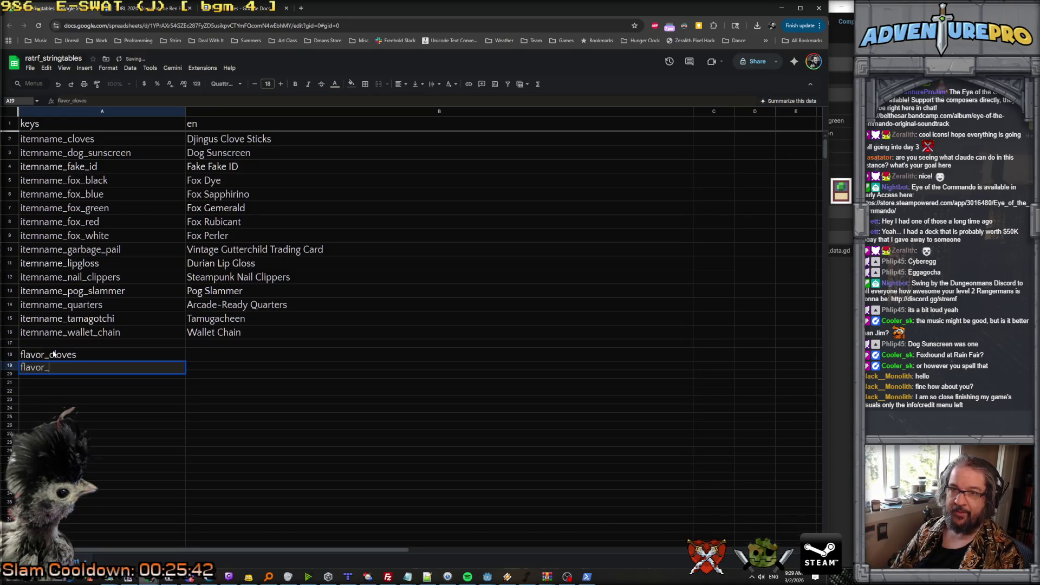
text(dog_sunscreen)
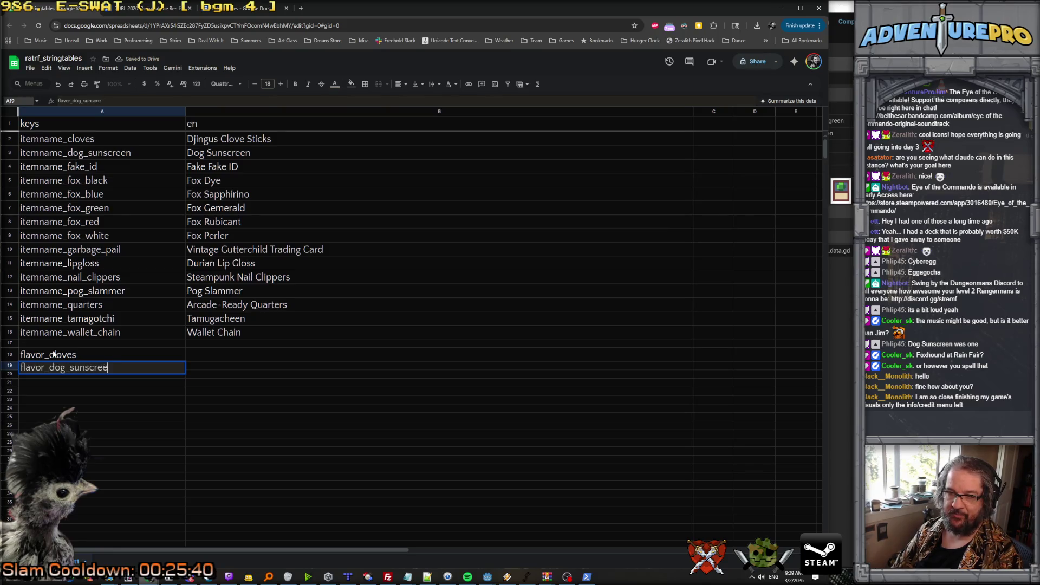
key(Return)
mouse_move(180, 356)
mouse_down()
mouse_move(173, 365)
mouse_move(188, 372)
mouse_up()
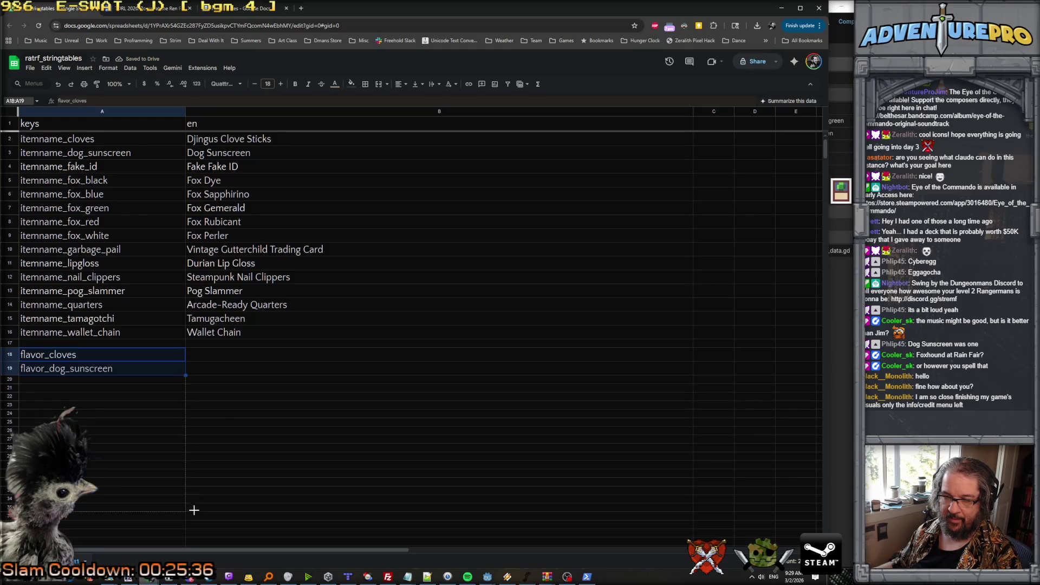
drag(194, 509, 194, 509)
key(ctrl+z)
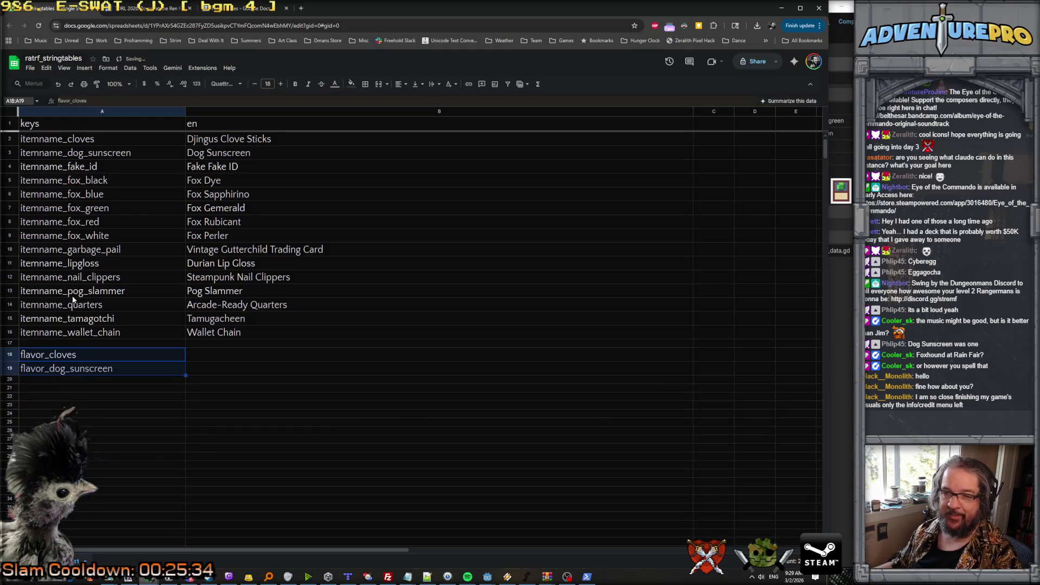
Copy the name keys from fake_id through wallet_chain into rows 20 to 32.
key(ctrl+Up)
drag(92, 167, 89, 335)
key(ctrl+c)
click(61, 381)
key(ctrl+v)
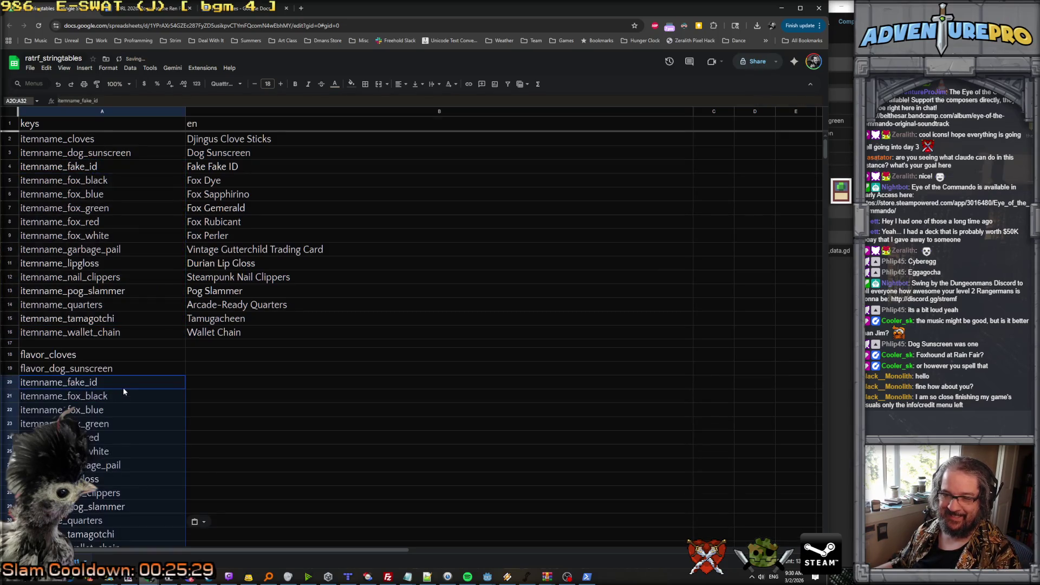
scroll(123, 388, down, 1)
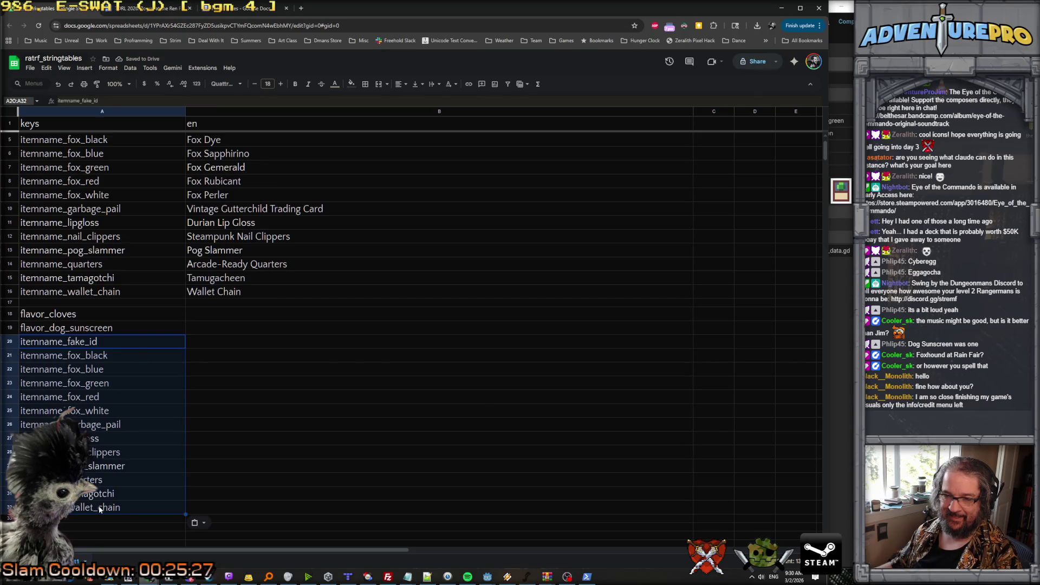
Replace itemname with flavor in the pasted keys to make the flavor_ keys.
key(ctrl+h)
text(itemname)
key(Tab)
text(flavor)
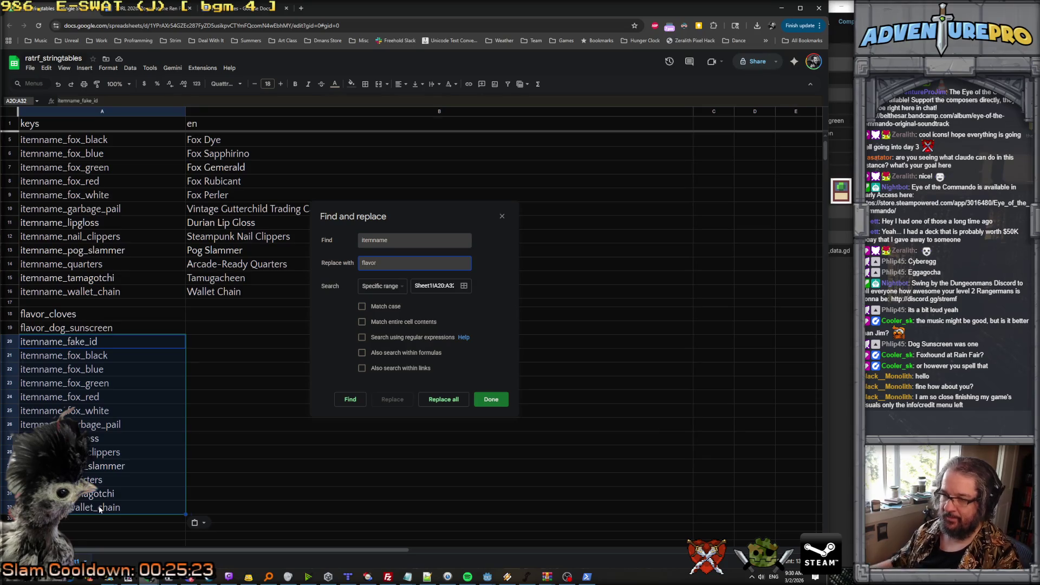
click(443, 399)
click(314, 423)
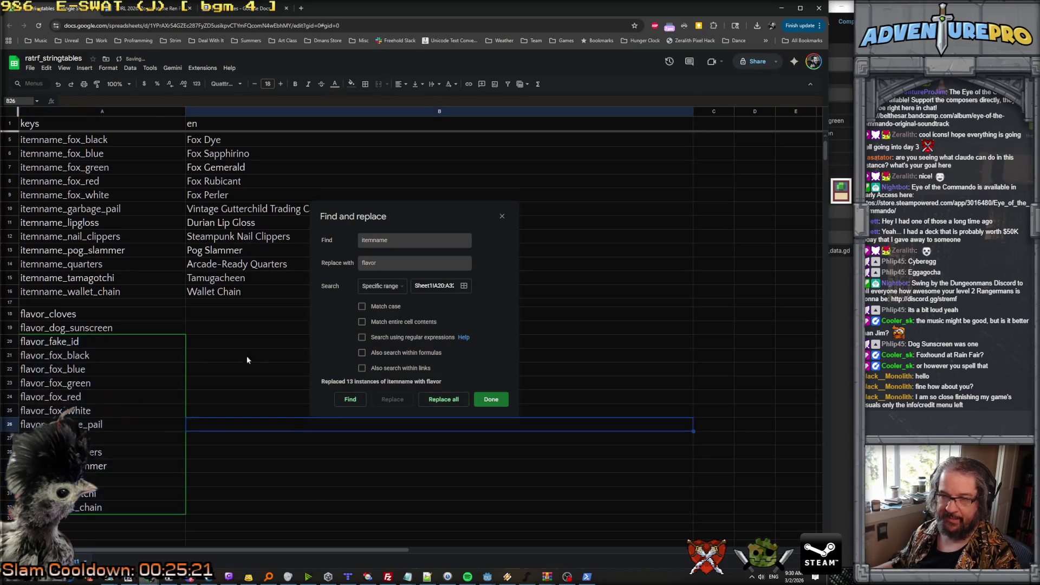
click(220, 321)
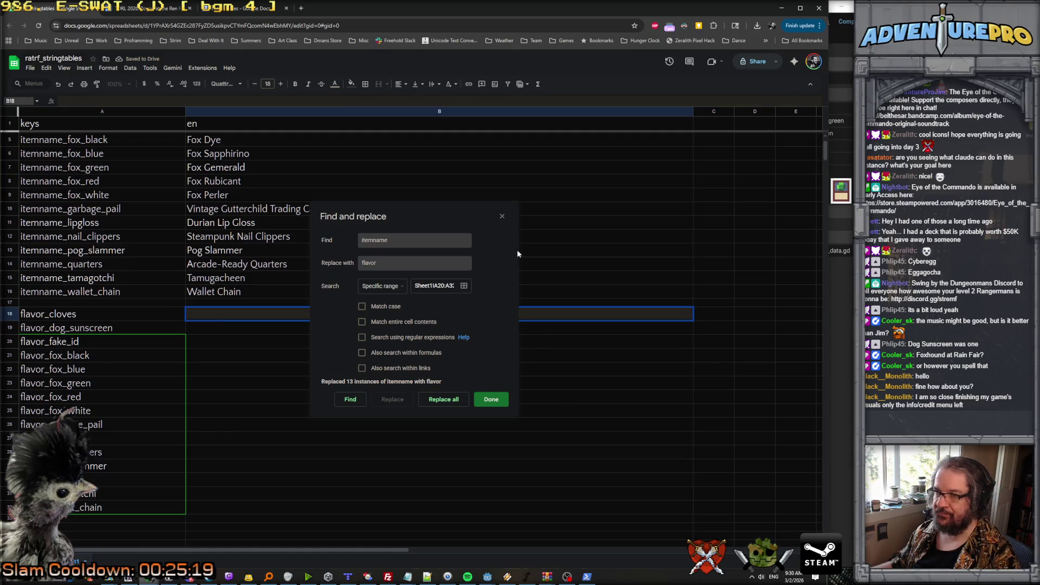
click(502, 216)
Enter 'The D is not silent.' for cloves and 'For their cute little noses and bald spots!' for dog sunscreen.
text(The D is not silent.)
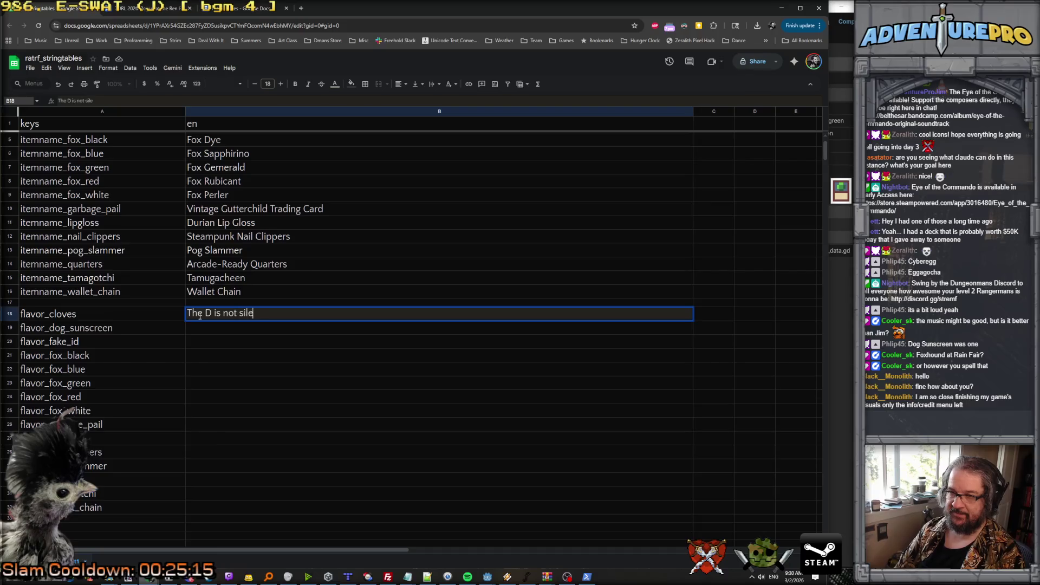
key(Return)
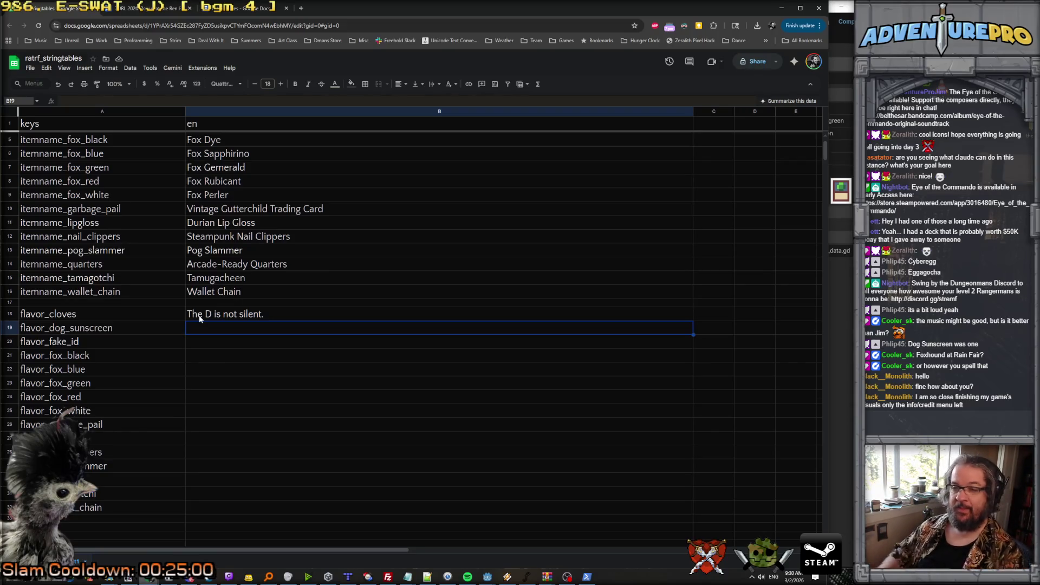
double_click(199, 324)
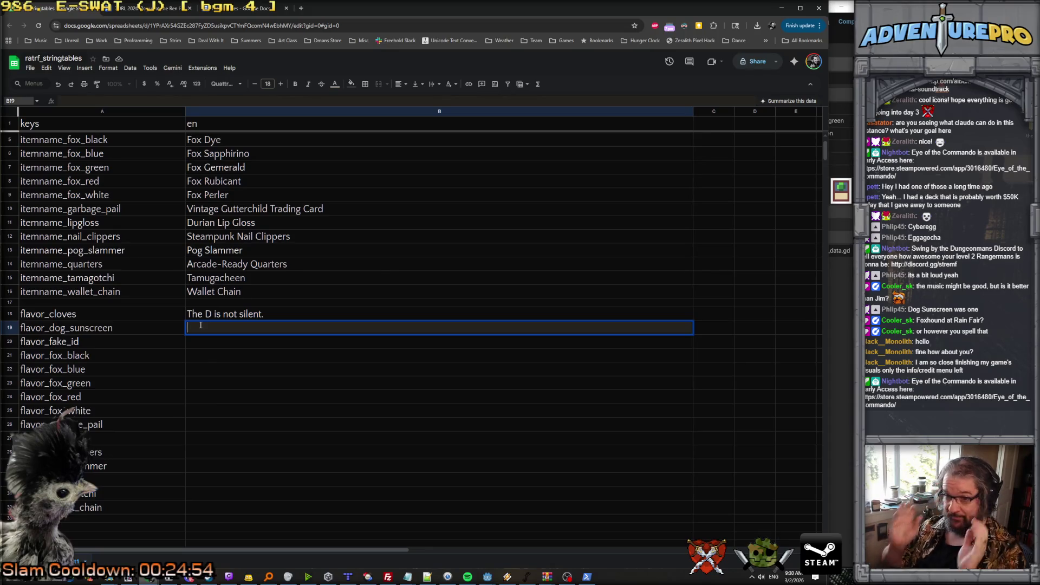
text(For the)
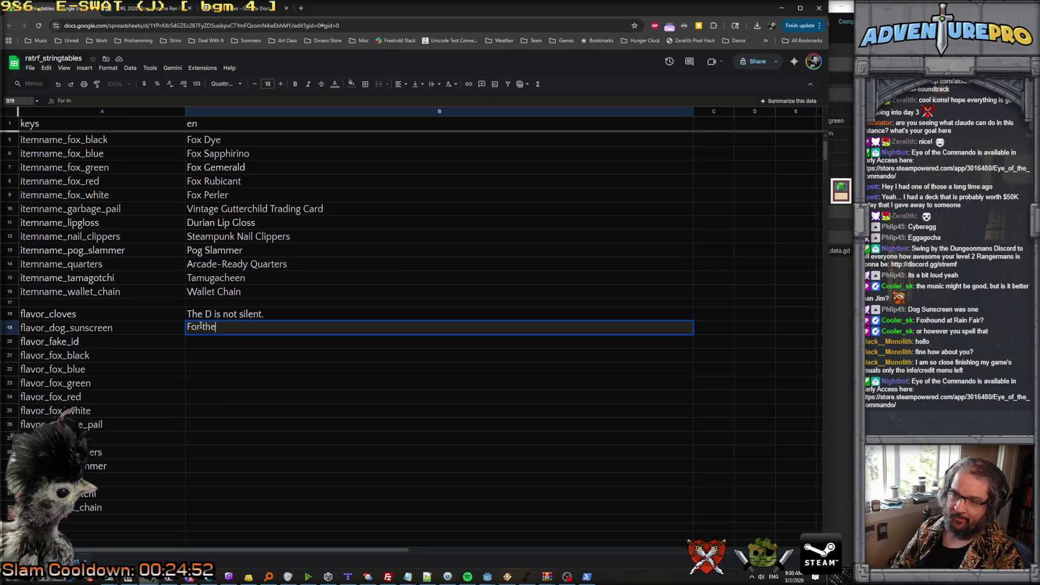
text(ir cute little nos)
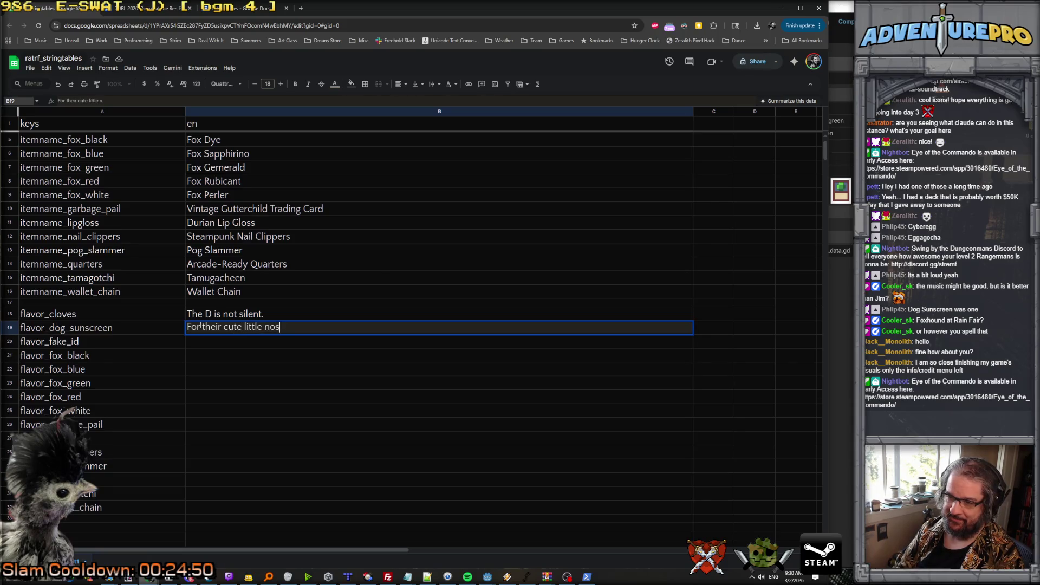
text(es and bald spots!)
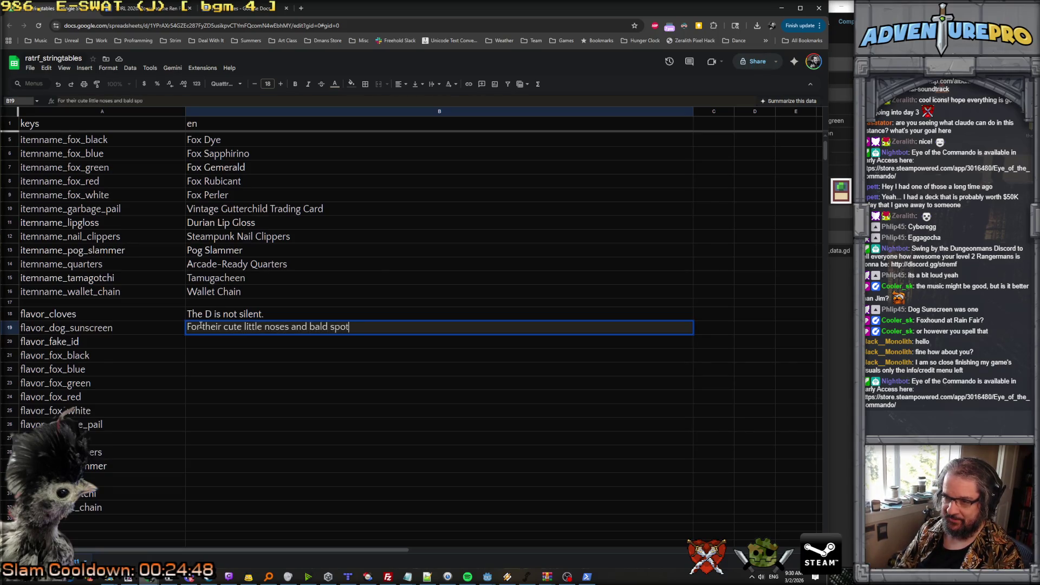
key(Return)
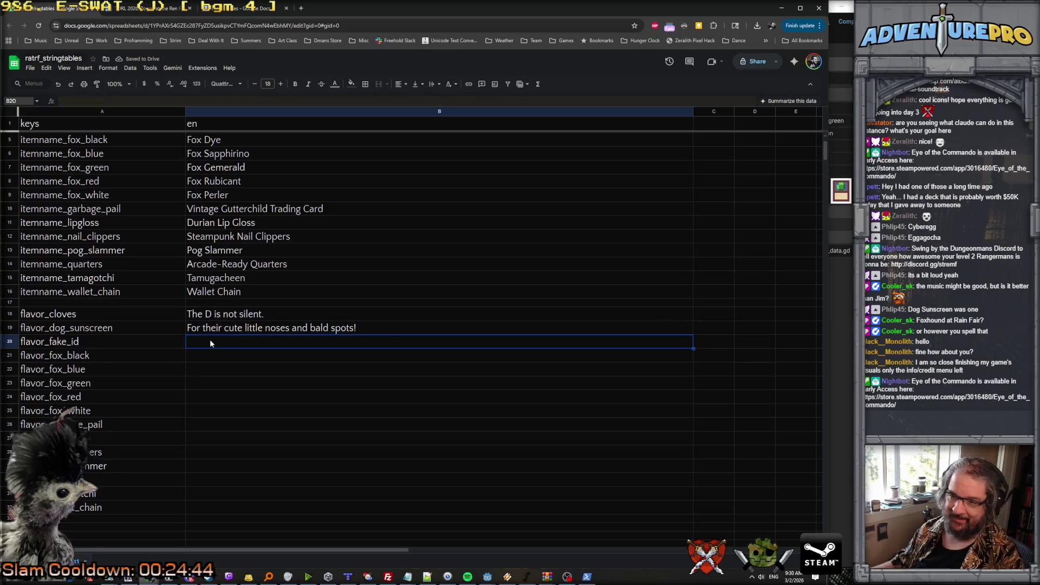
Write 'You can't get in trouble because it's not a Real Fake ID?' for flavor_fake_id.
double_click(210, 339)
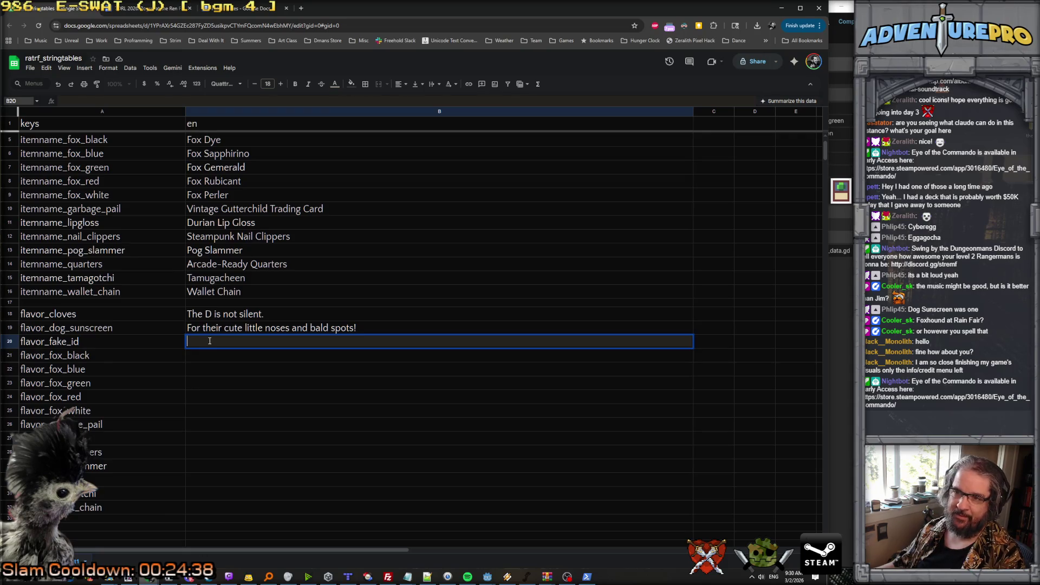
scroll(224, 297, up, 2)
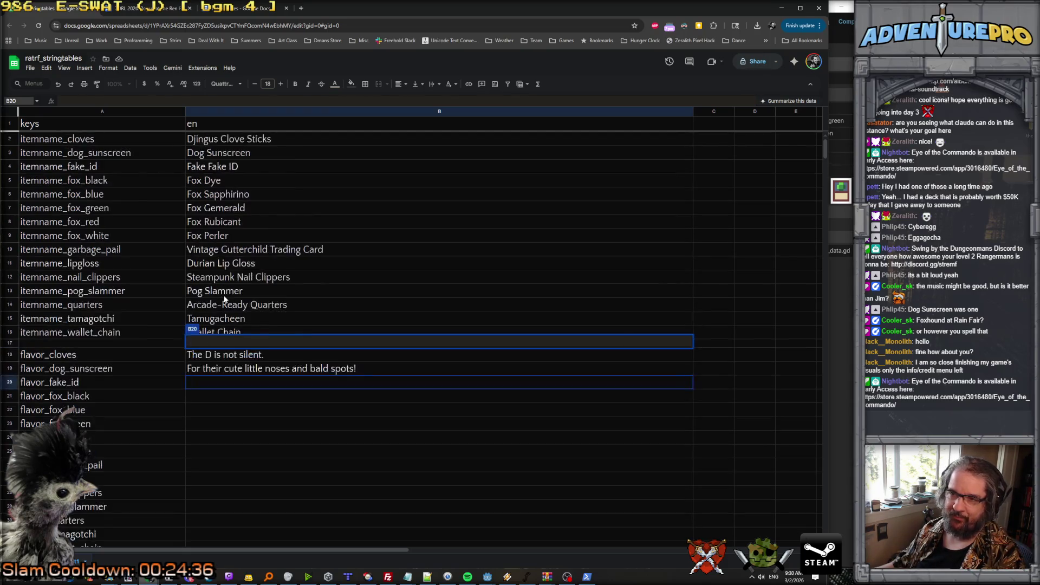
click(200, 381)
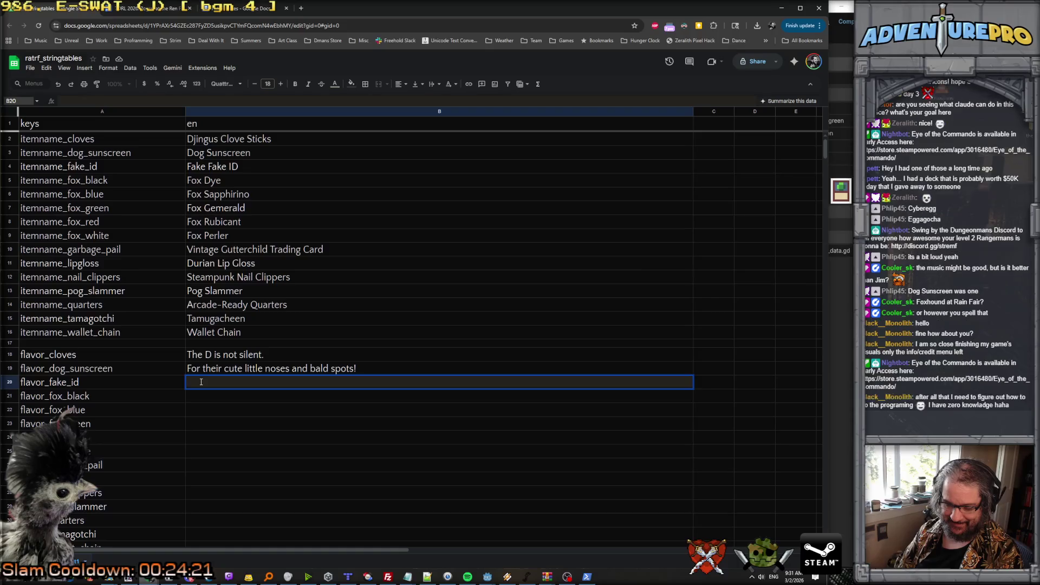
text(You can't ge tin)
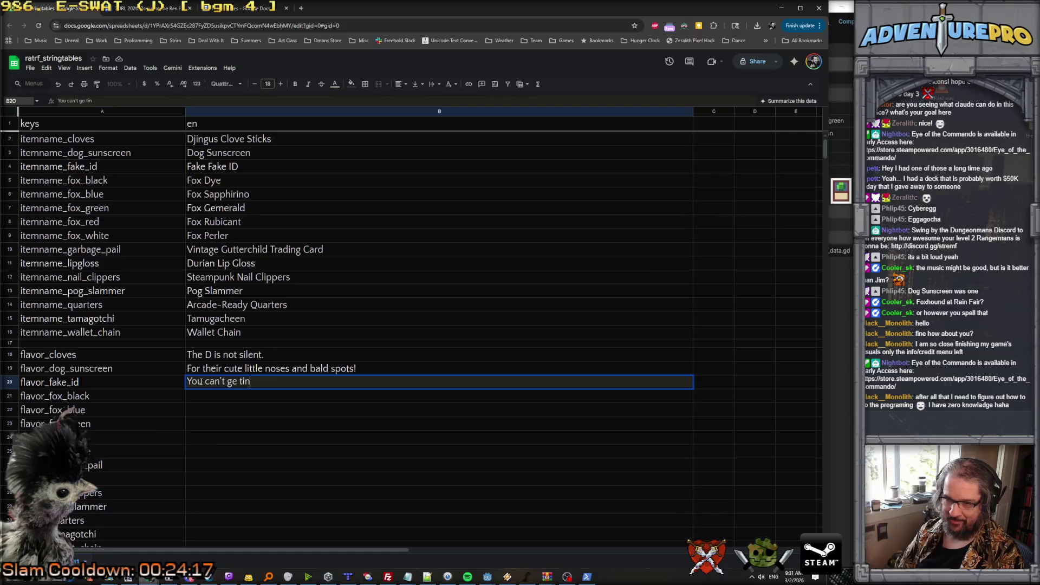
key(BackSpace)
key(BackSpace)
key(BackSpace)
key(BackSpace)
text(t in t)
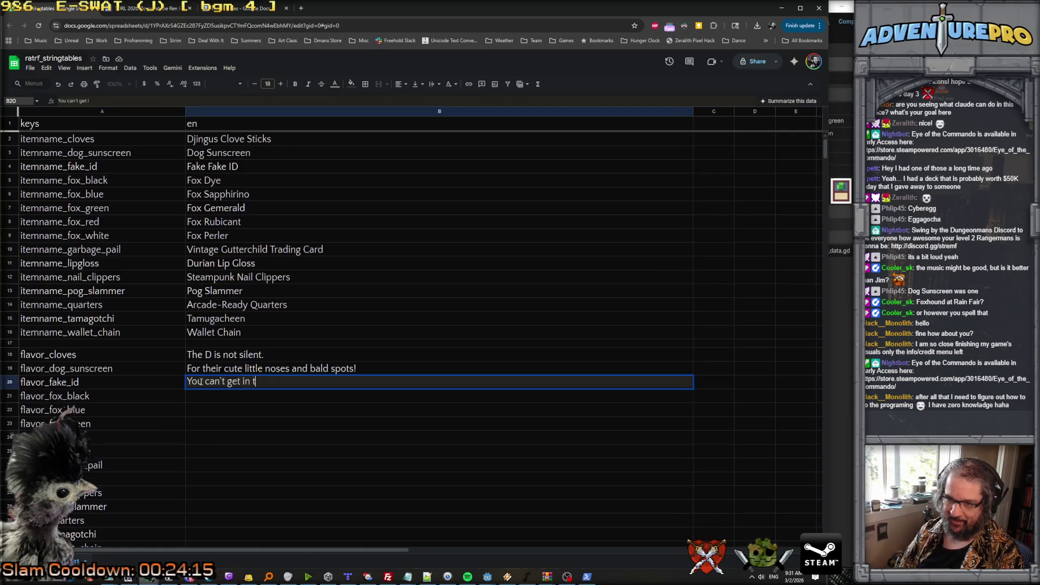
text(rouble because it)
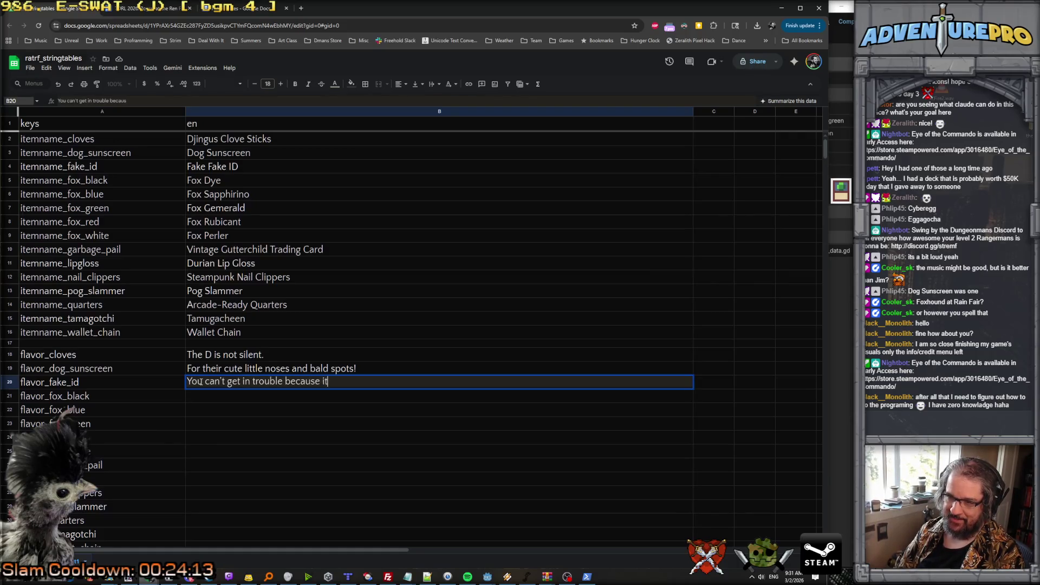
text('s not a Real Fake ID?)
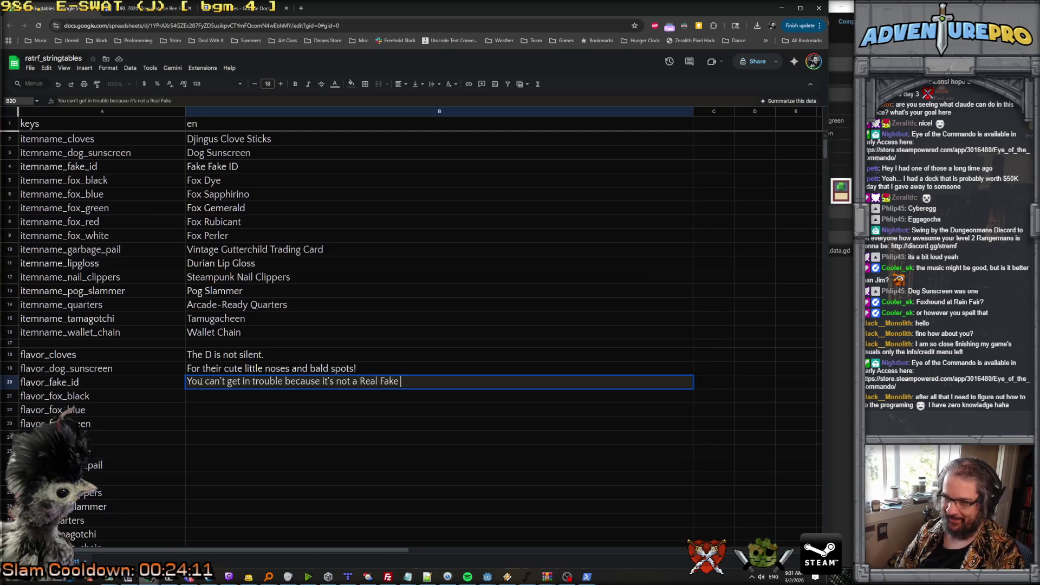
key(Return)
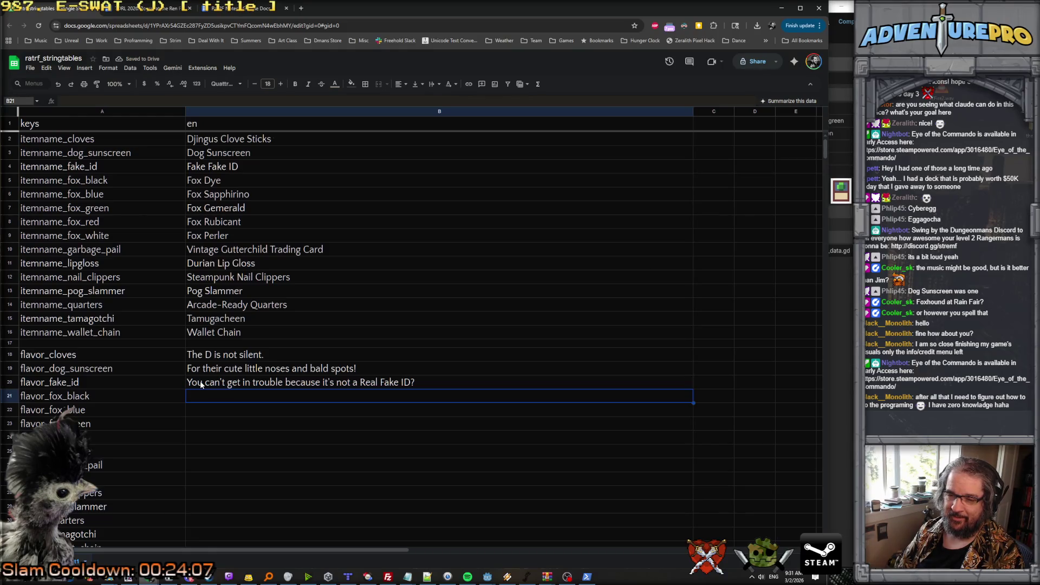
Enter 'Worthless card from a silly game, collect all five.' for flavor_fox_black.
scroll(201, 384, down, 1)
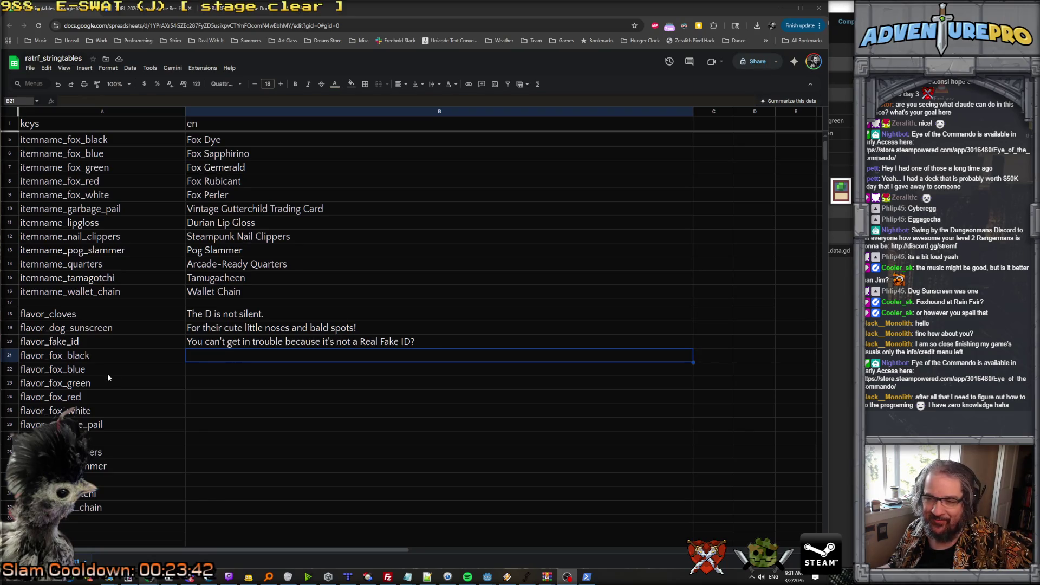
double_click(197, 356)
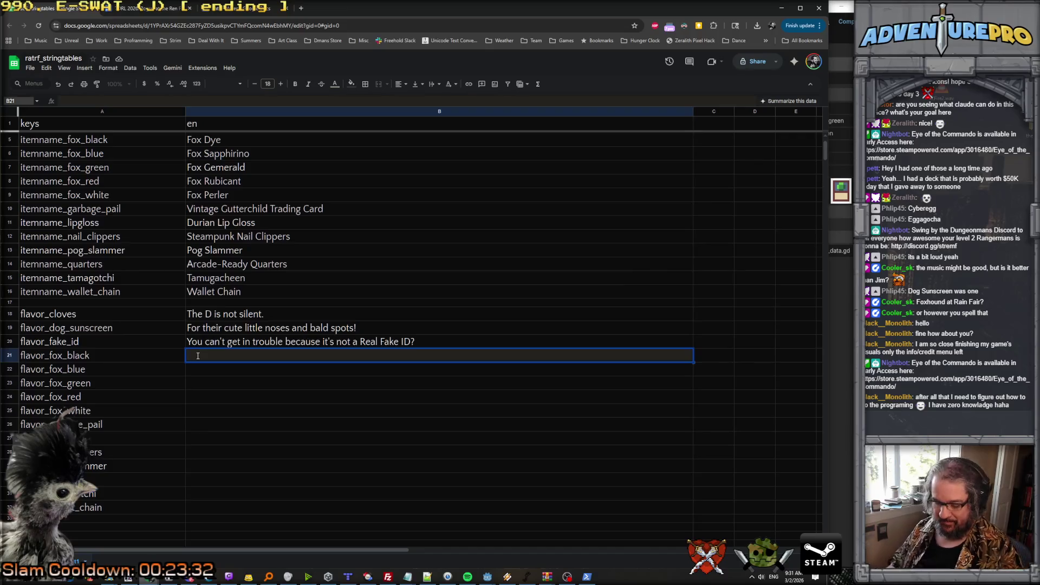
text(Wprthless cardf f)
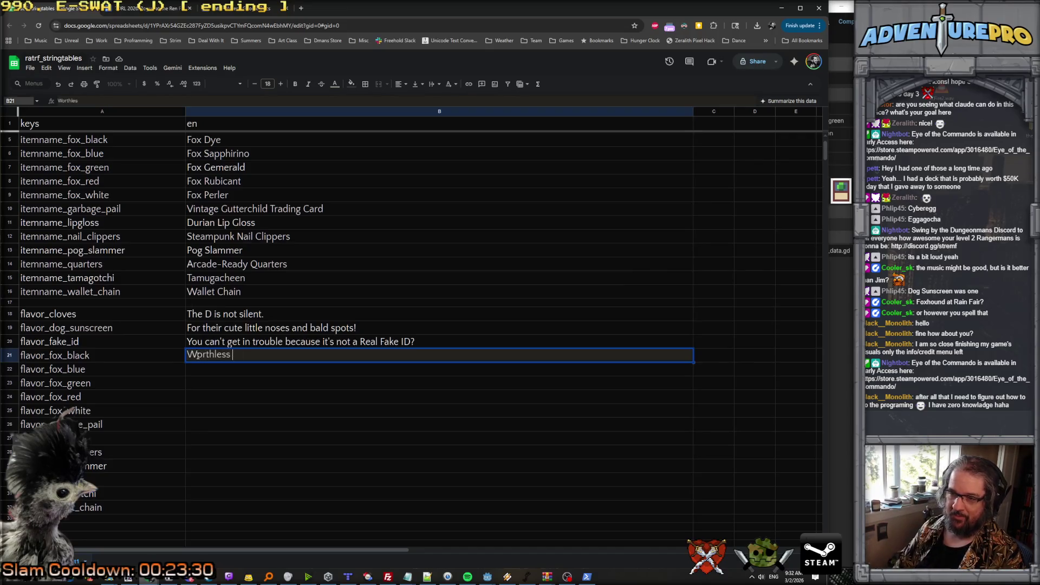
key(BackSpace)
text(from a silly game, collect all f)
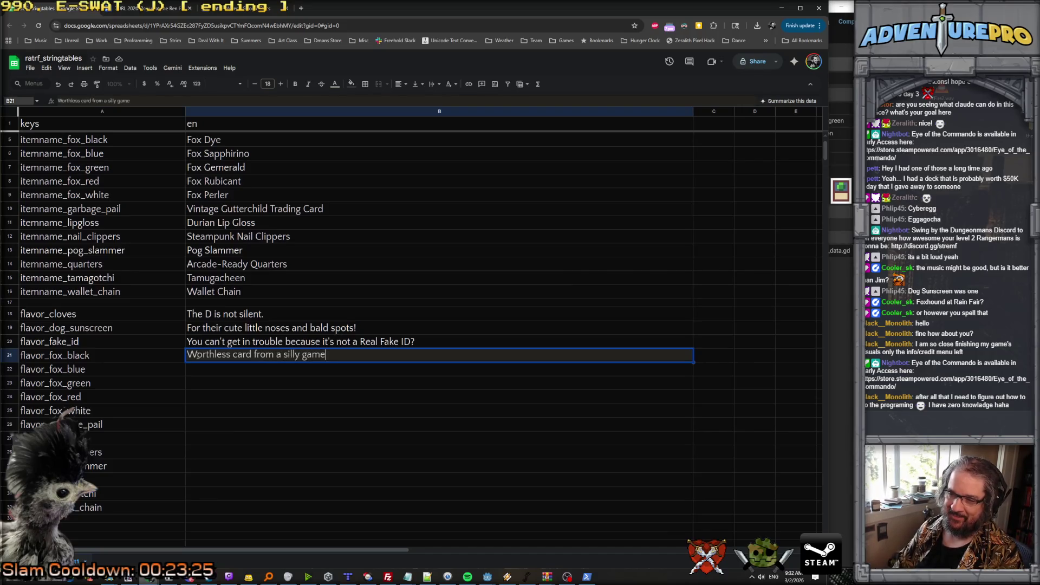
text(ive.)
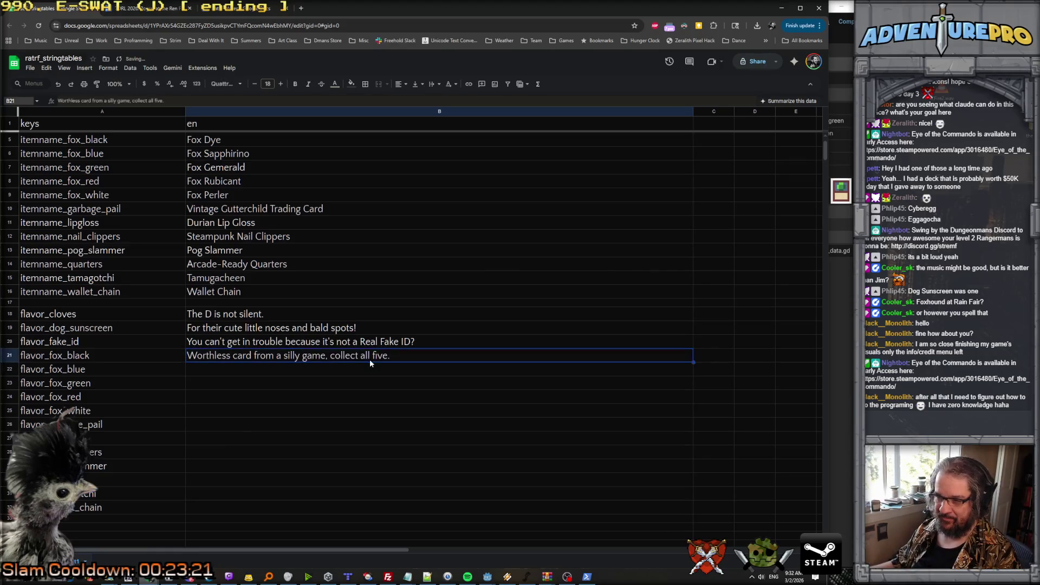
Copy the fox_black card text into the blue, green, red and white fox flavor cells.
double_click(402, 354)
drag(402, 354, 187, 355)
key(ctrl+c)
click(187, 366)
key(ctrl+v)
click(192, 383)
key(ctrl+v)
click(194, 395)
key(ctrl+v)
click(194, 409)
key(ctrl+v)
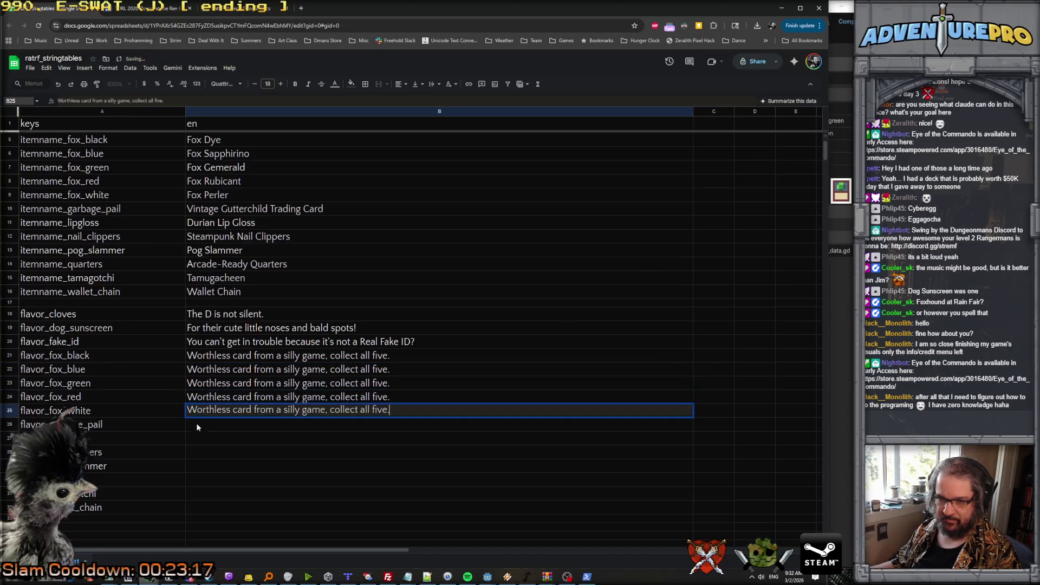
double_click(196, 426)
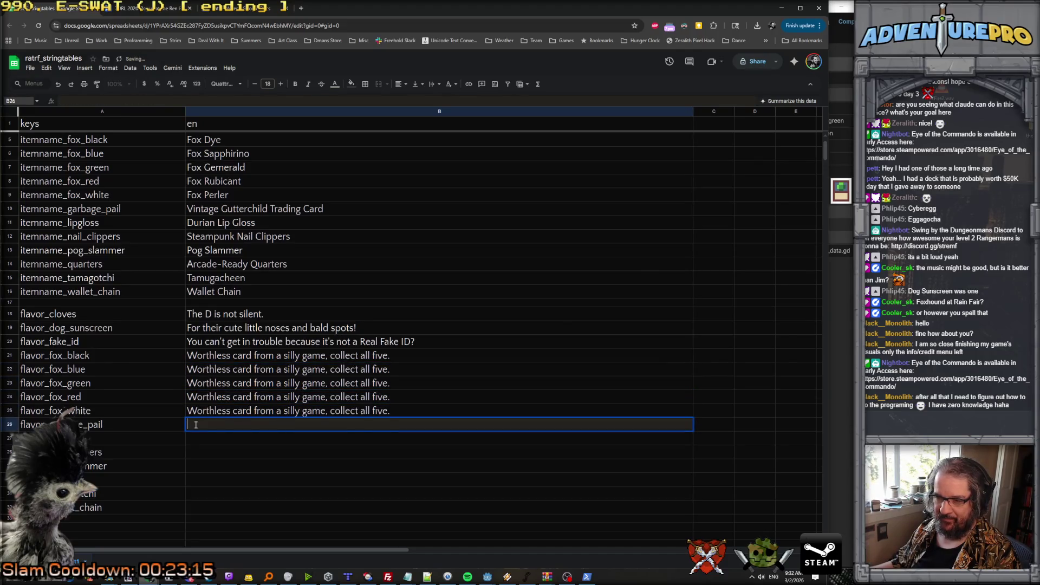
Write the garbage pail flavor line starting 'A vintage 80s treasure,' ending 'gross at the same time.'.
key(ctrl+v)
drag(401, 424, 183, 421)
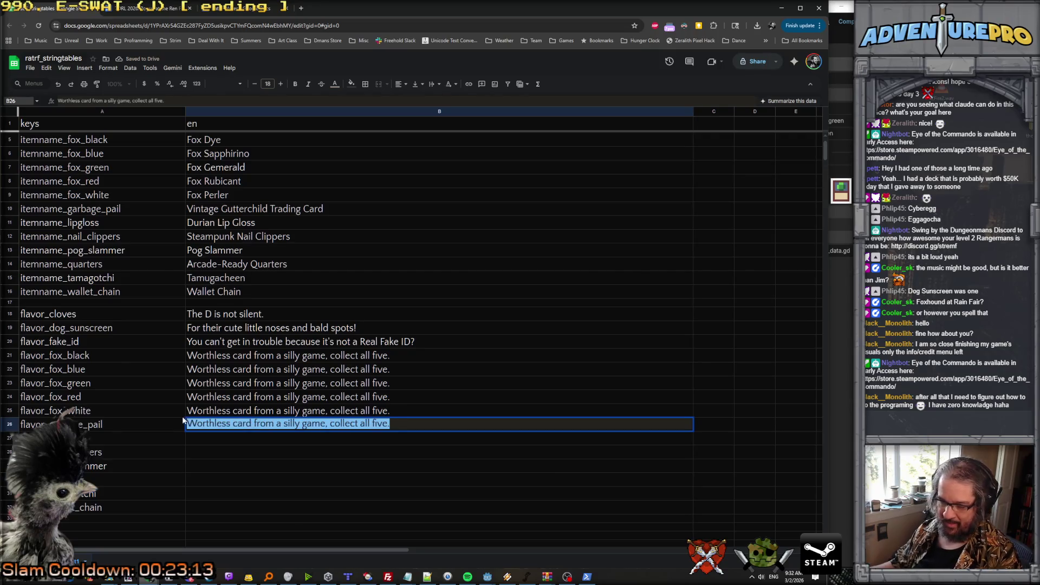
text(A vintage 80s treasure,)
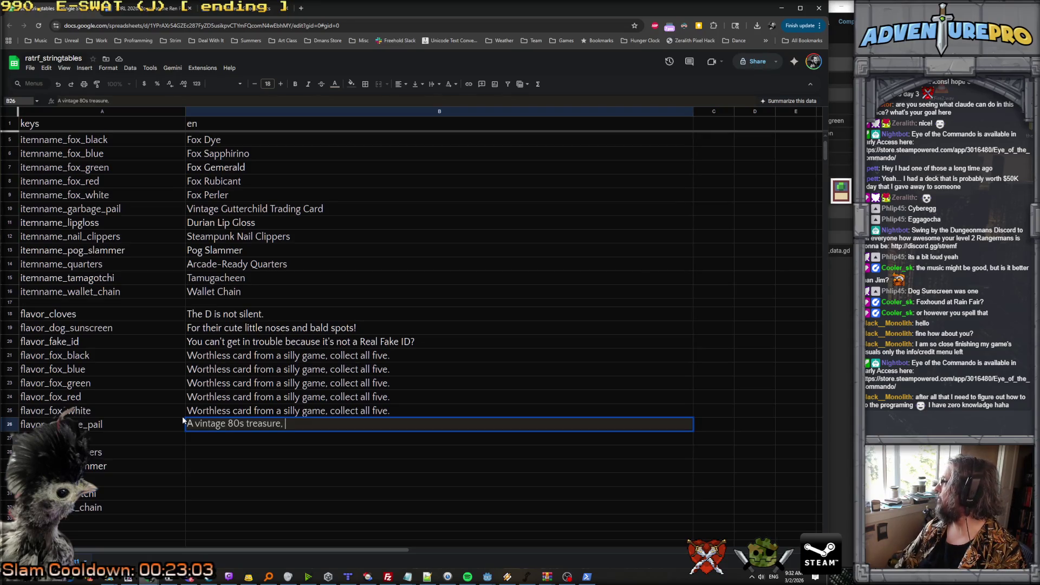
text(both m)
text(int a)
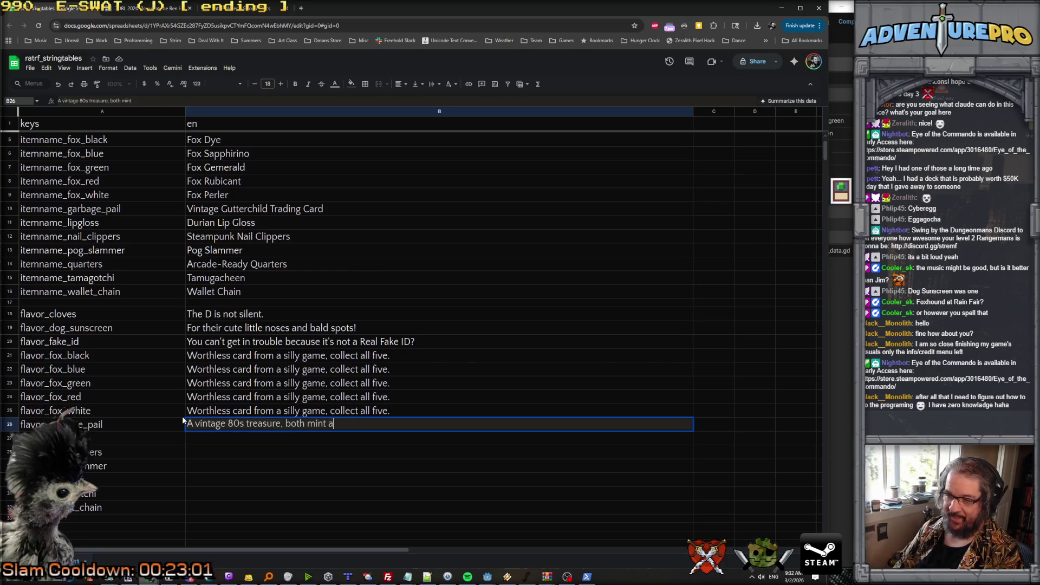
text(nd gross at the same time.)
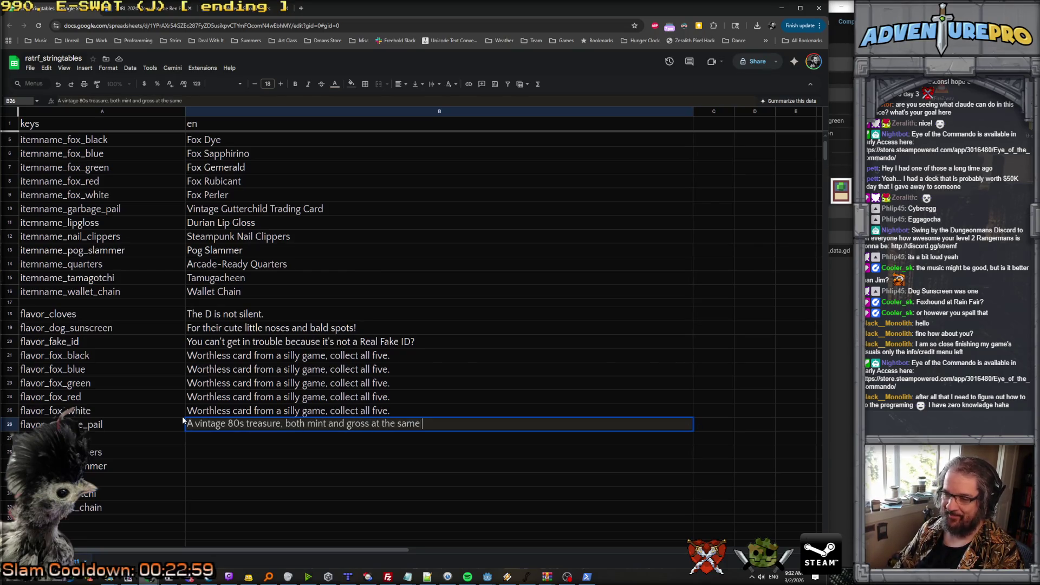
key(Return)
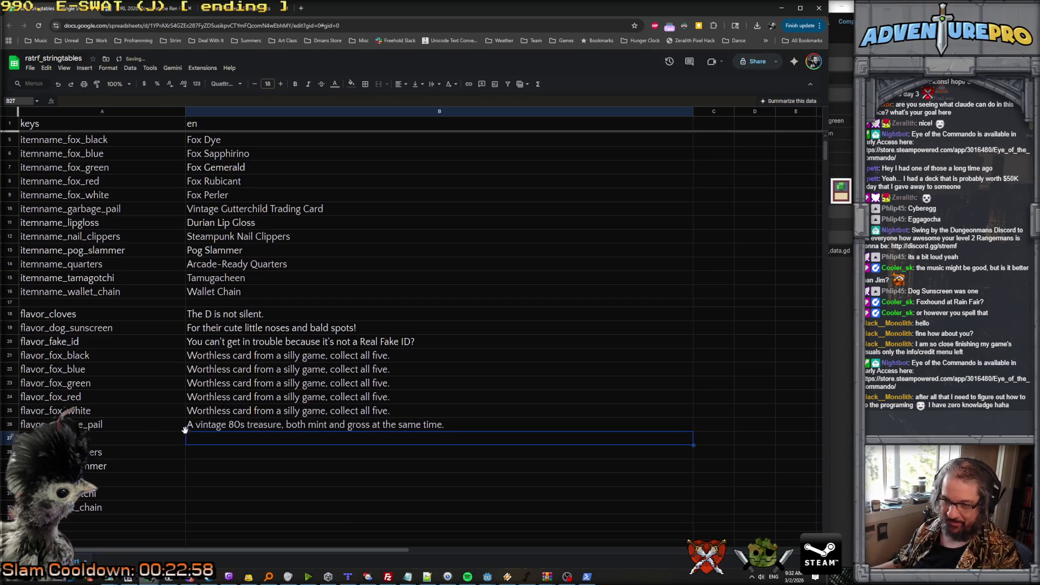
Enter 'Bold fashion or self defense?' as the lip gloss flavor text.
double_click(201, 441)
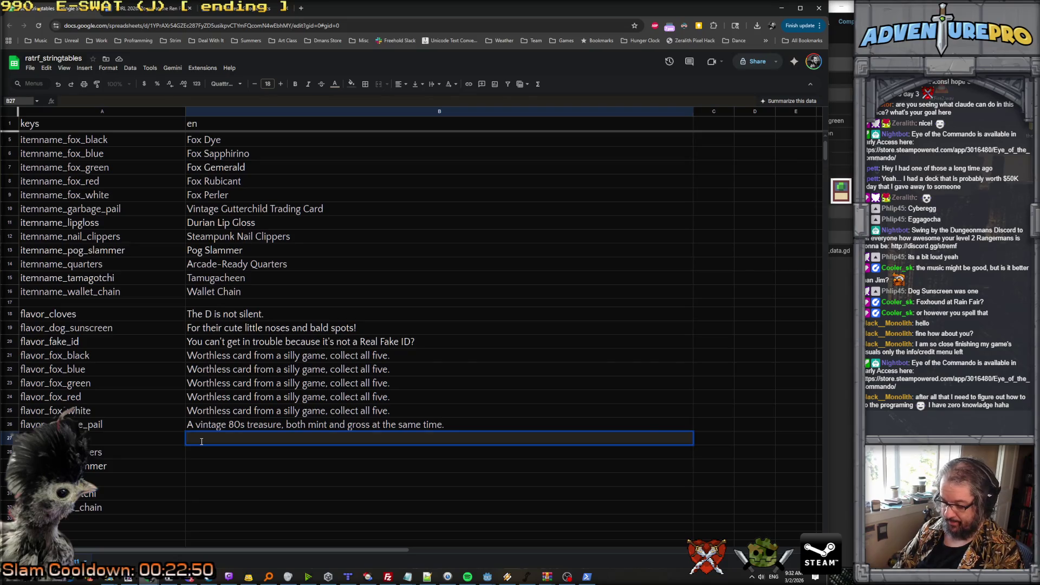
text(Bold fashion or self defense?)
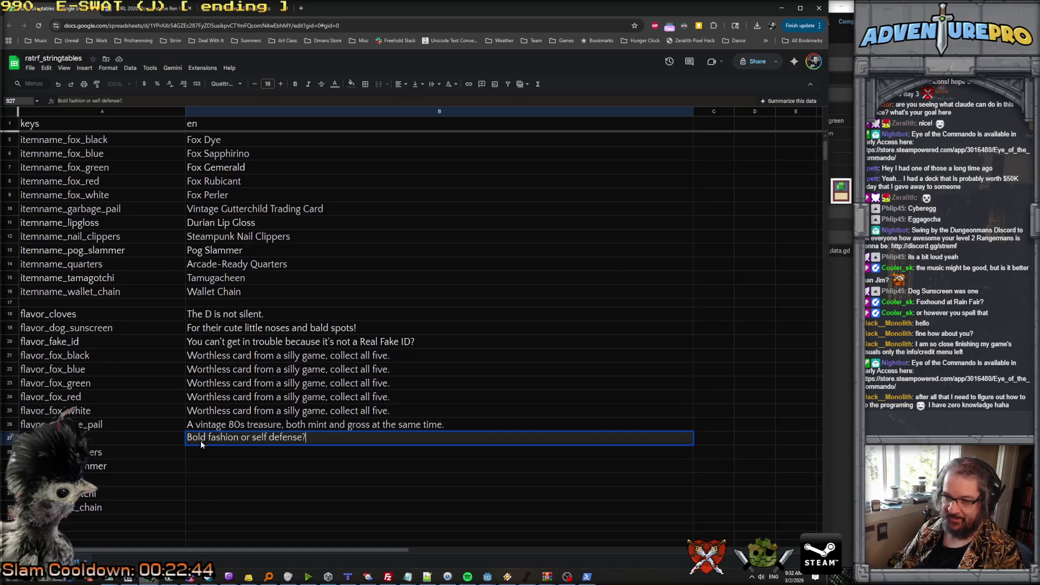
key(Return)
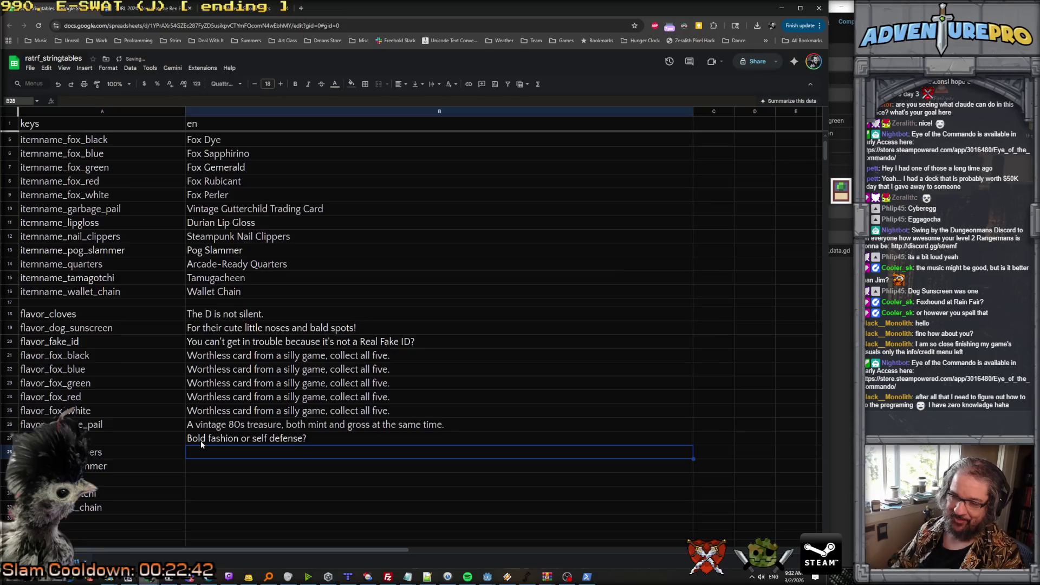
mouse_move(230, 576)
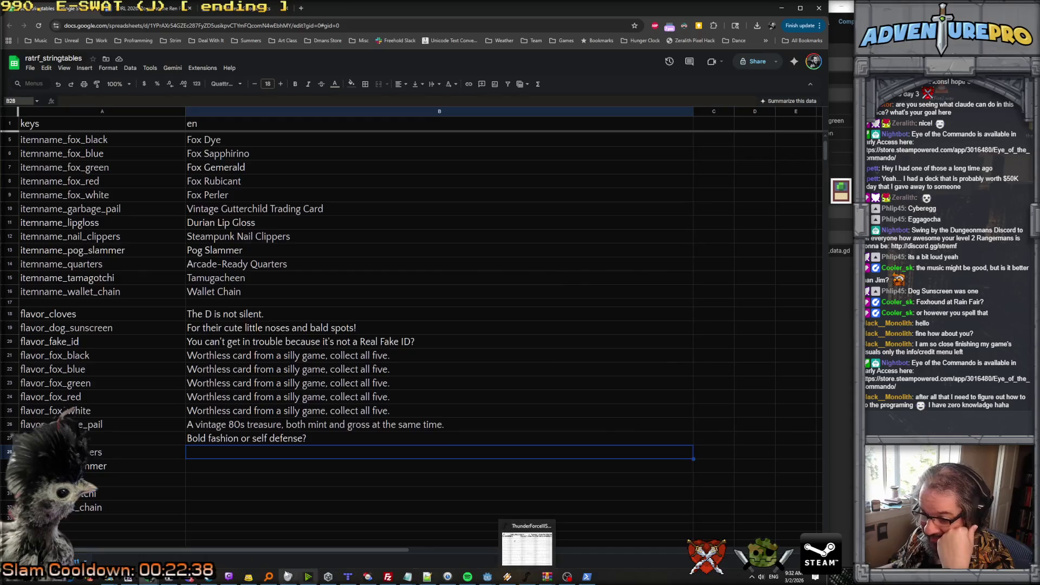
mouse_move(150, 580)
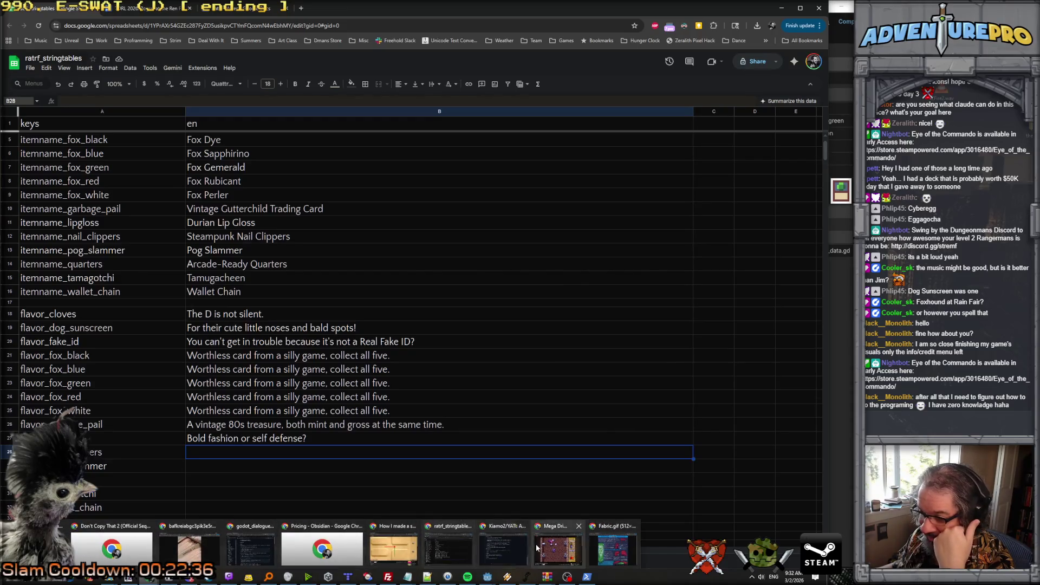
click(451, 552)
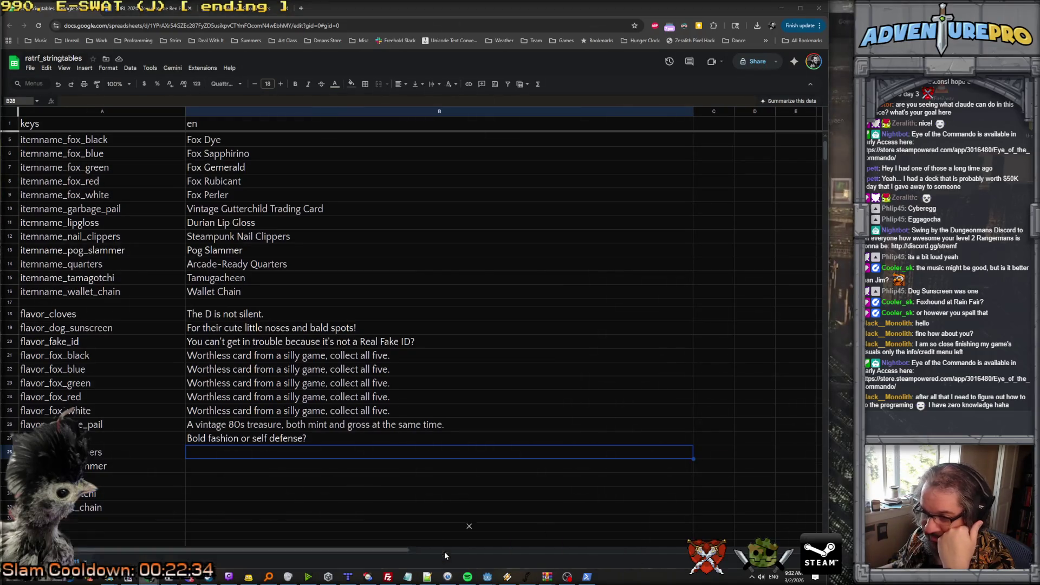
Scroll through the RatRF Notes document and minimize the browser to view Godot.
click(246, 9)
scroll(323, 273, down, 3)
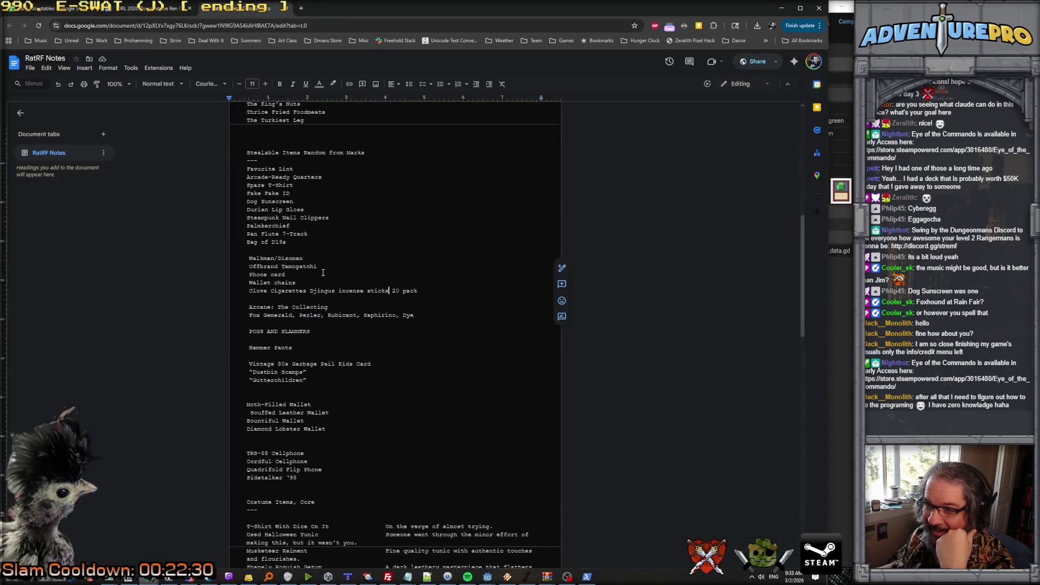
scroll(323, 273, down, 1)
scroll(323, 274, up, 4)
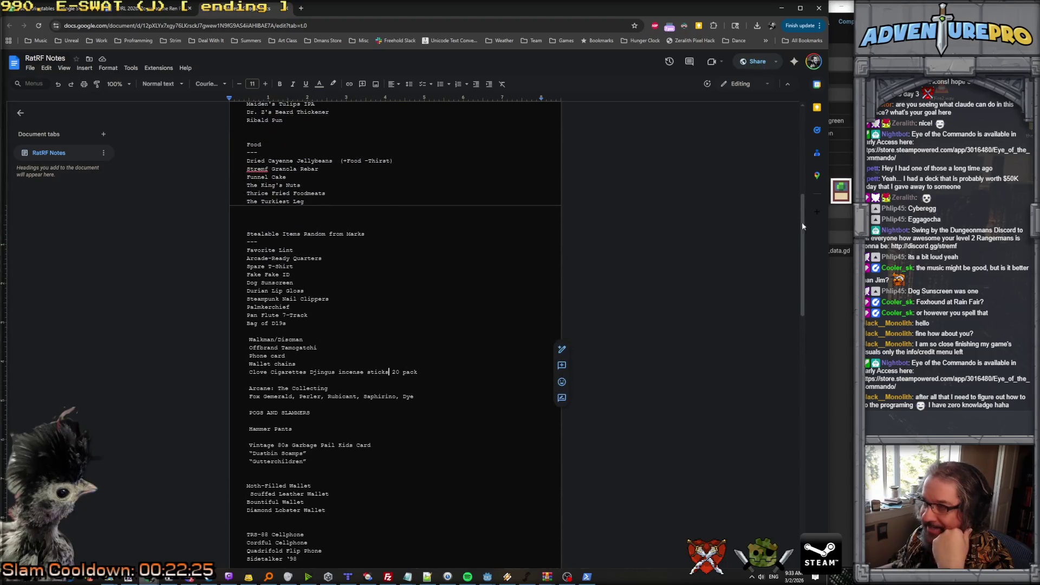
click(781, 8)
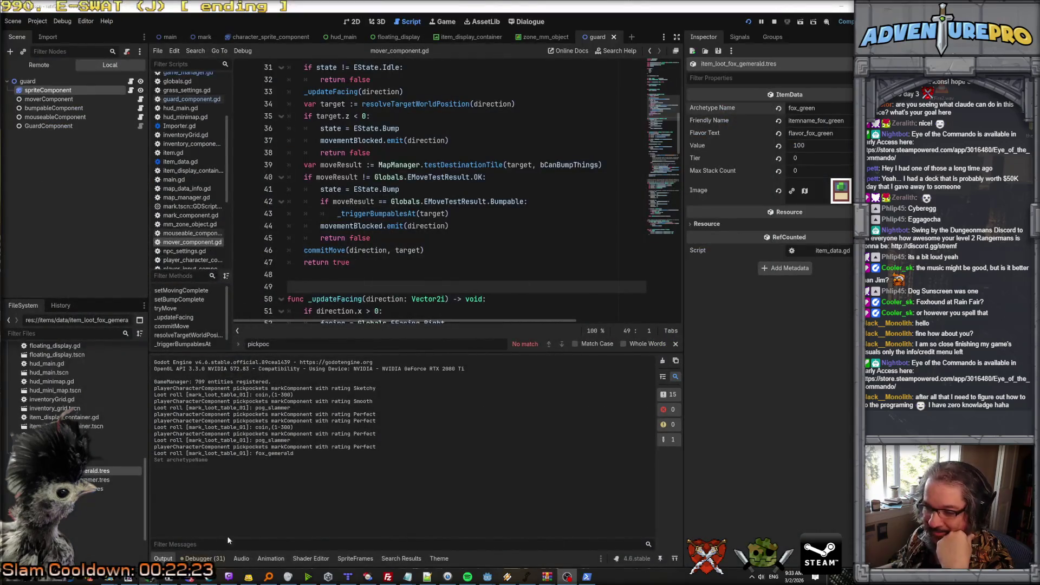
Bring the browser back and switch to the ratrf_stringtables spreadsheet.
mouse_move(145, 580)
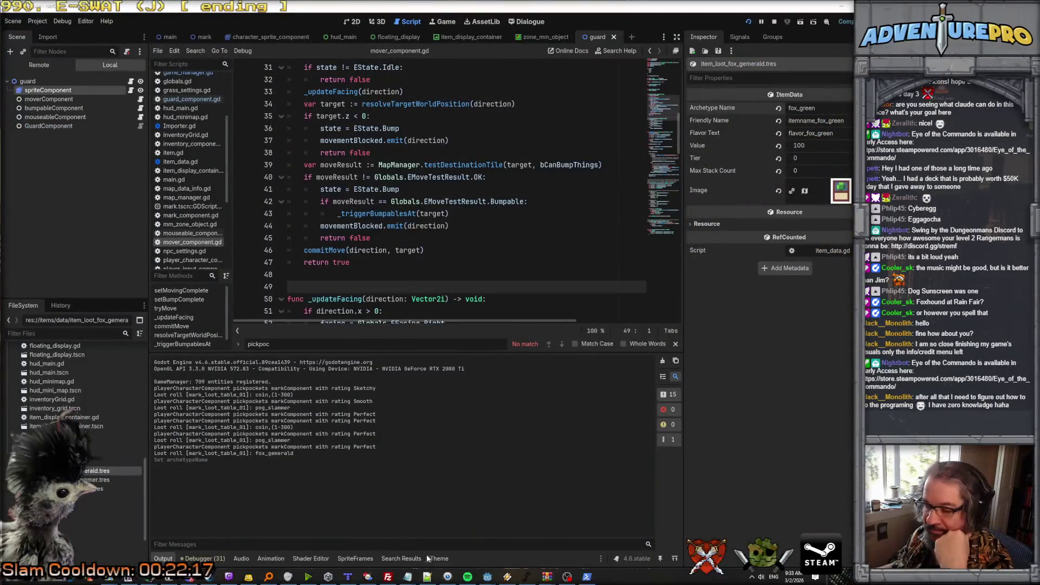
mouse_move(183, 579)
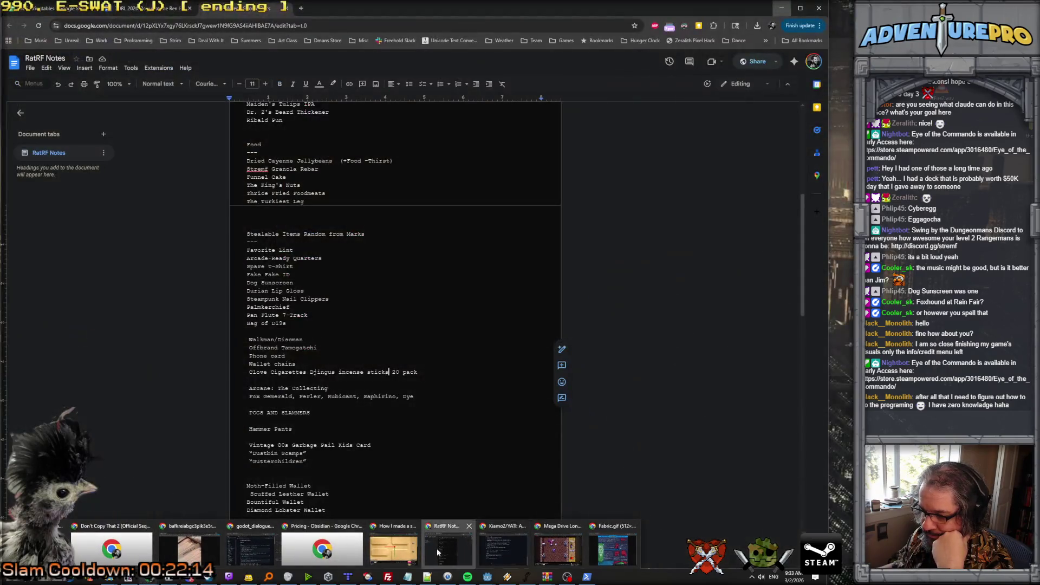
click(438, 551)
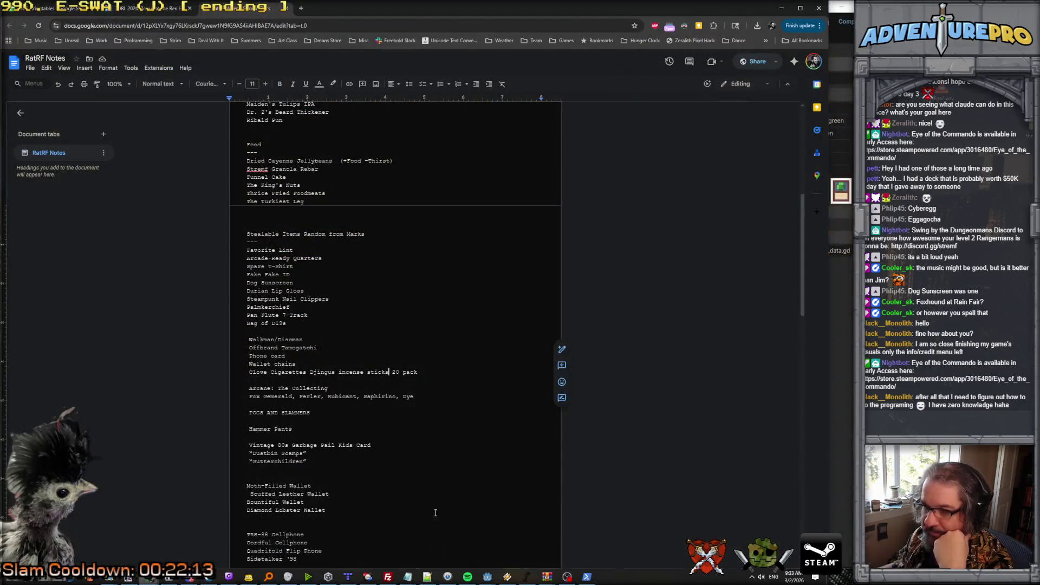
click(60, 11)
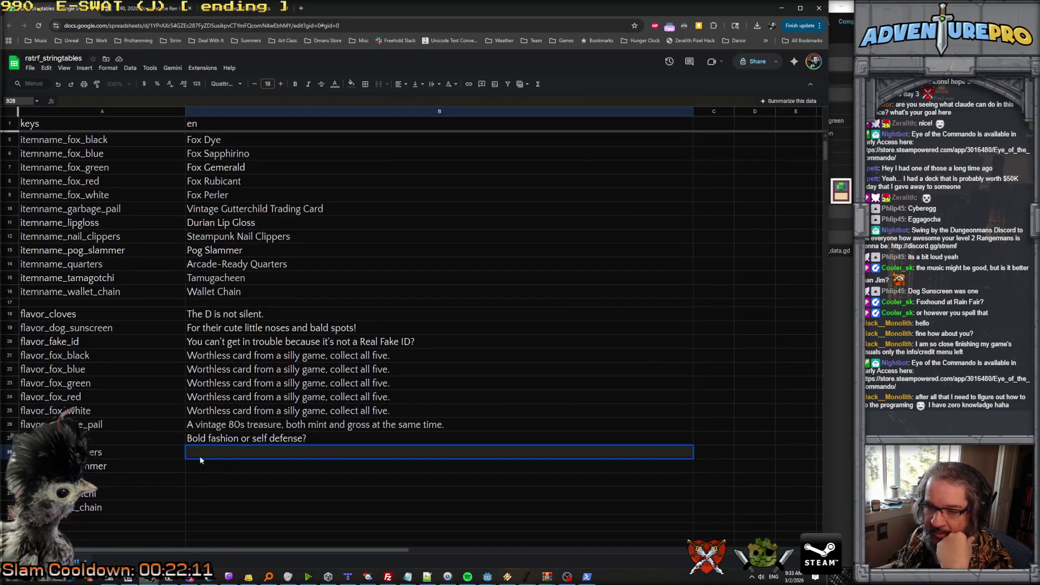
Enter 'Like regular nail clippers but obnoxious.' and 'Radical design, weighted for victory.' for the clippers and pog slammer.
text(Like regular nail clipo)
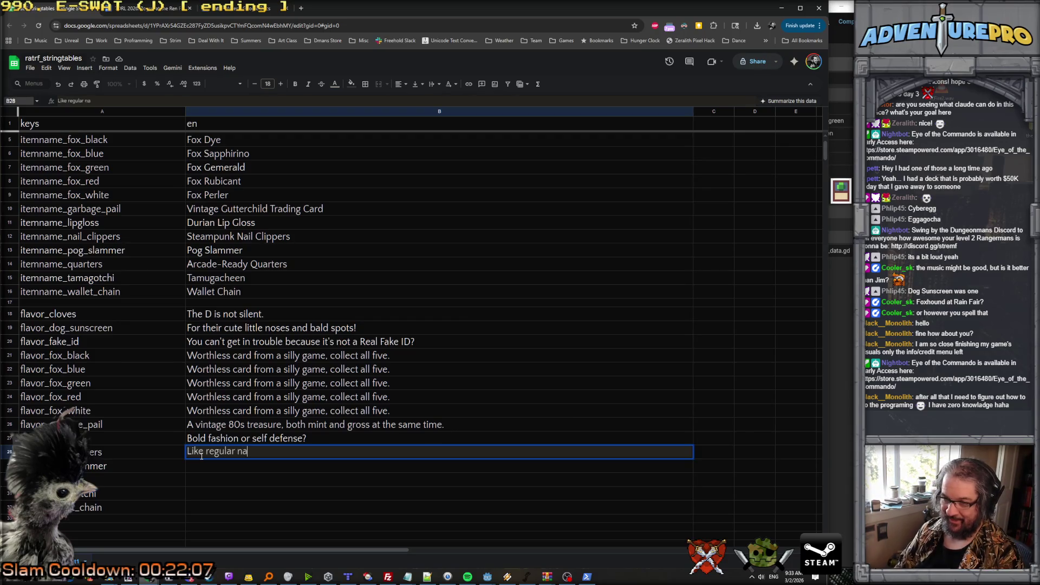
key(BackSpace)
text(per)
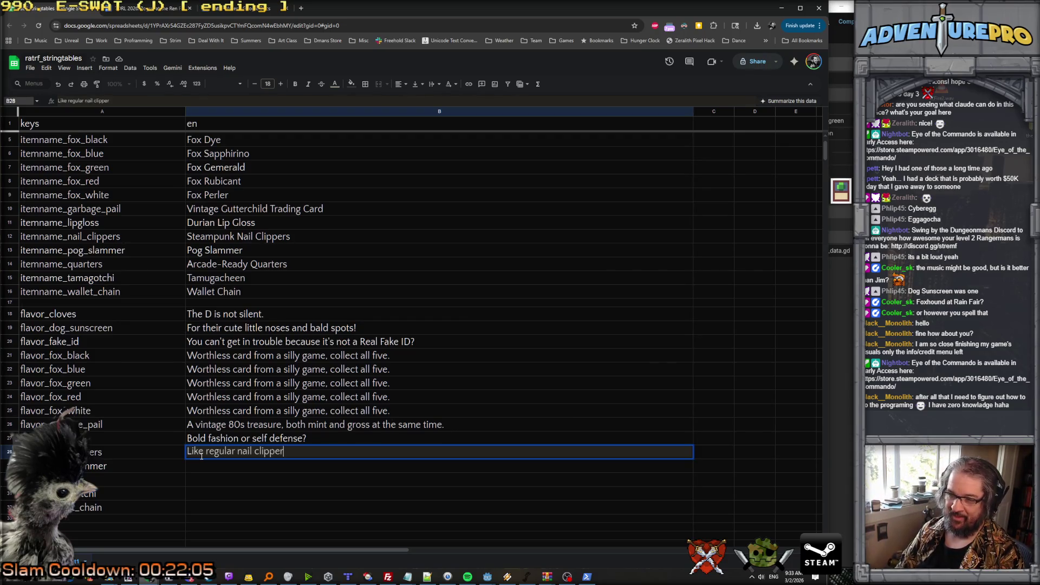
text(s but obnoci)
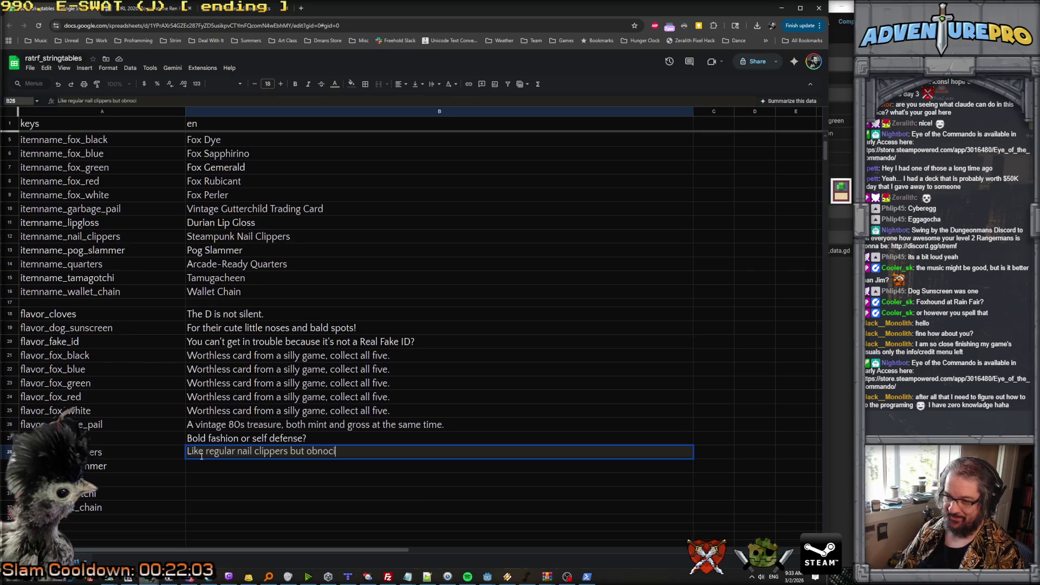
key(BackSpace)
key(BackSpace)
text(xious.)
key(Return)
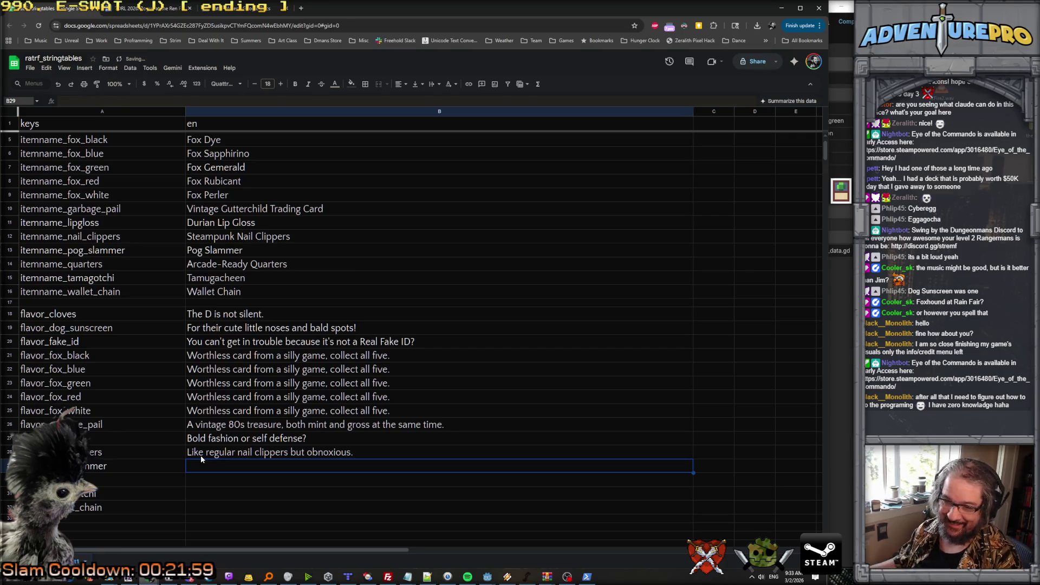
double_click(199, 465)
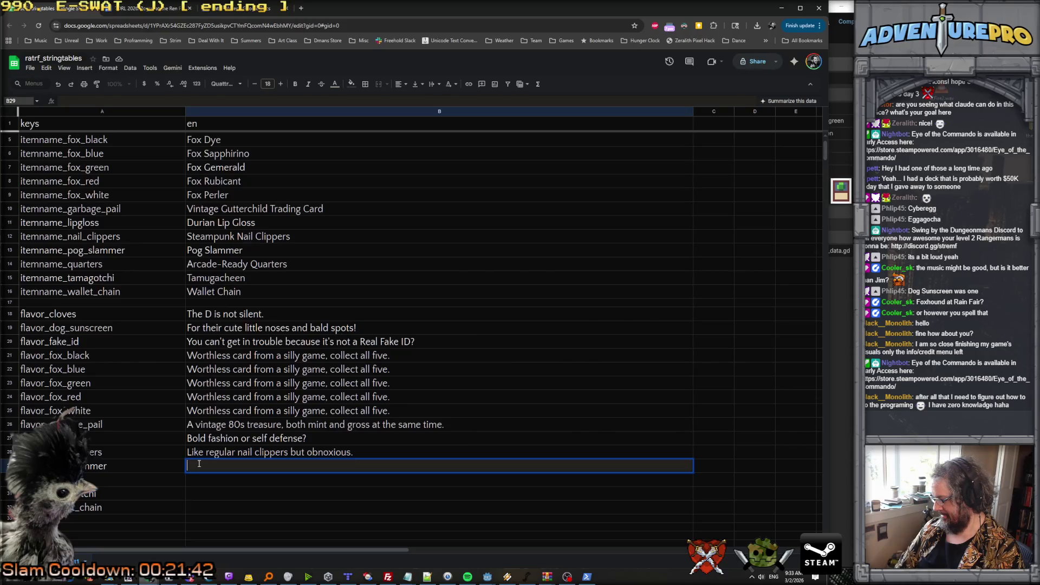
text(R)
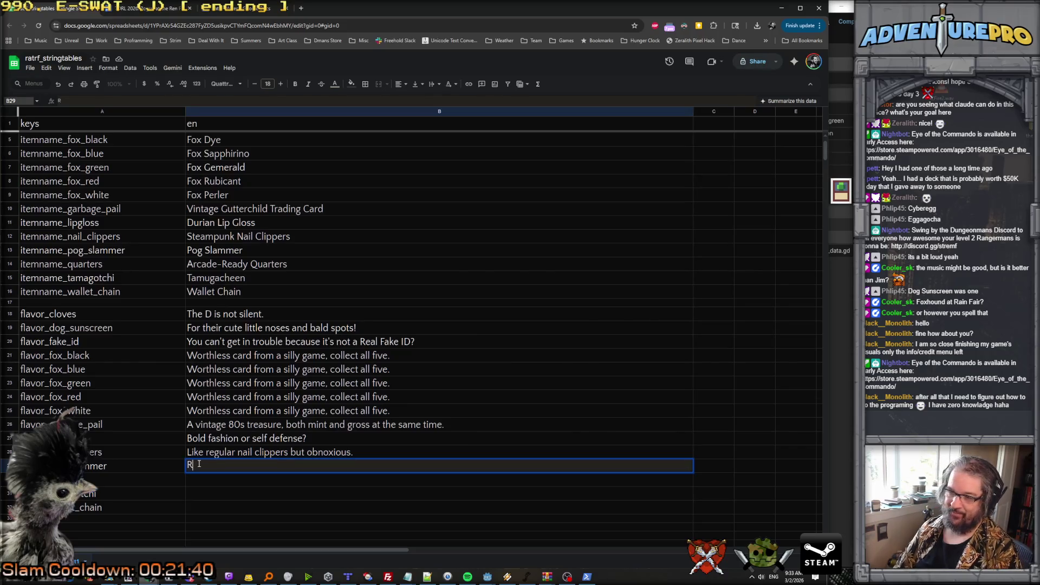
text(adical des)
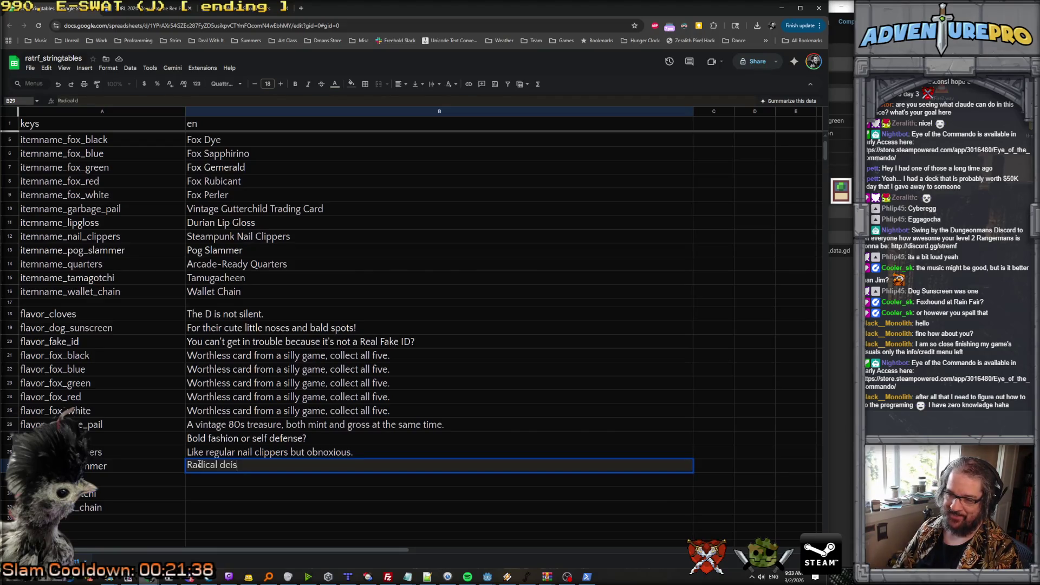
text(ign, weighted for vic)
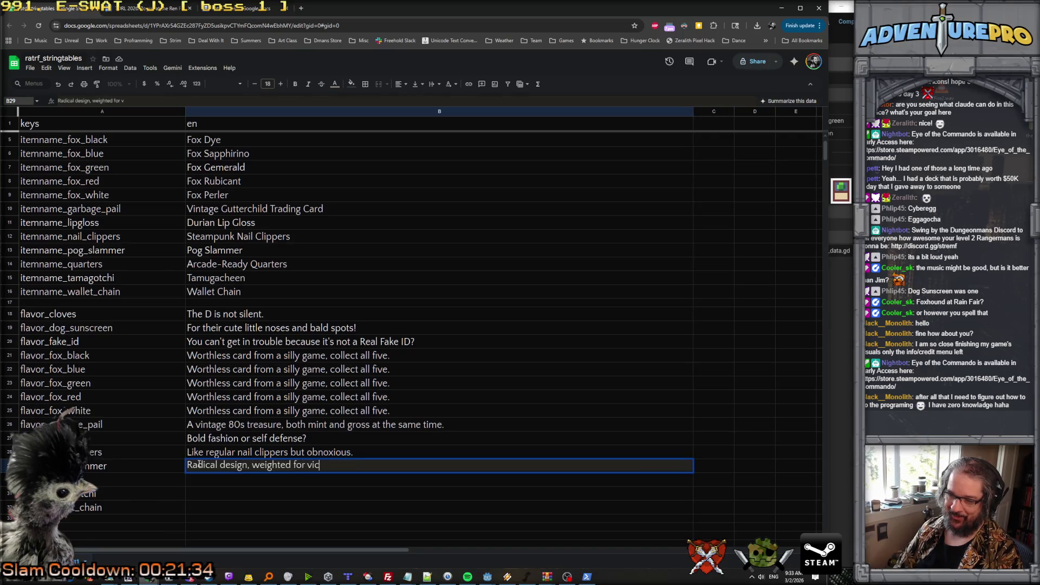
text(tory.)
key(Return)
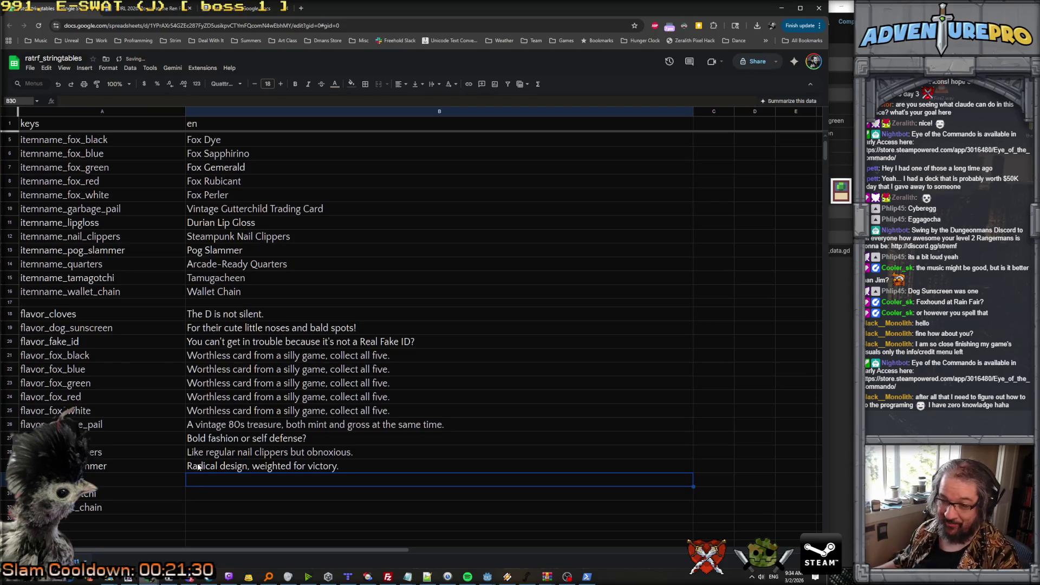
Write 'Specially designed for quick continues and indicating who got next.' in B30.
double_click(201, 478)
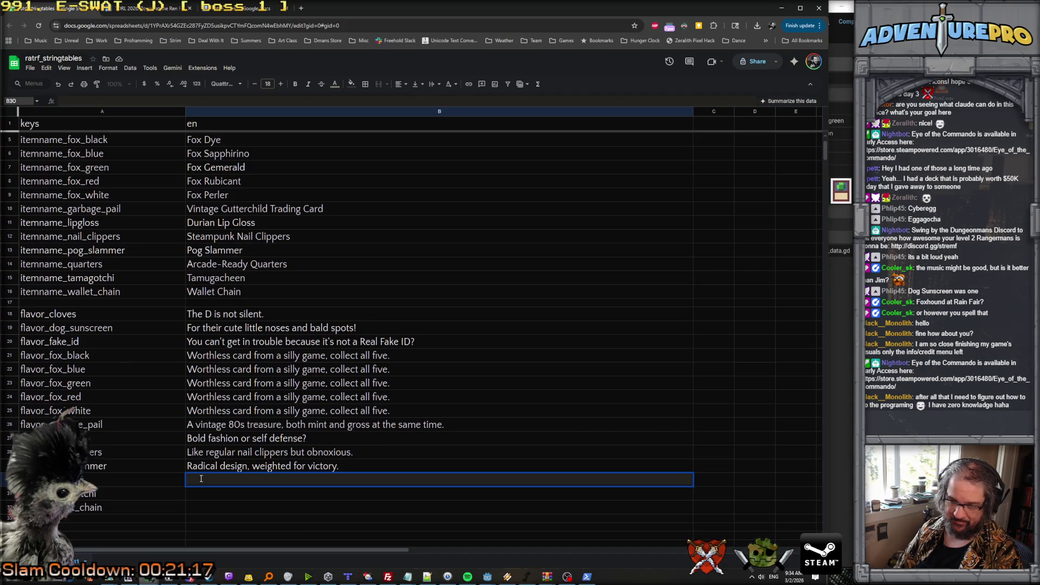
text(Speciall)
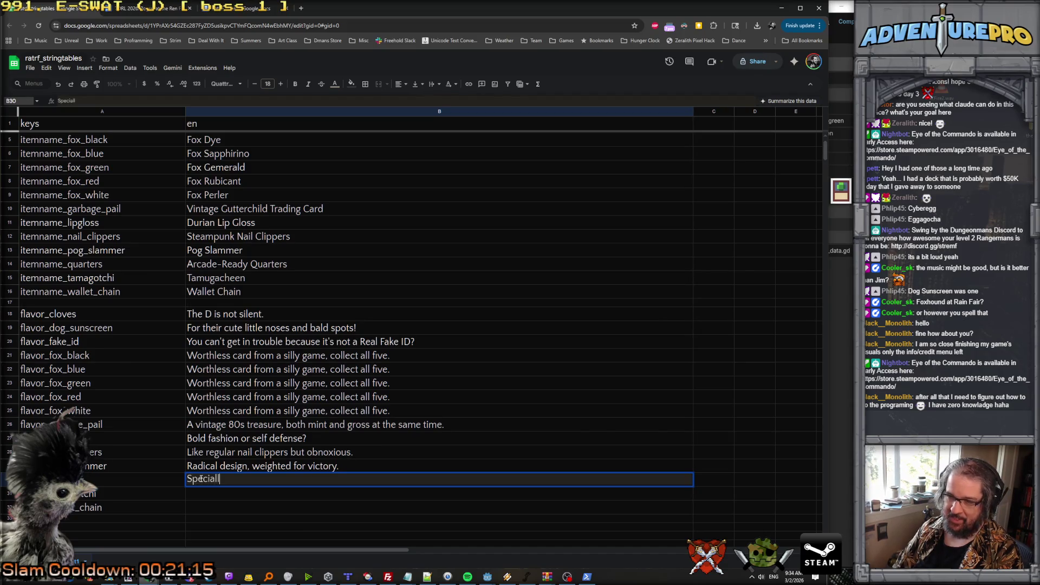
text(y designed for qu)
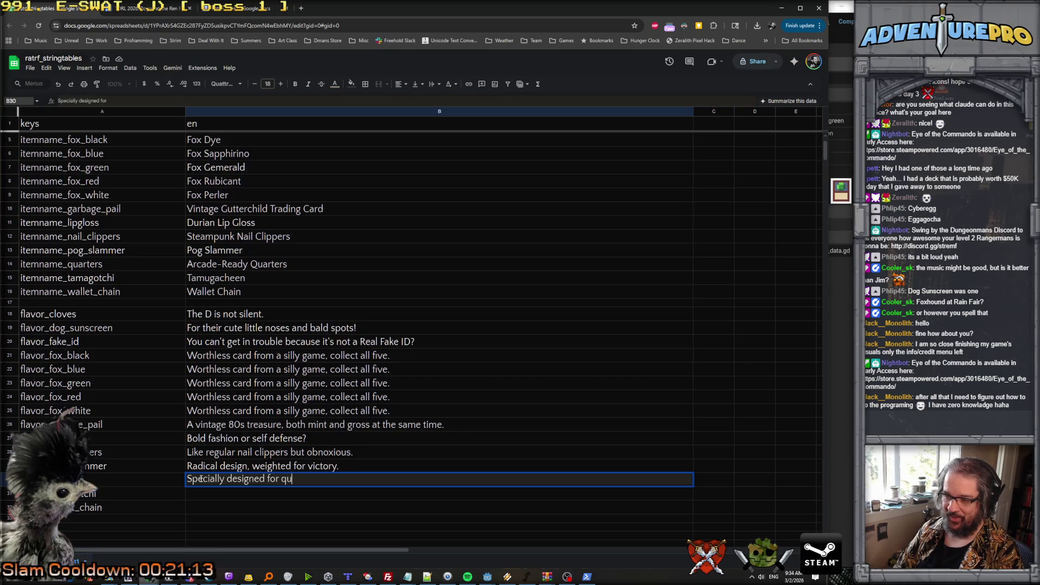
text(ick continues and )
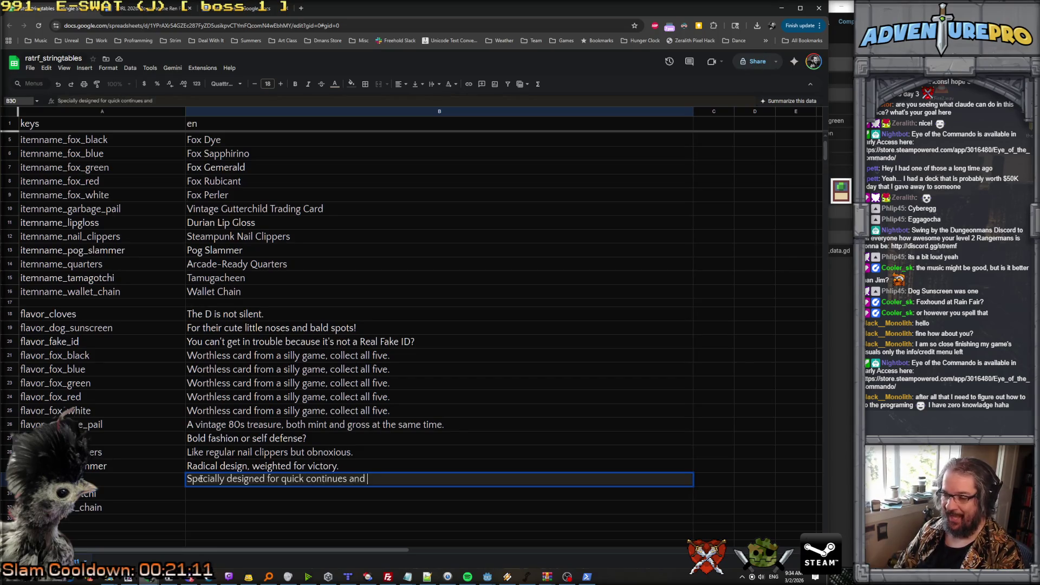
text(indicati)
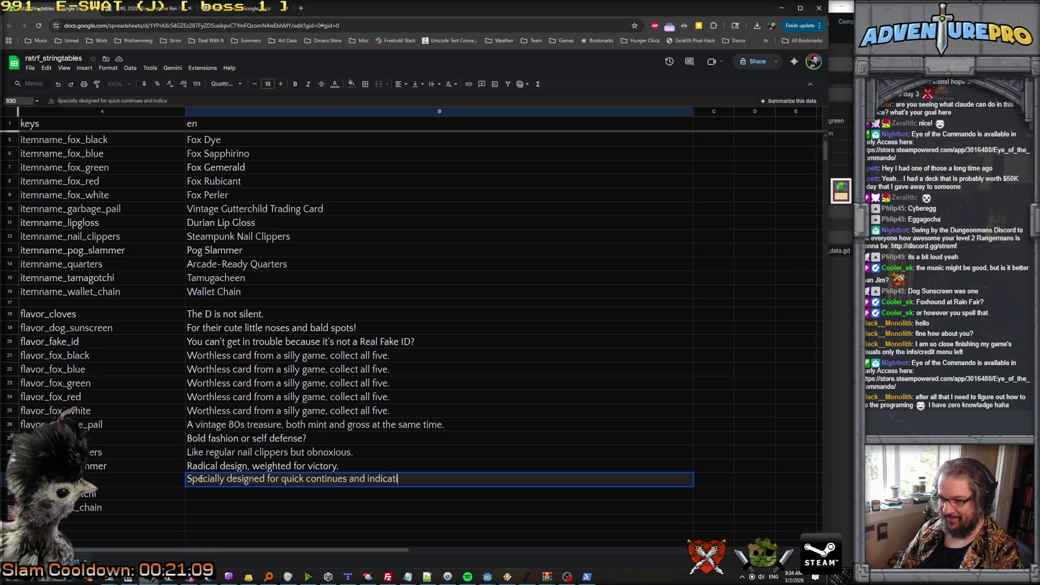
text(ng who got next.)
key(Return)
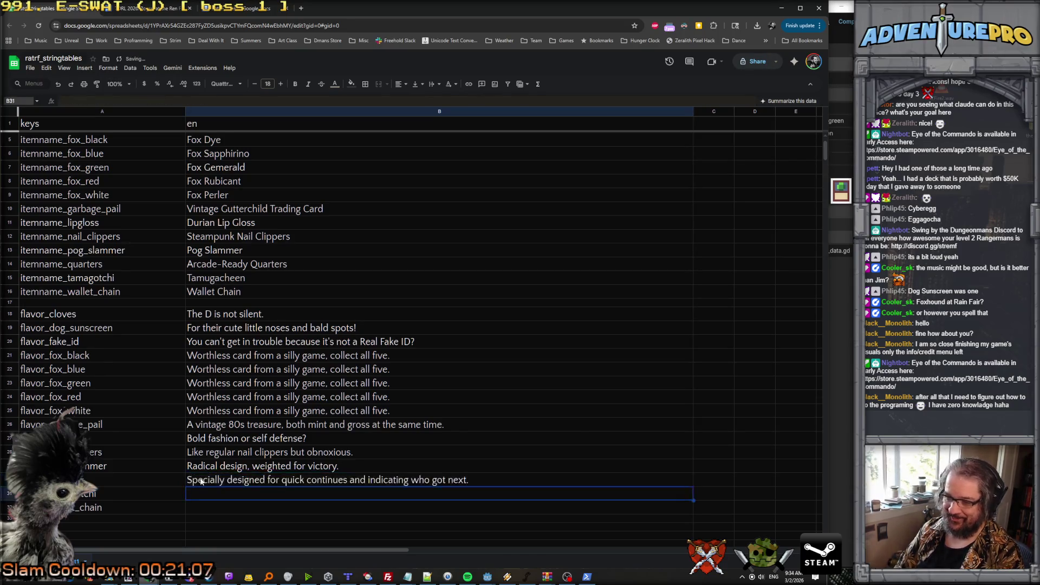
double_click(194, 495)
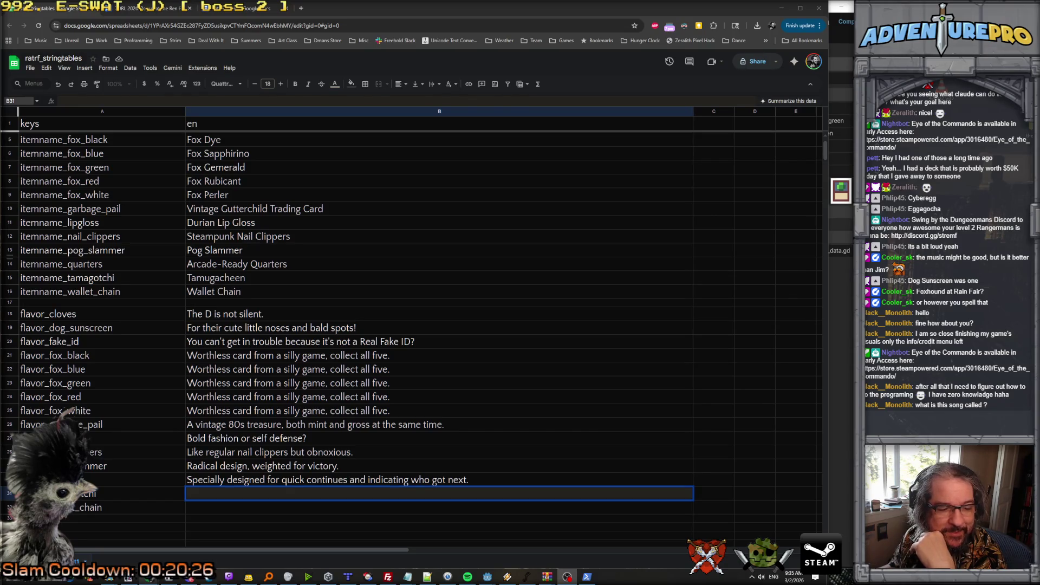
double_click(222, 497)
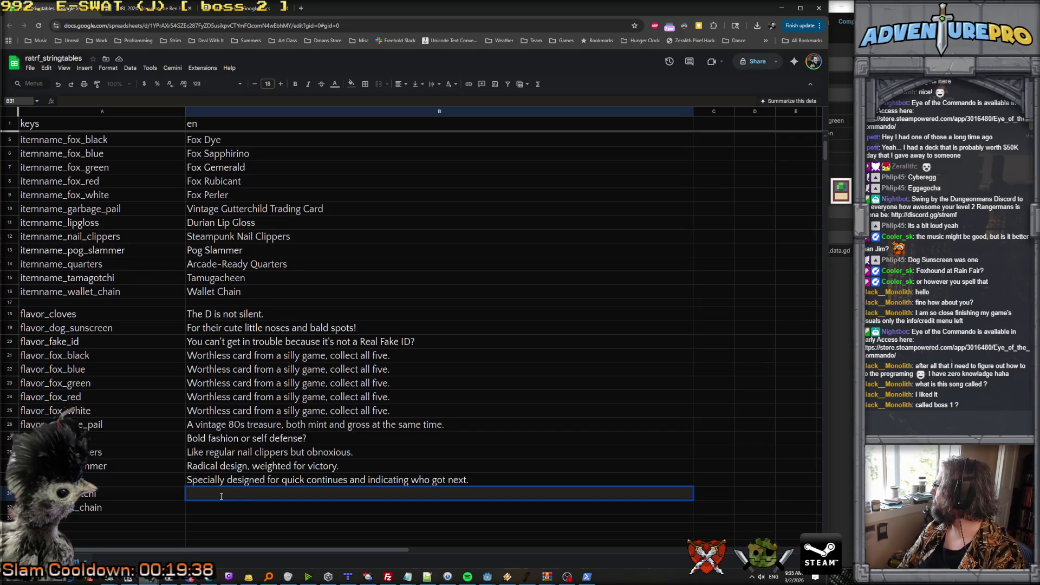
Enter the tamagotchi line ending 'right? Right!?' and 'Did you also get the wallet?' for wallet chain.
text(Tis)
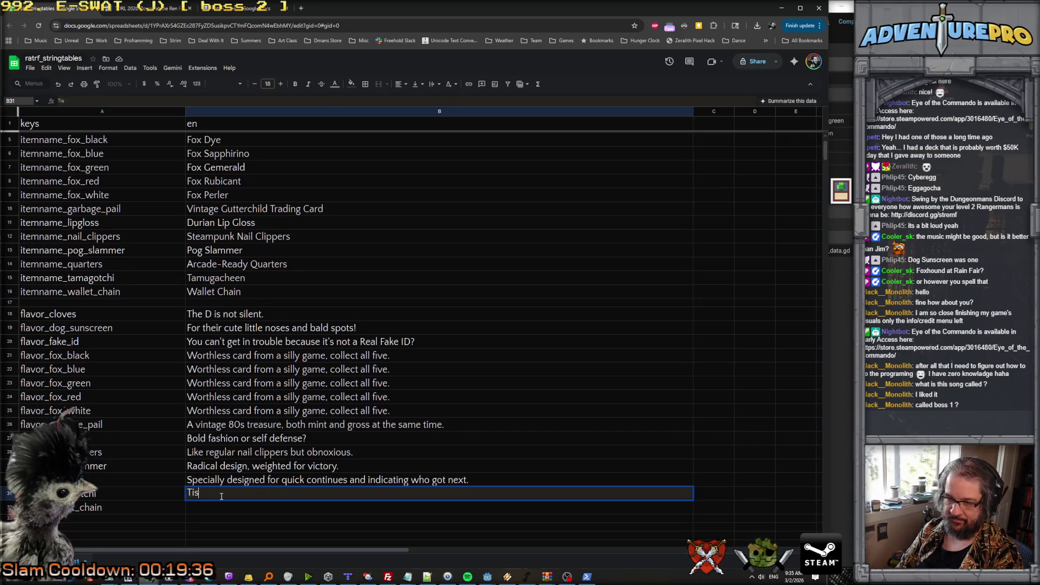
text(his )
text(one will)
text(er )
text(ever)
text(ev)
text(, right? Right)
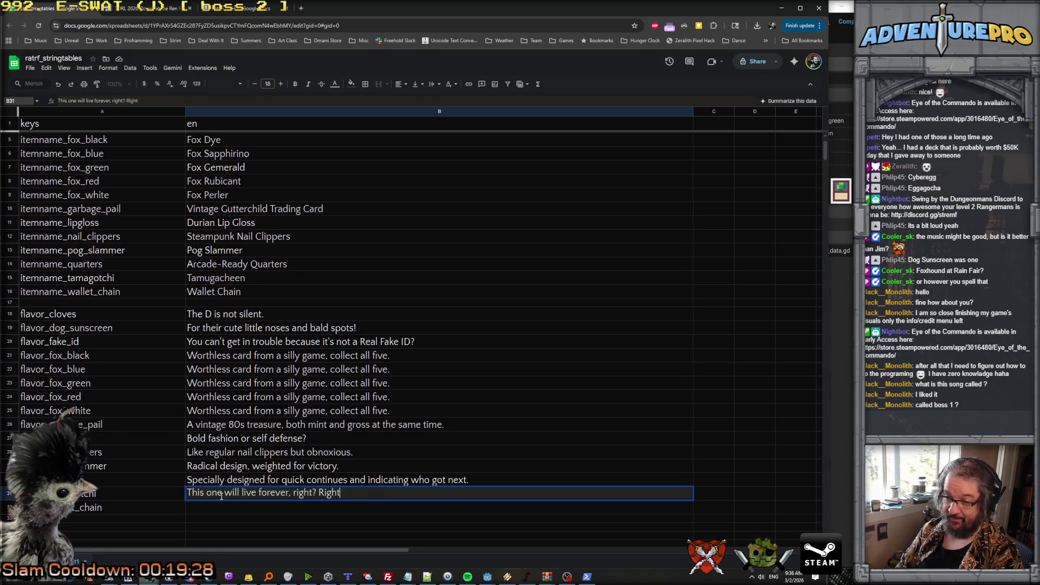
text(!?)
key(Return)
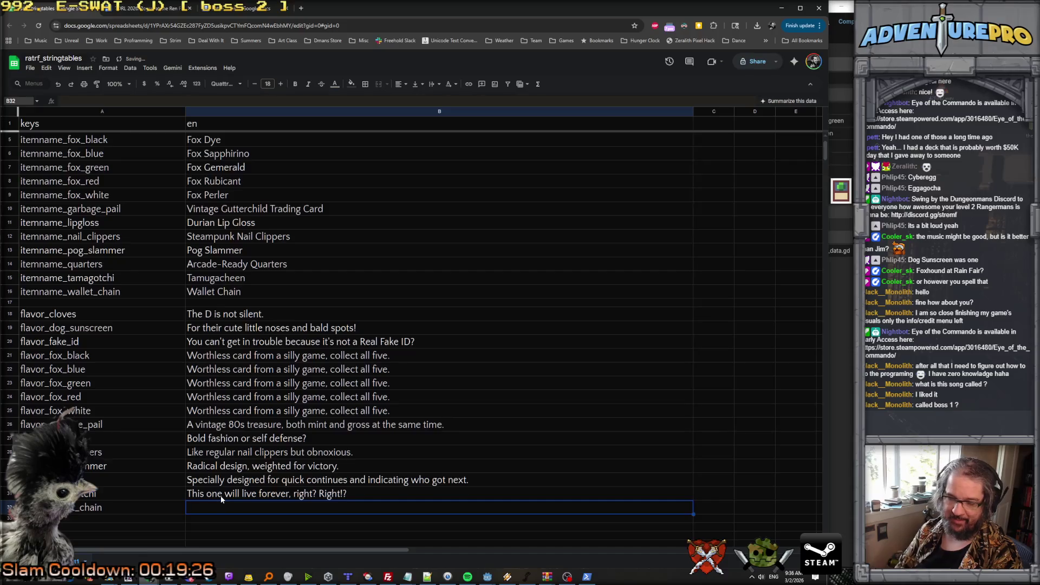
text(Did you also get the wallet)
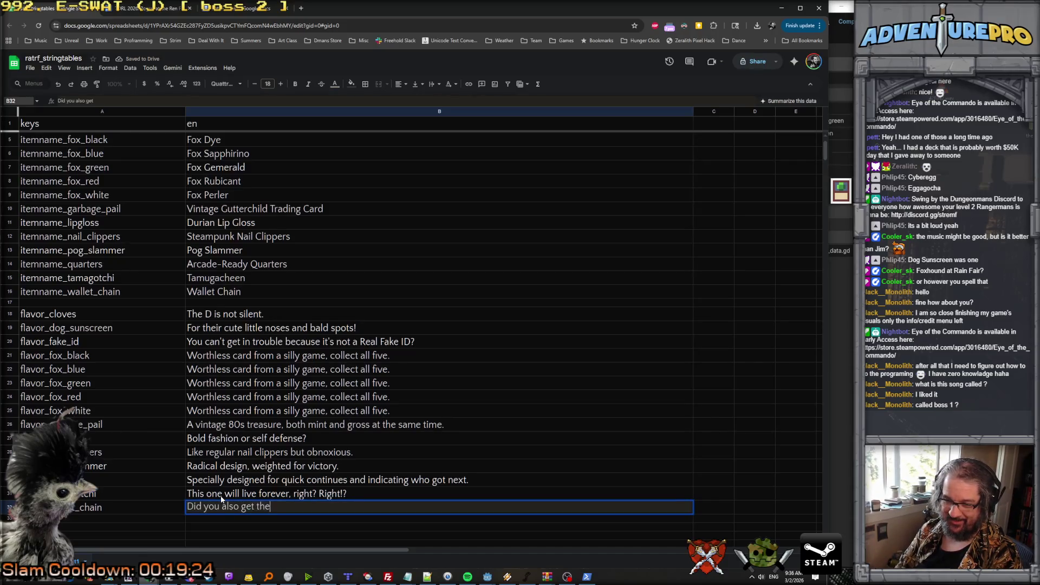
text(?)
key(Return)
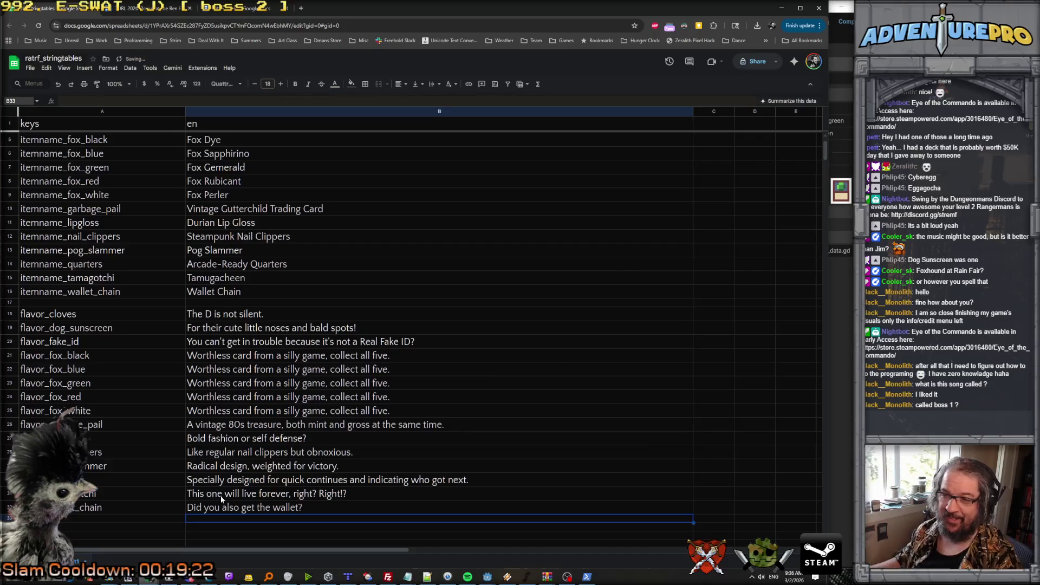
scroll(398, 360, down, 2)
scroll(394, 358, up, 1)
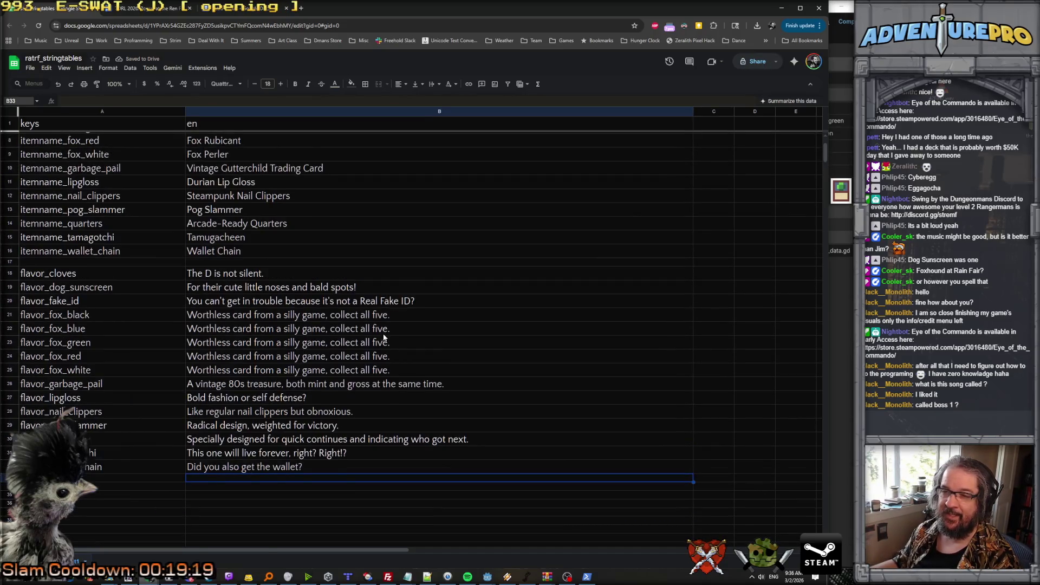
scroll(382, 333, up, 2)
scroll(382, 333, down, 2)
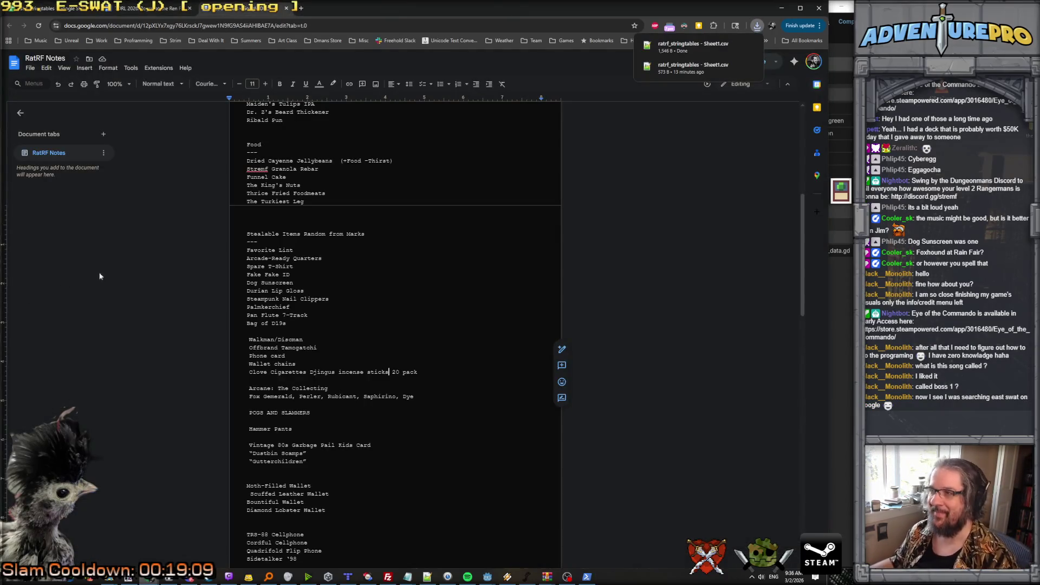
Minimize Chrome so the Godot editor showing the fox_green item comes back into view.
click(782, 9)
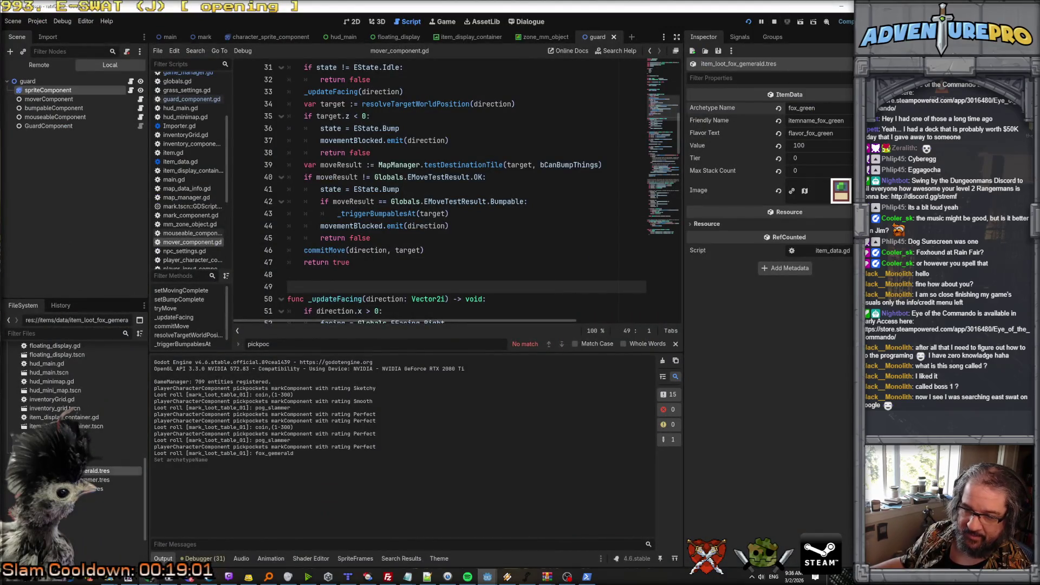
Rename the resource to item_loot_fox_green.tres and duplicate it as item_loot_fox_red.tres.
right_click(81, 471)
click(95, 488)
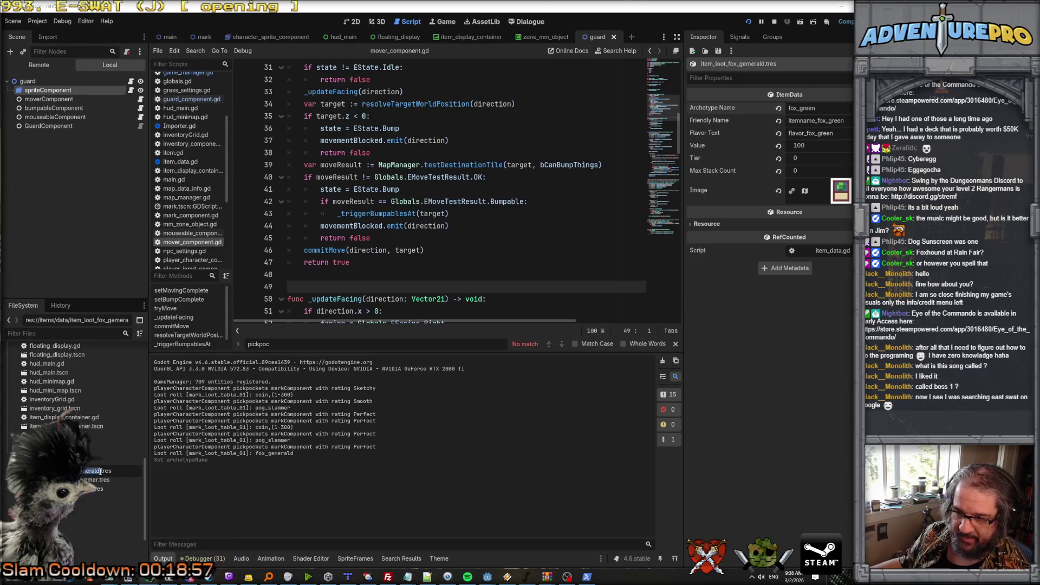
text(green)
key(Return)
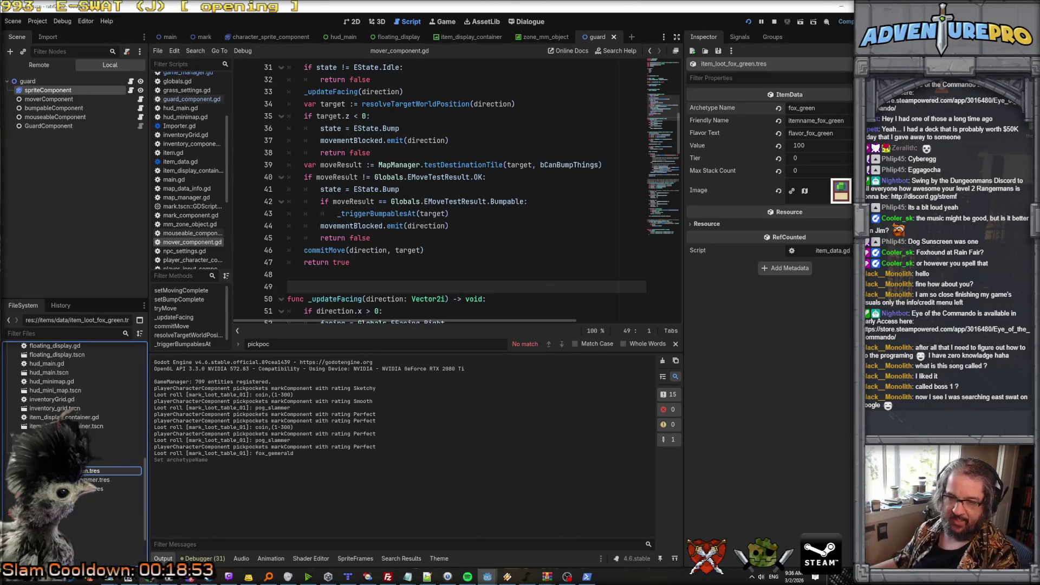
right_click(67, 498)
click(103, 496)
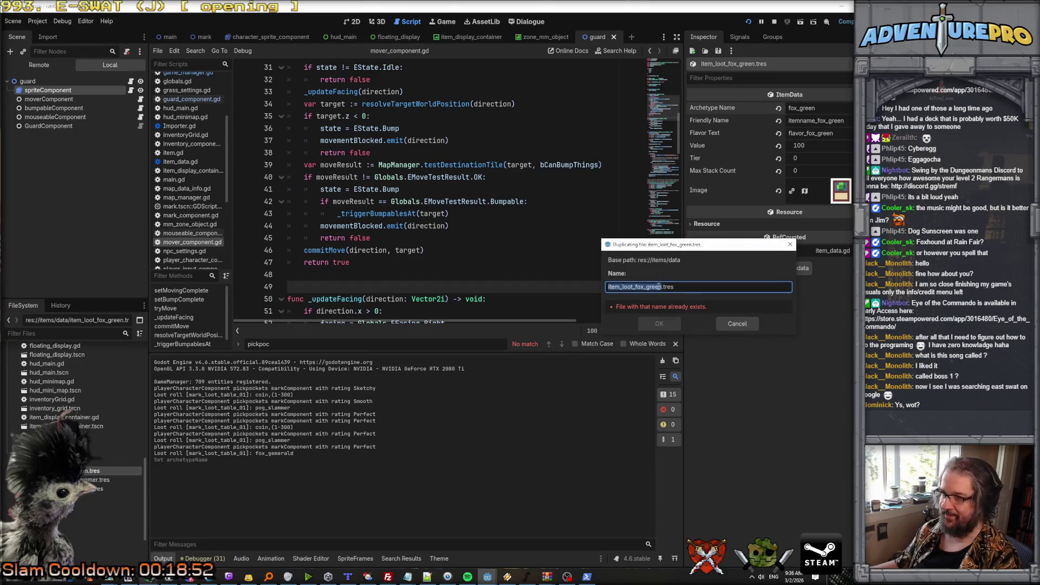
drag(646, 287, 655, 287)
text(re)
key(Return)
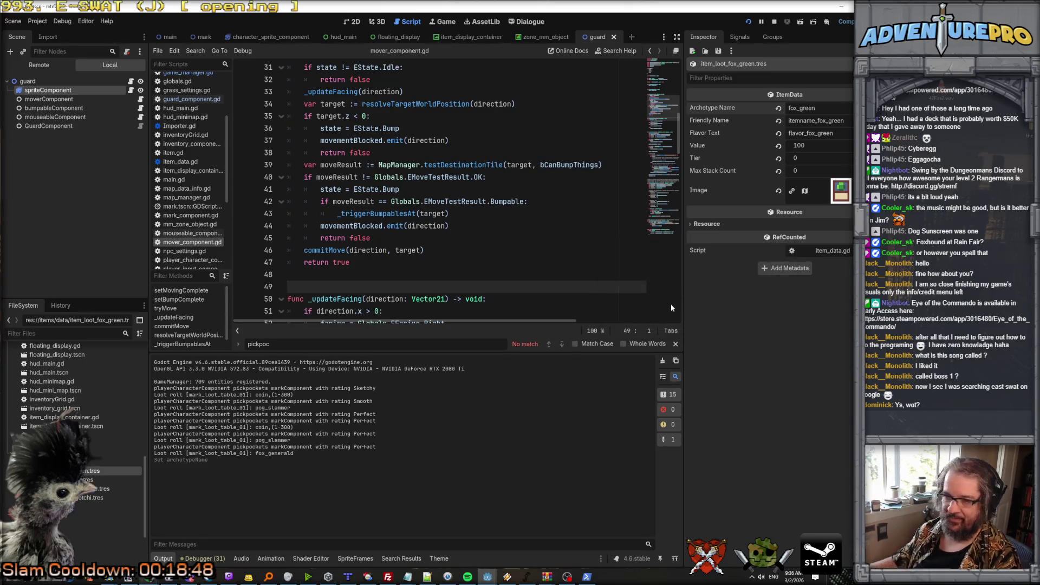
Give the fox_red item Archetype Name fox_red and icon atlas region x 12.
click(109, 480)
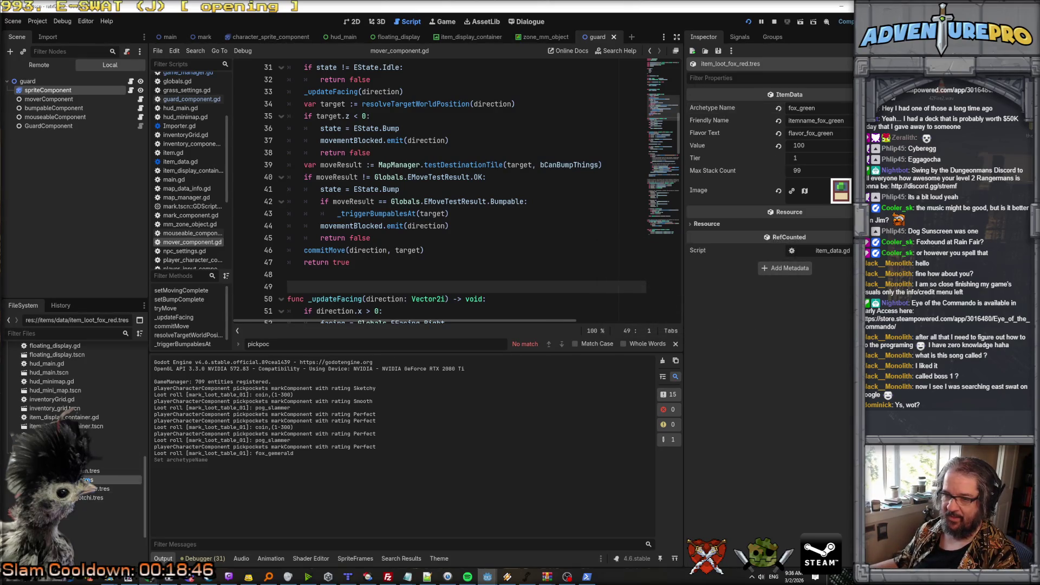
double_click(790, 108)
text(fox_red)
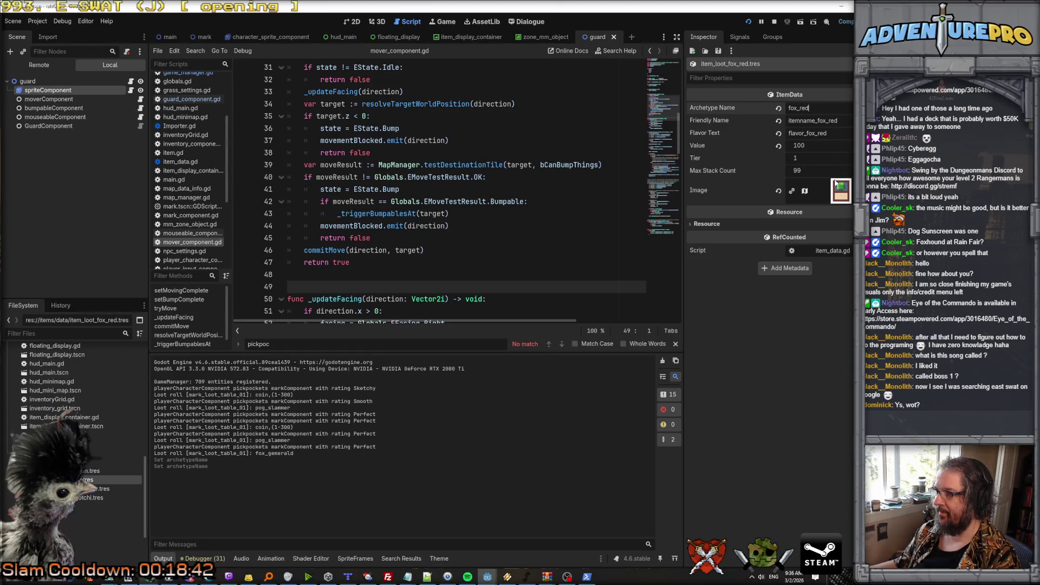
right_click(841, 195)
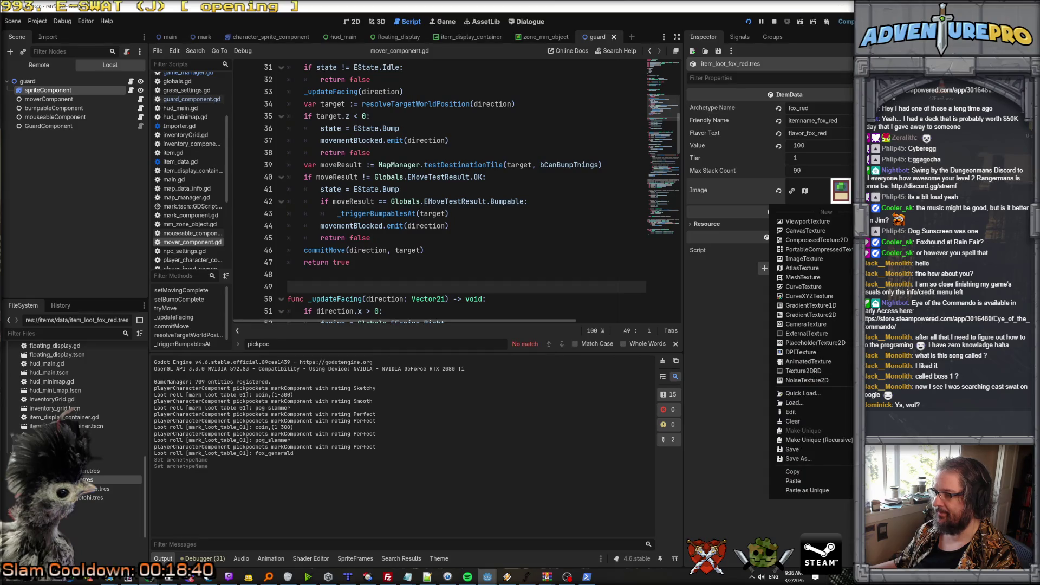
click(841, 195)
click(848, 196)
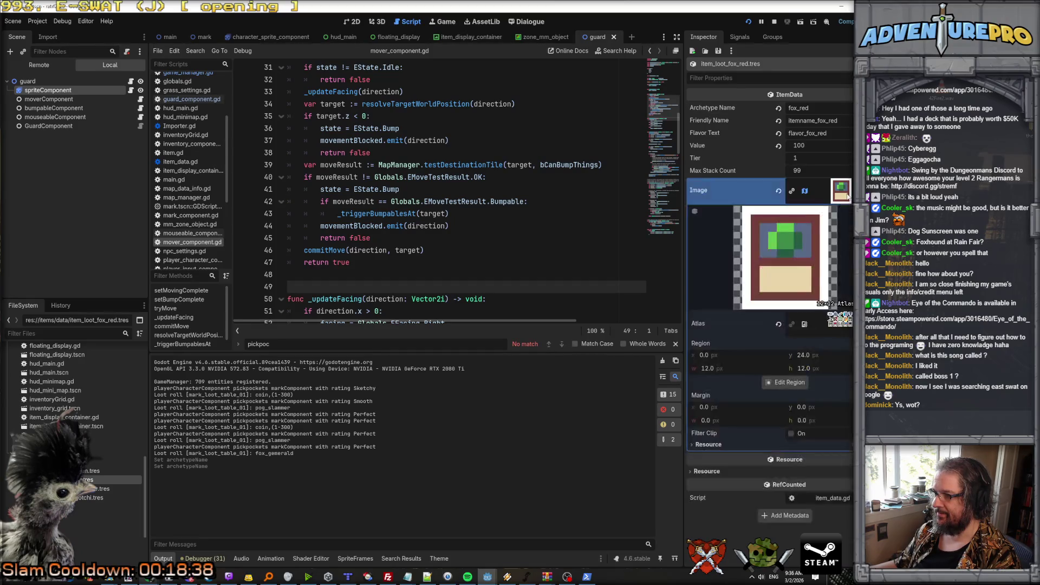
click(738, 356)
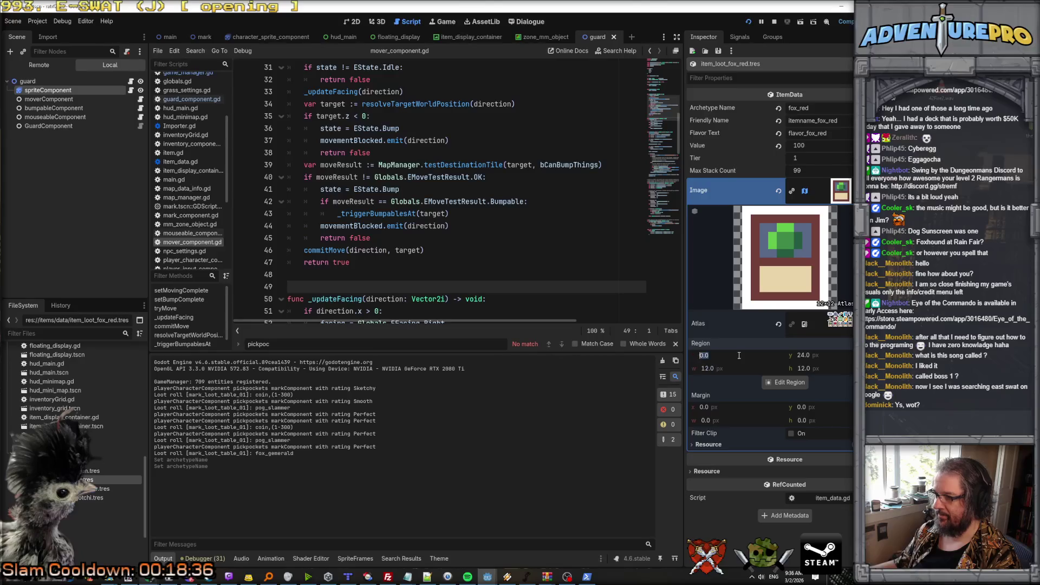
text(12)
key(Return)
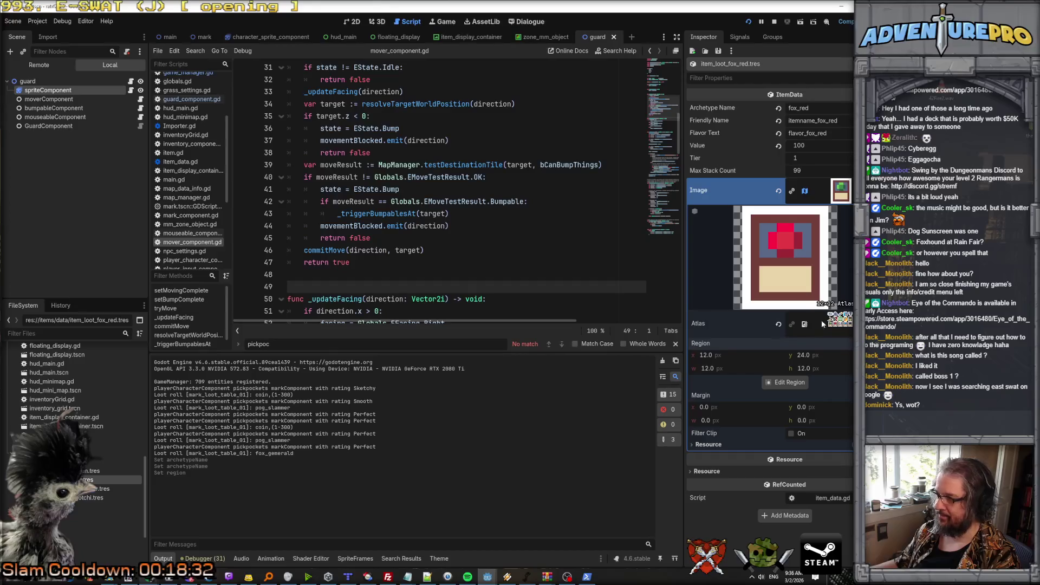
click(843, 194)
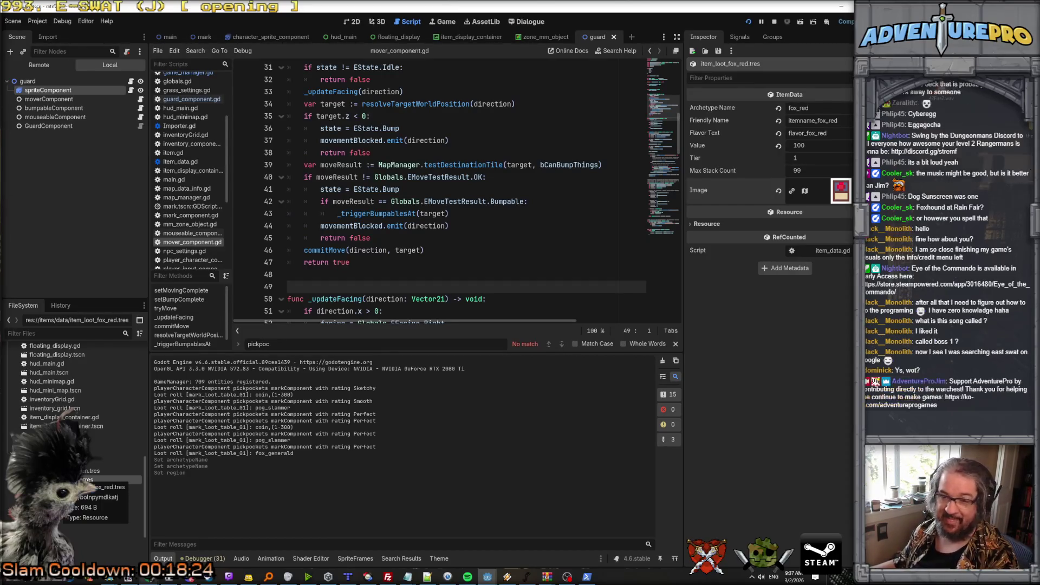
Duplicate item_loot_fox_red.tres as item_loot_fox_blue.tres.
right_click(60, 479)
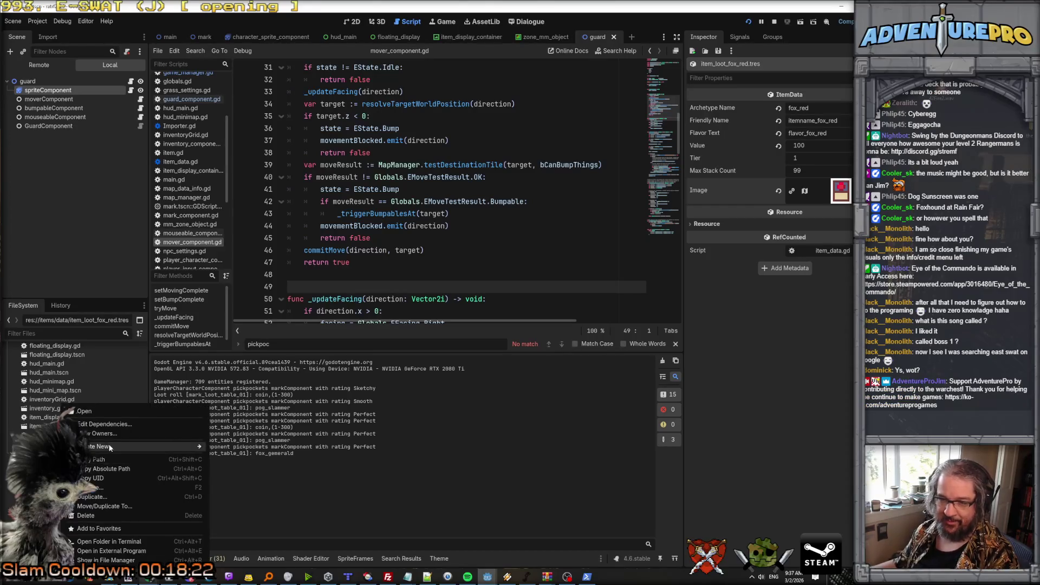
click(115, 494)
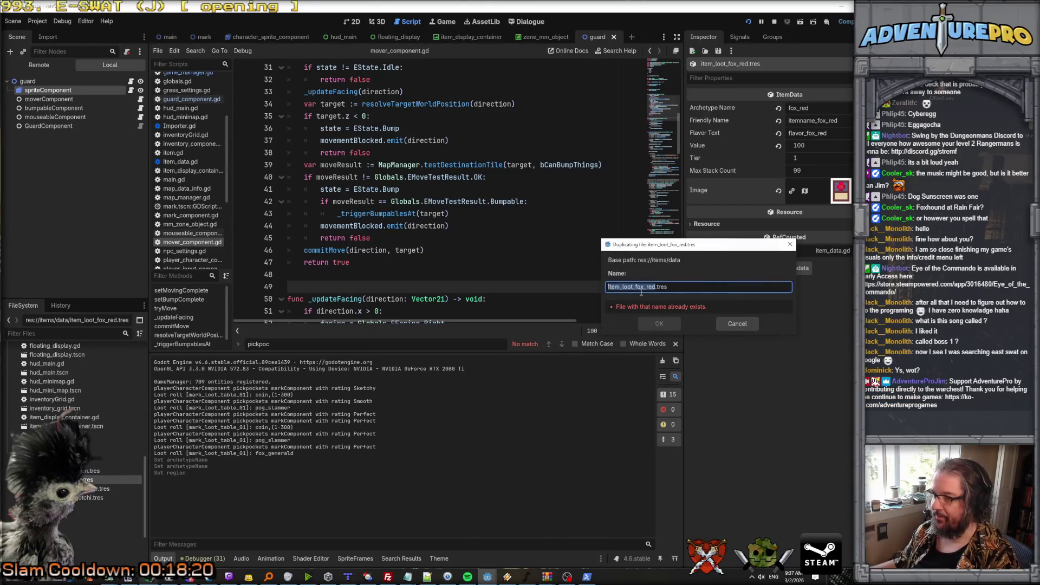
drag(646, 287, 655, 288)
text(blue)
key(Return)
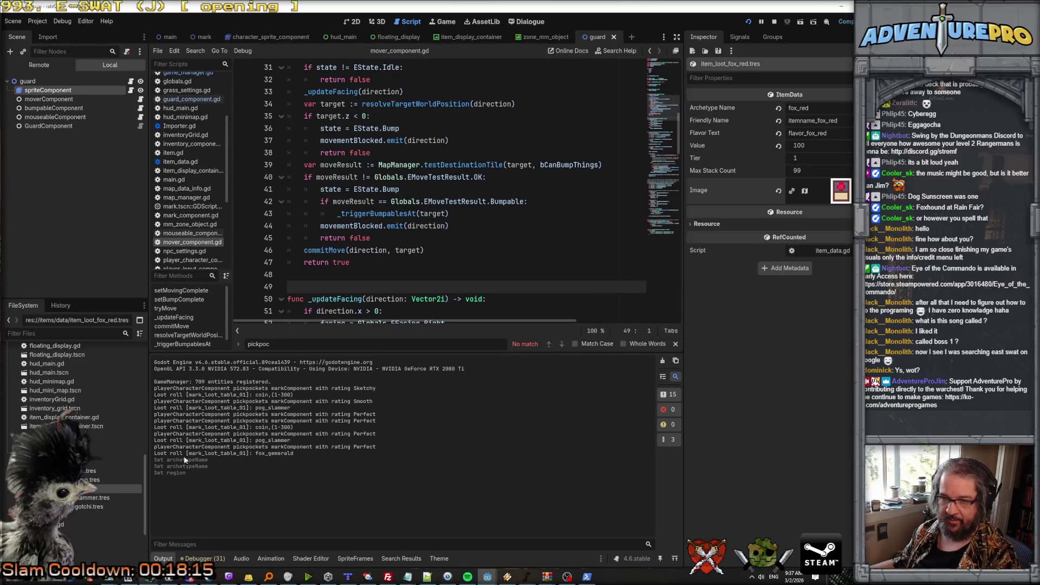
Set the fox_blue Archetype Name to fox_blue and its icon region x to 36.
click(816, 110)
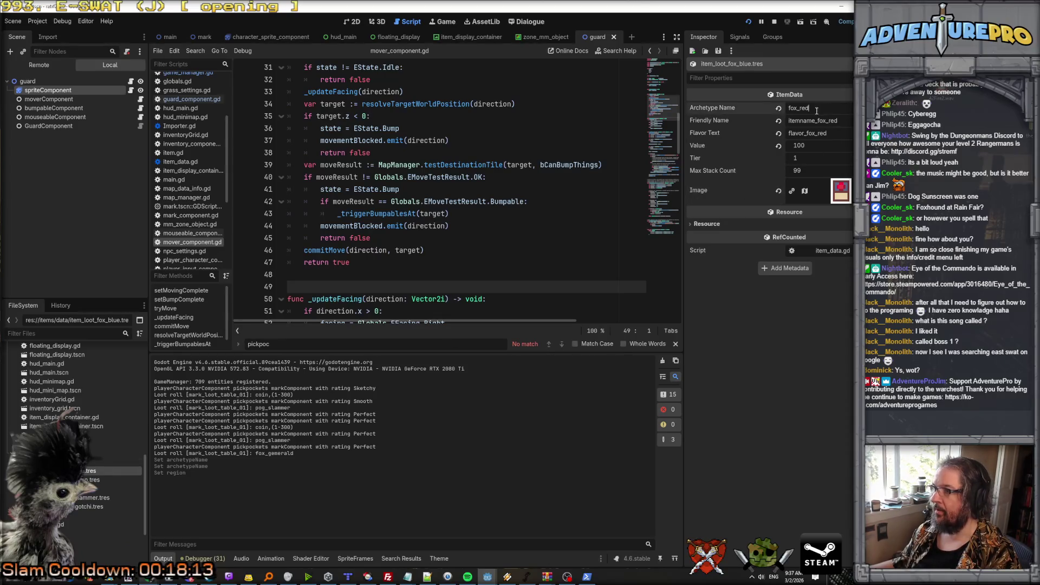
key(BackSpace)
key(BackSpace)
key(BackSpace)
text(blu)
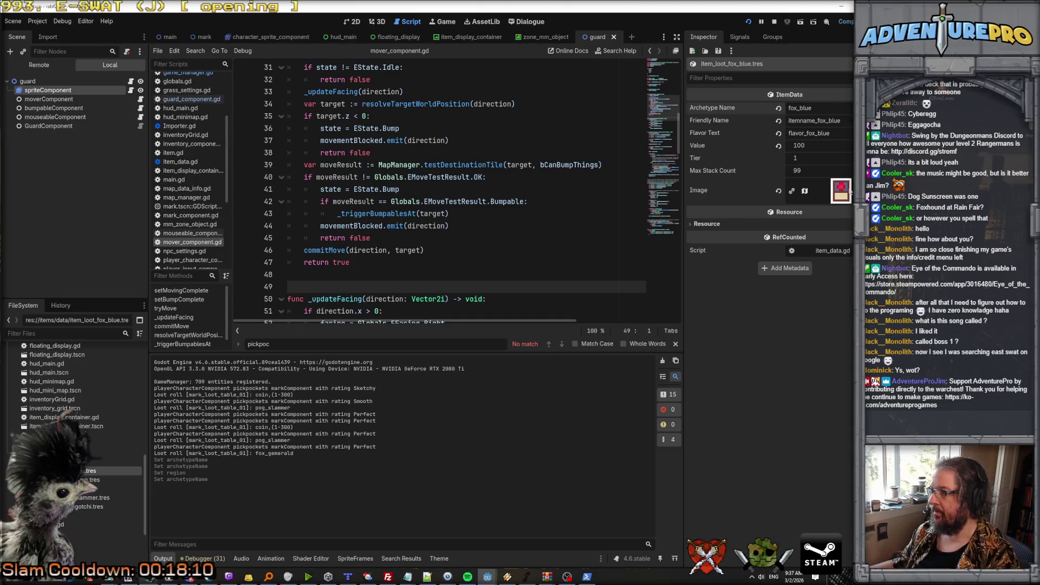
click(804, 191)
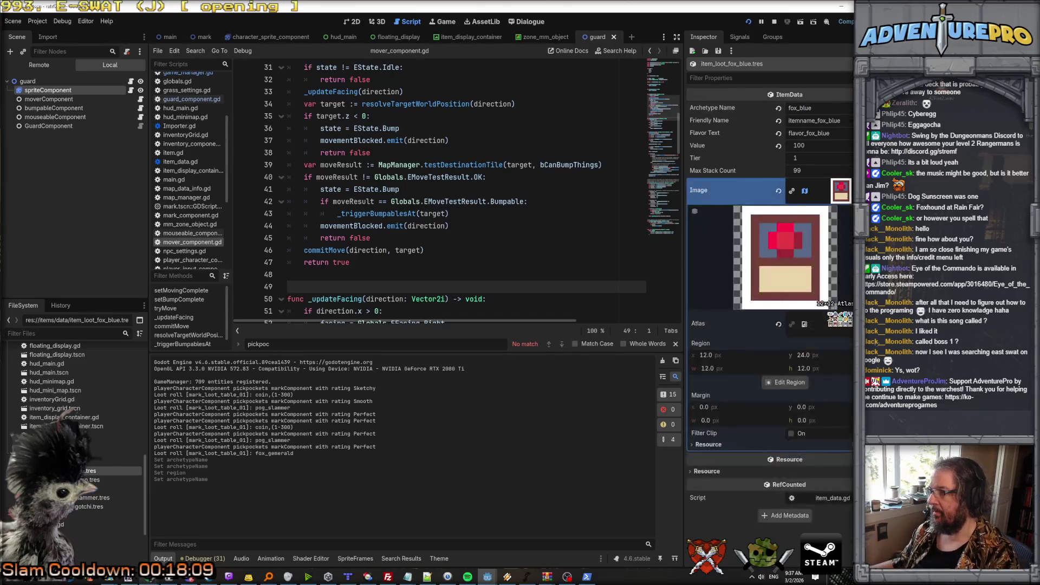
click(751, 356)
text(24)
key(Return)
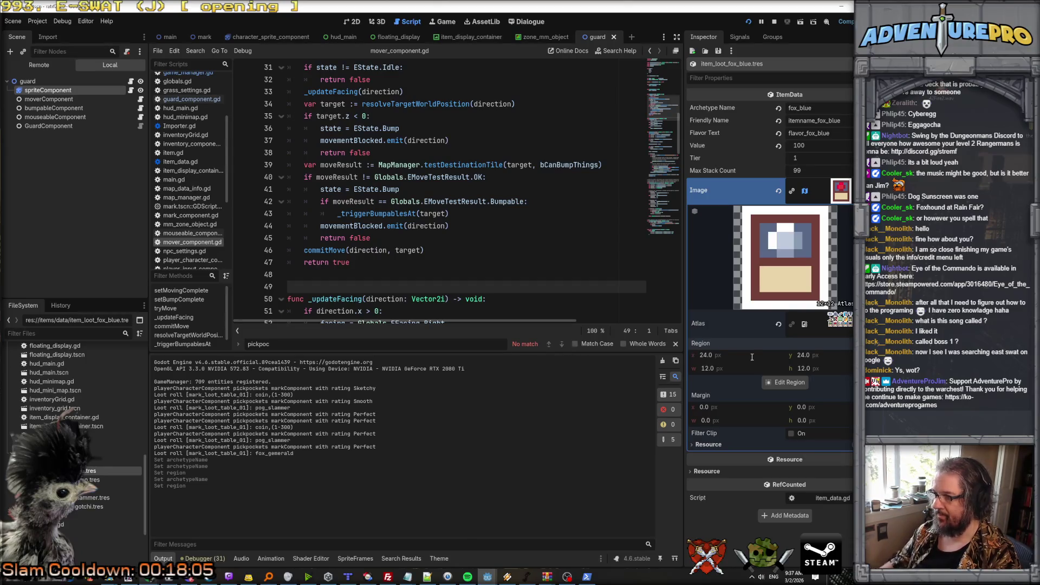
click(752, 357)
text(36)
key(Return)
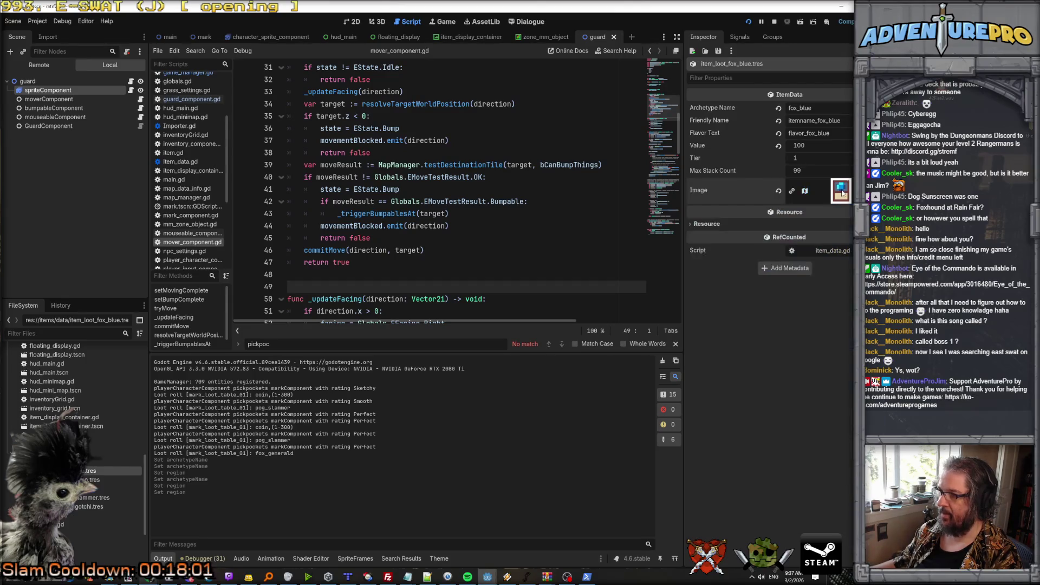
Duplicate item_loot_fox_blue.tres as item_loot_fox_white.tres.
right_click(90, 475)
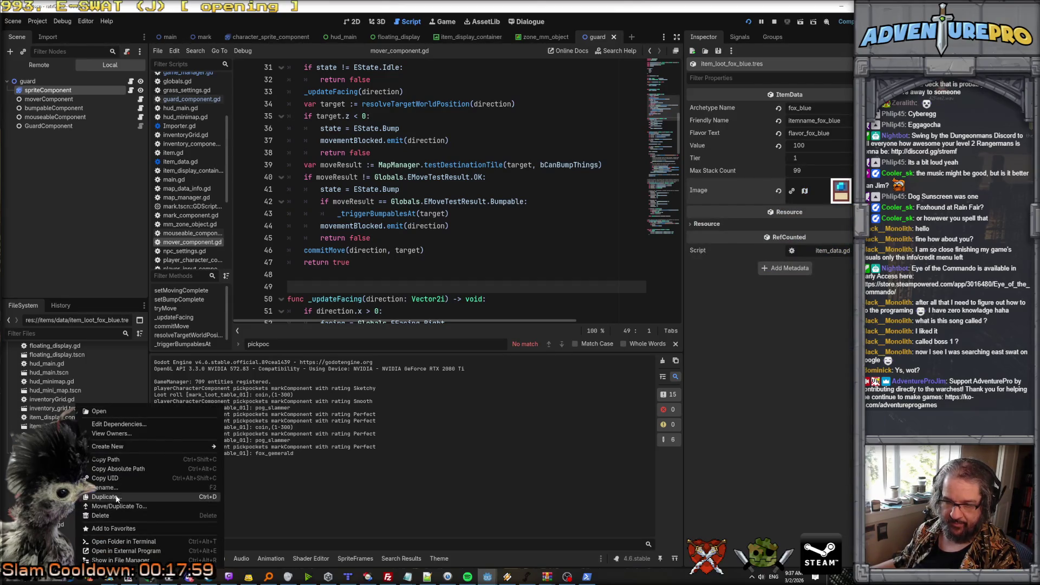
click(104, 497)
click(650, 288)
key(BackSpace)
text(w)
key(Delete)
key(Delete)
key(Delete)
text(hite)
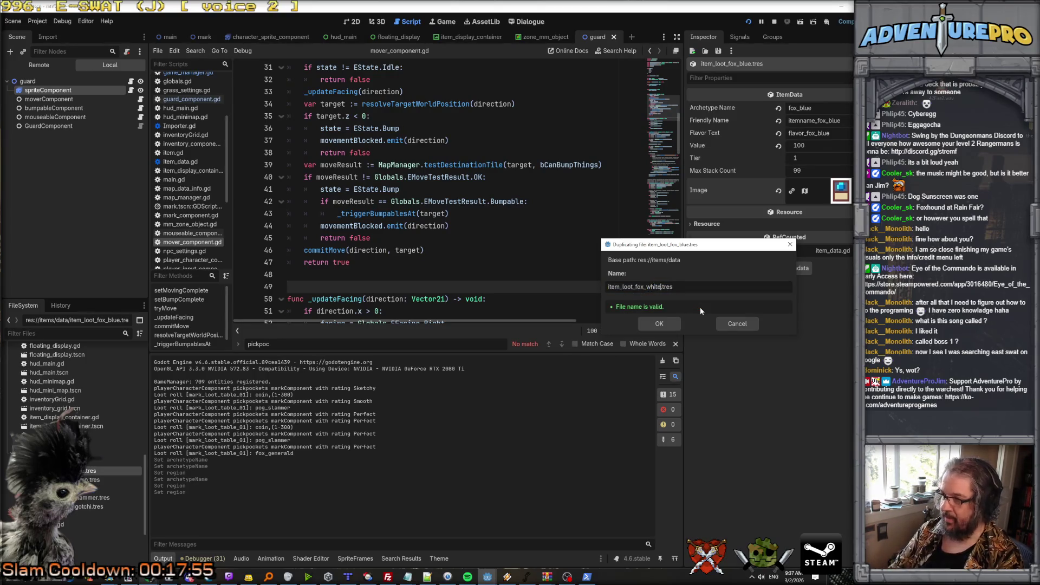
key(Return)
Give the fox_white item Archetype Name fox_white and icon region x 24.
click(82, 498)
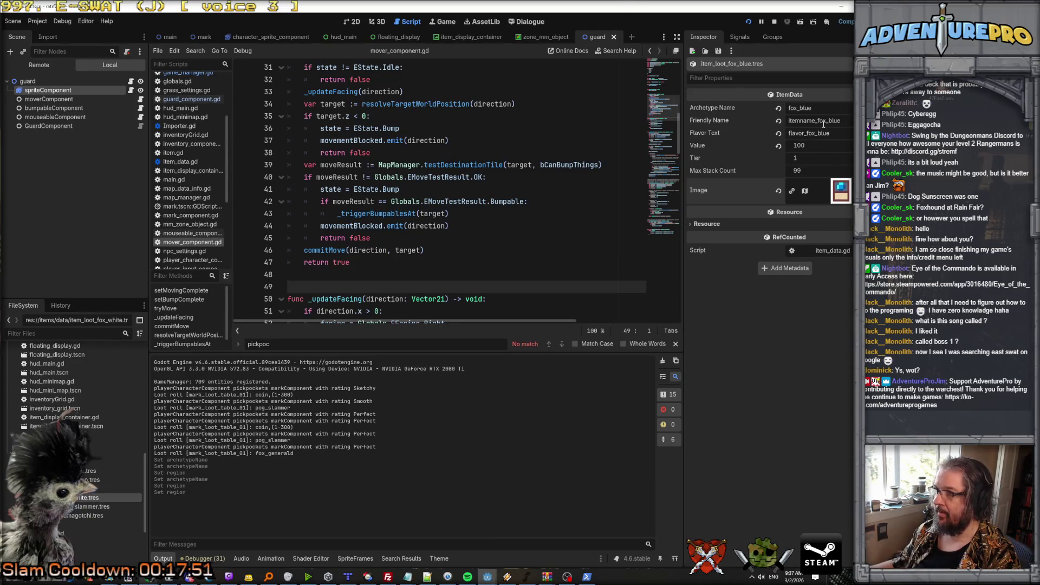
click(84, 499)
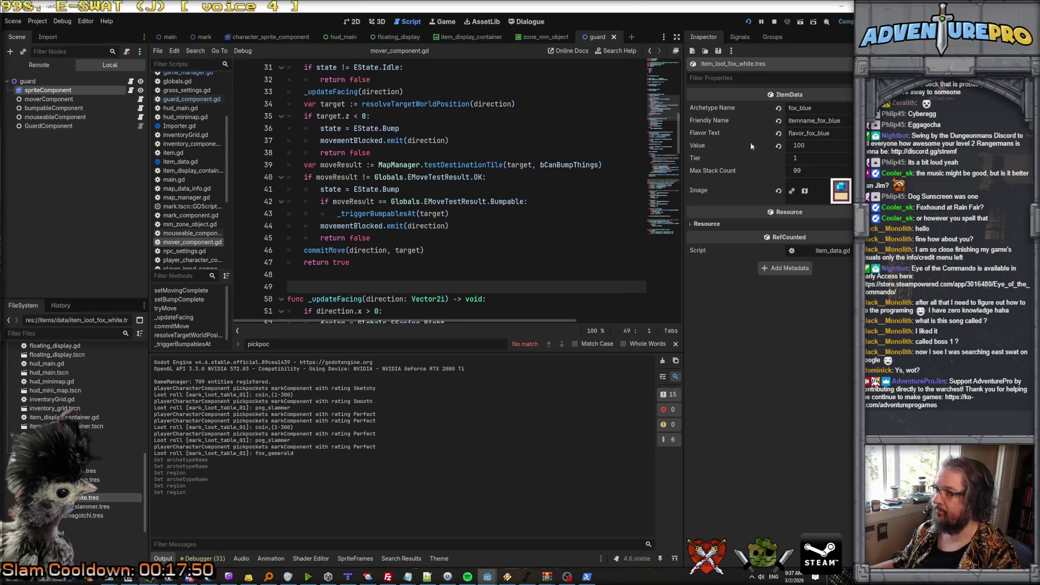
drag(798, 108, 816, 108)
text(_white)
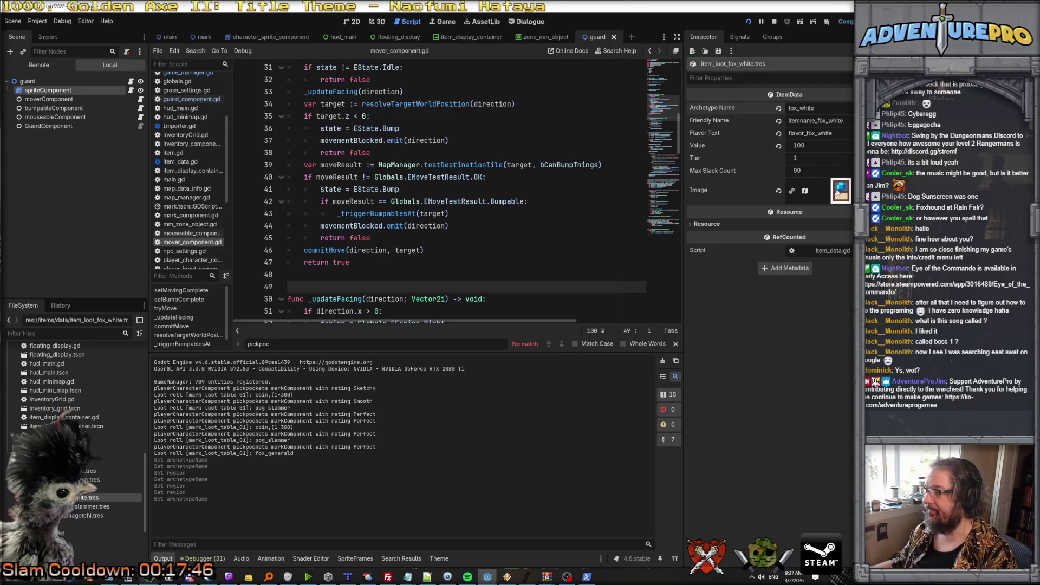
click(837, 191)
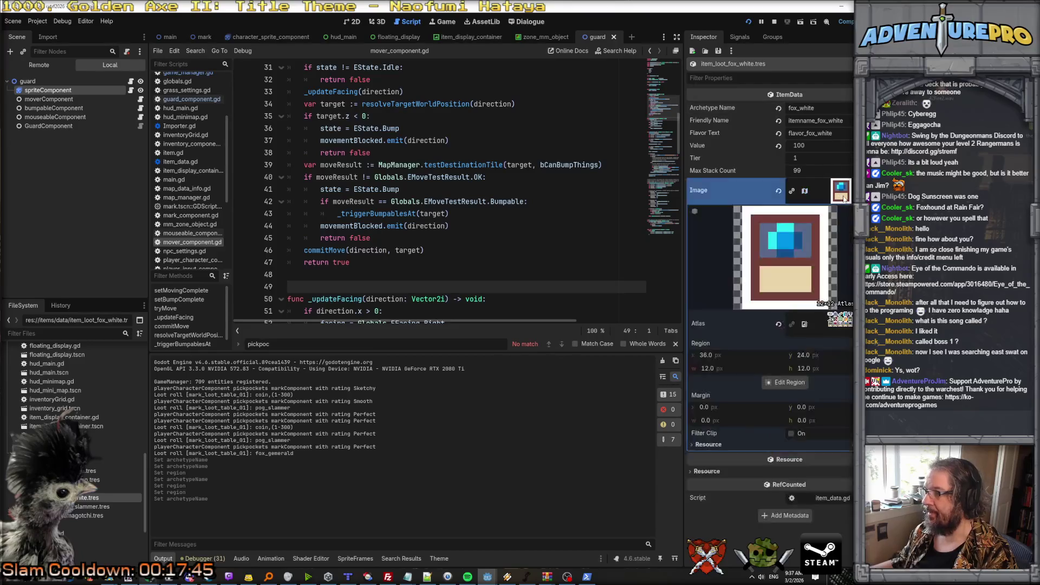
click(834, 322)
click(834, 321)
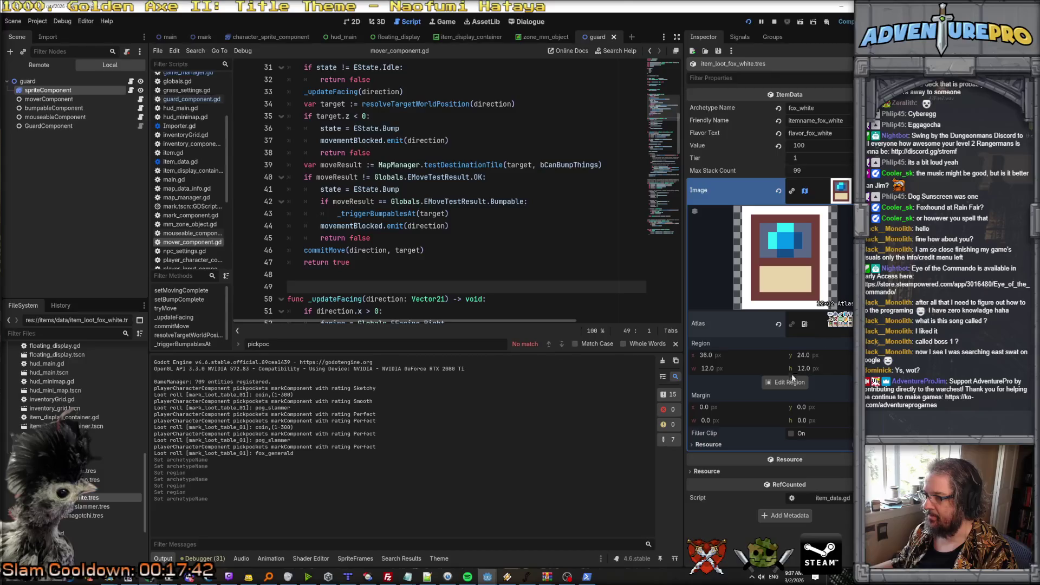
click(747, 355)
text(24)
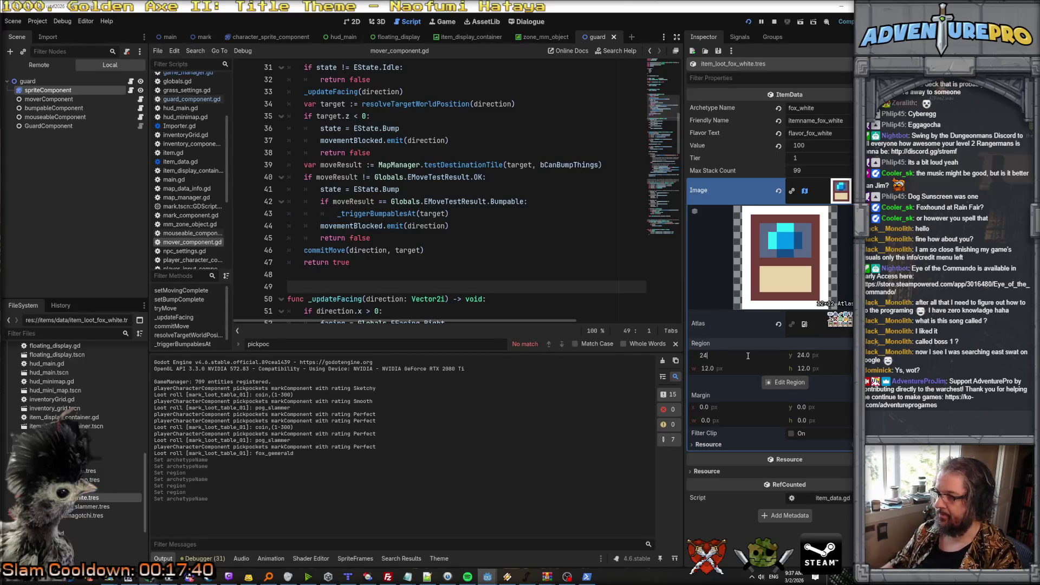
key(Return)
click(747, 355)
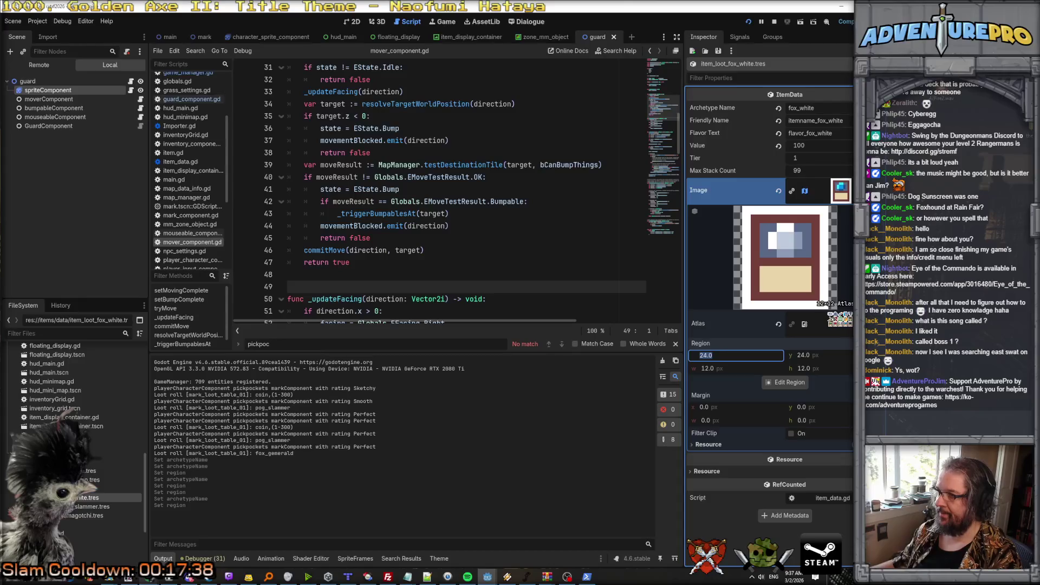
click(841, 191)
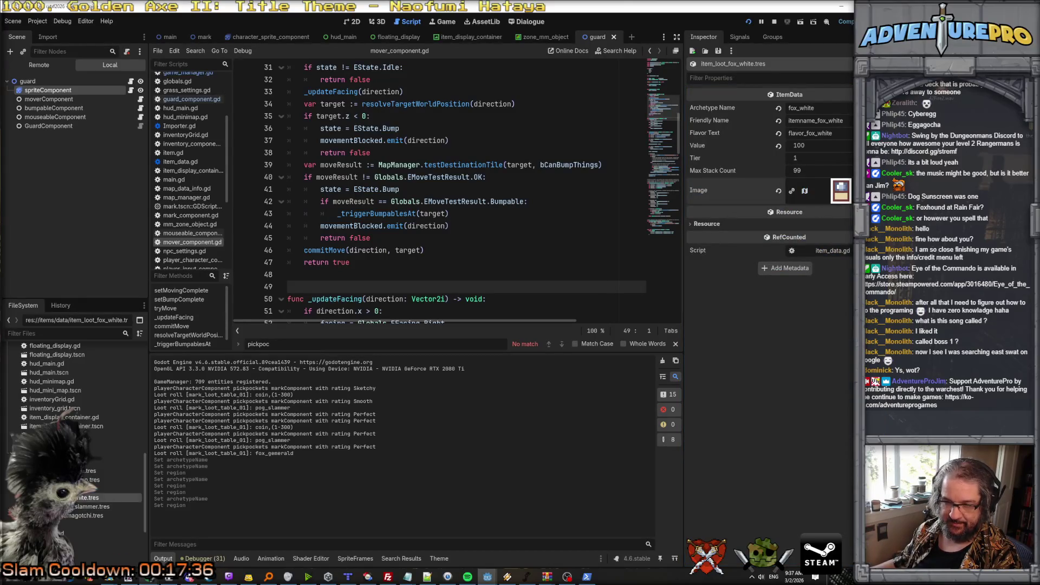
Duplicate item_loot_fox_white.tres as item_loot_fox_black.tres.
right_click(102, 497)
click(96, 497)
drag(645, 287, 664, 288)
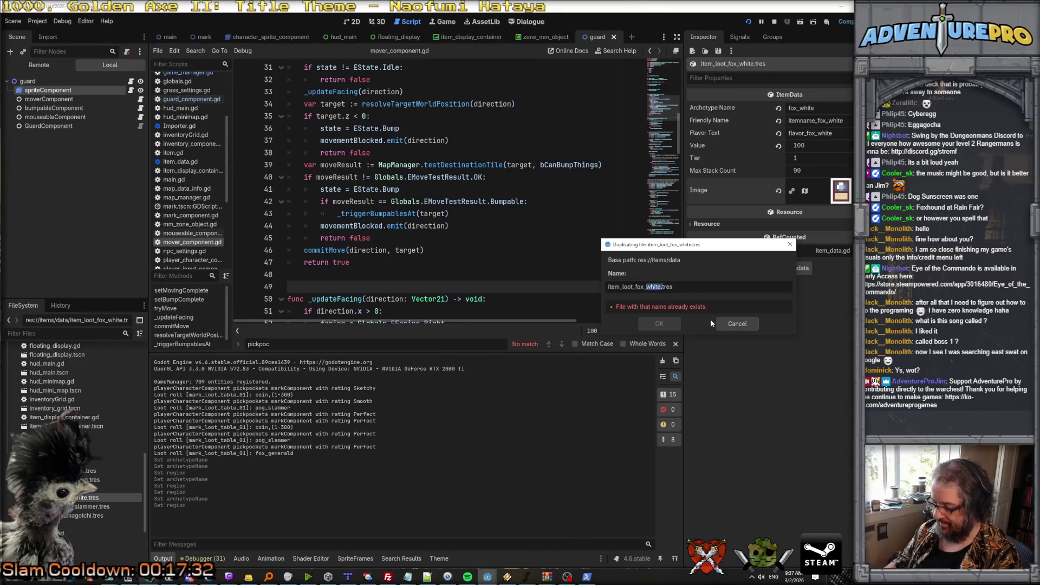
text(black)
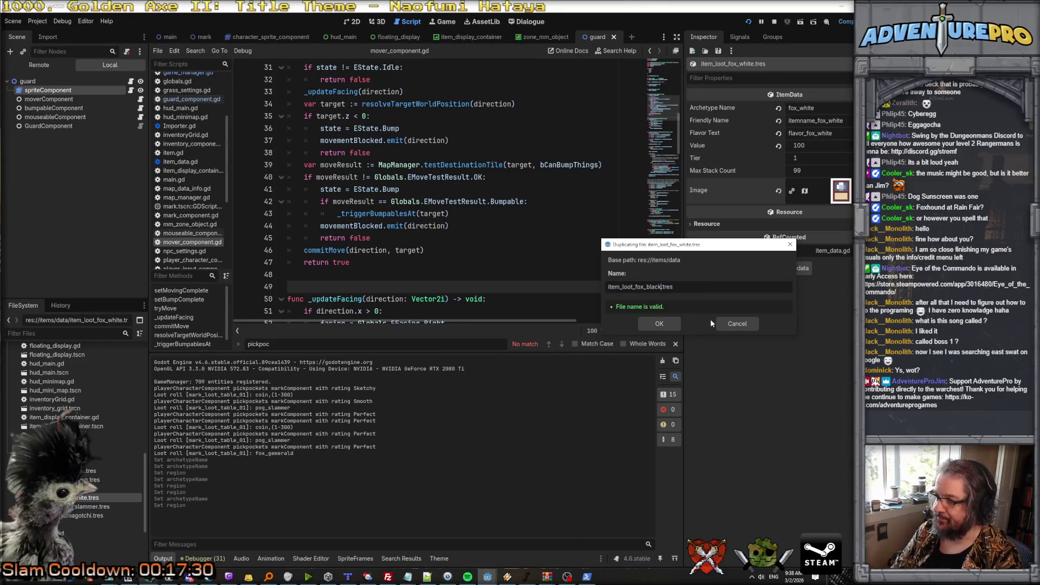
key(Return)
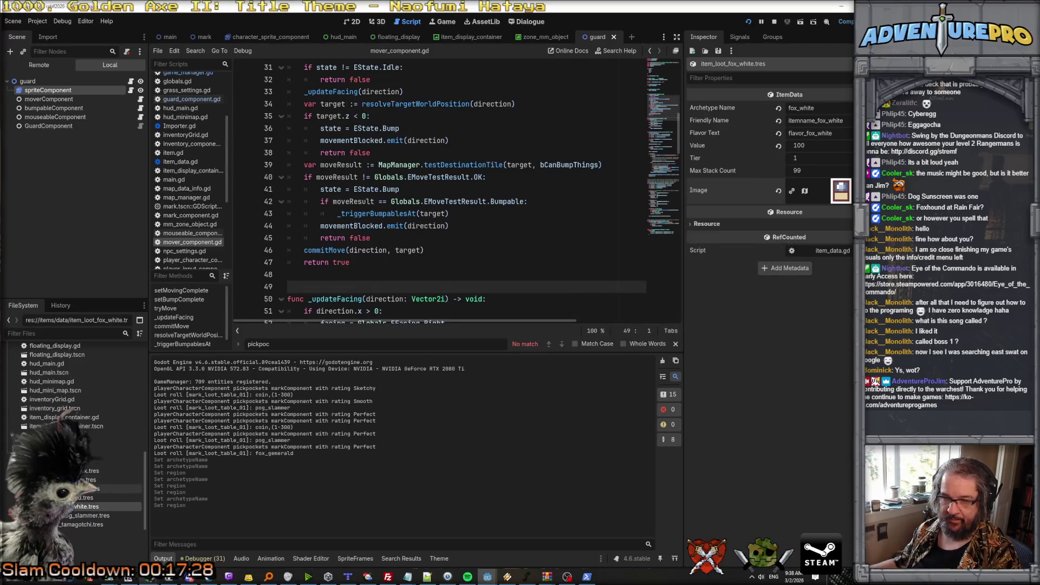
Set the fox_black item's icon region x to 48 and Archetype Name to fox_black.
click(91, 471)
click(840, 190)
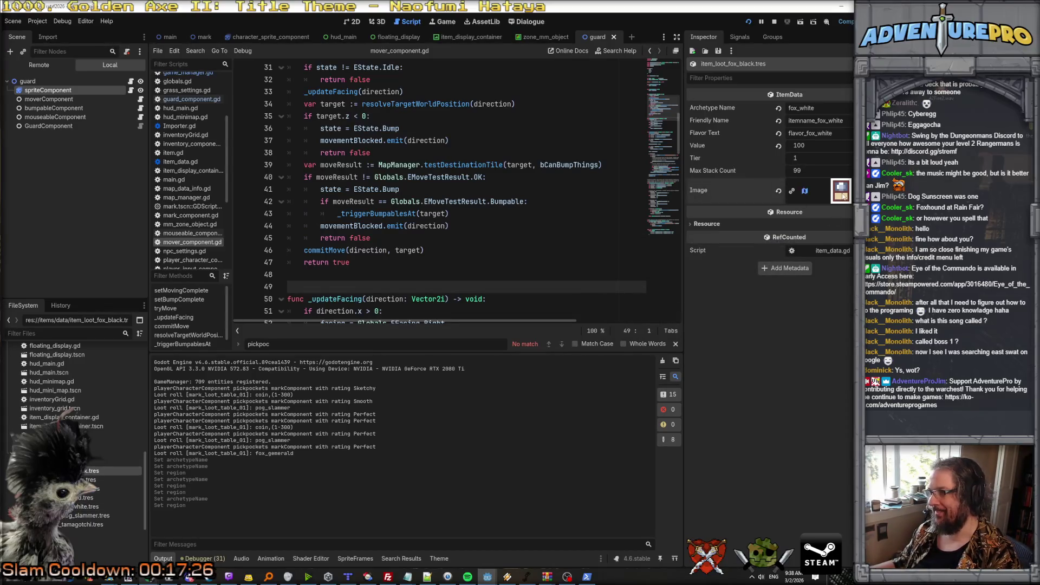
click(738, 353)
text(48)
key(Return)
click(739, 355)
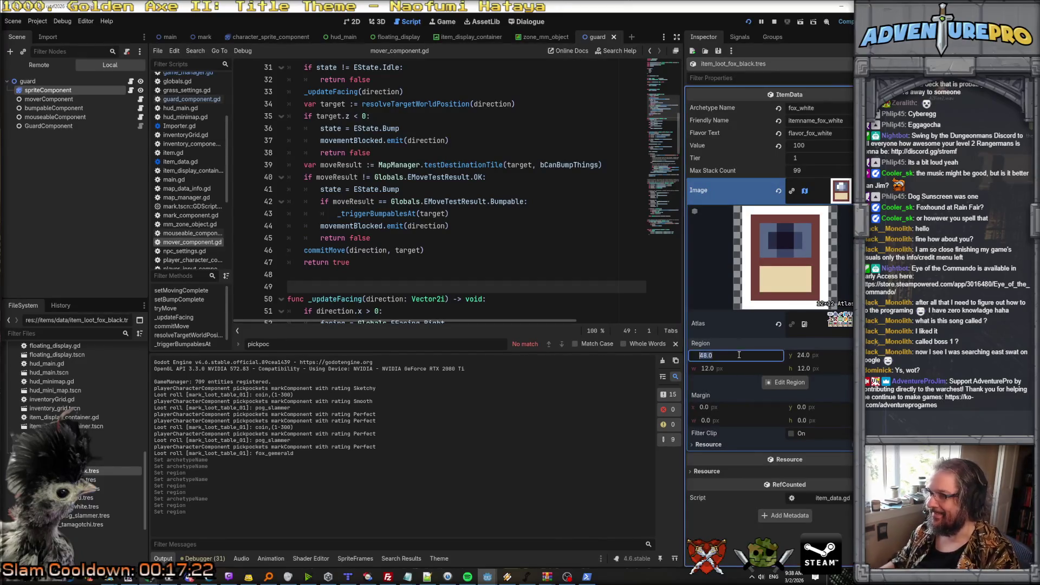
click(846, 193)
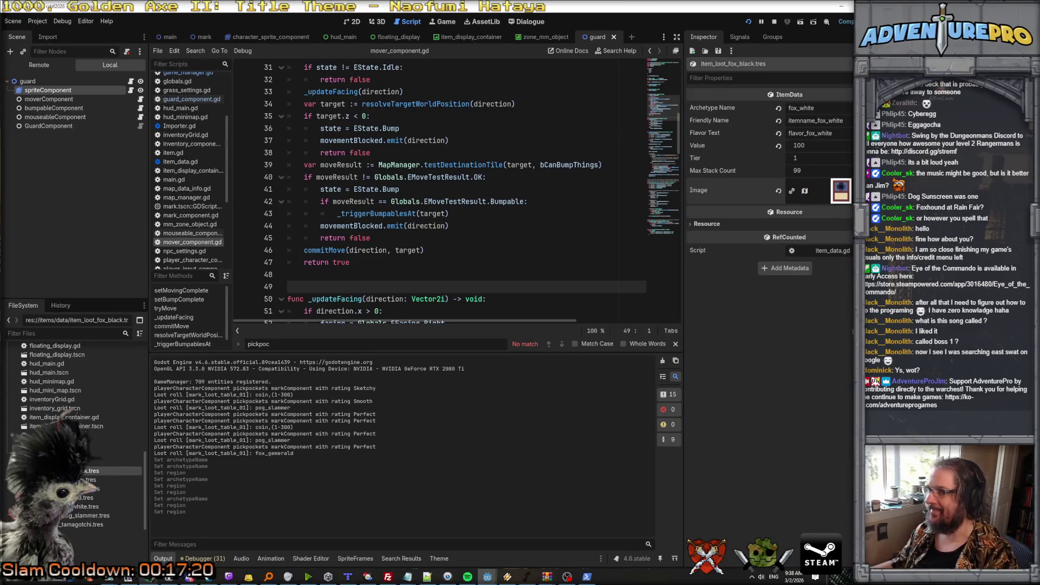
drag(800, 107, 815, 108)
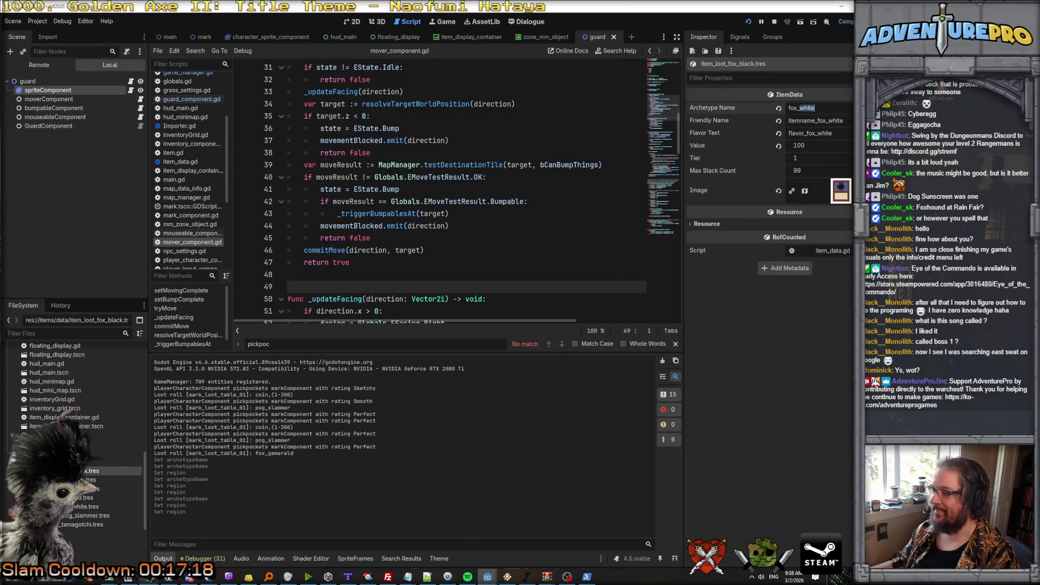
text(black)
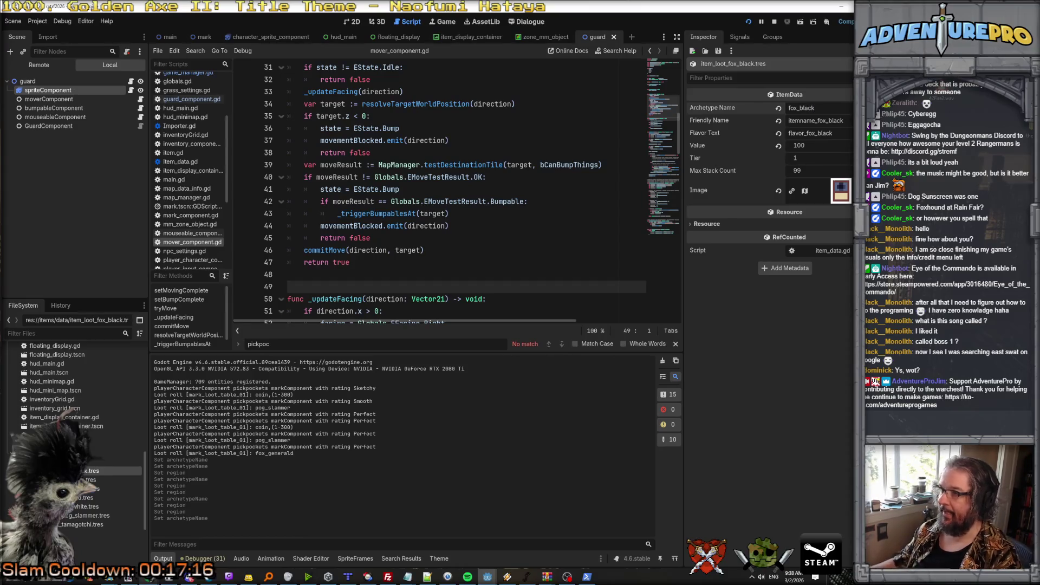
Review the fox_blue, fox_red and fox_white loot items in the Inspector.
click(103, 480)
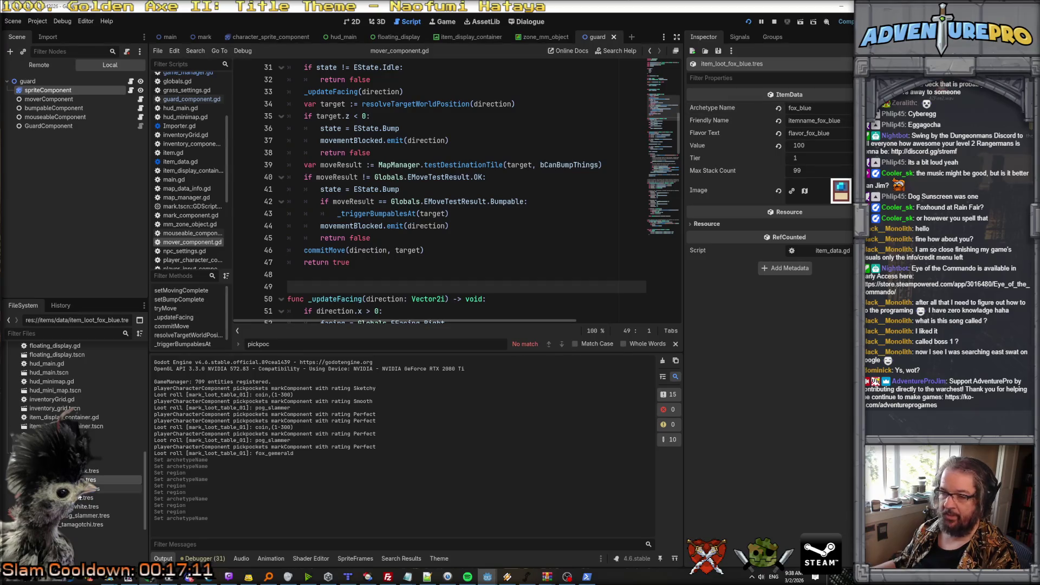
click(103, 489)
click(81, 497)
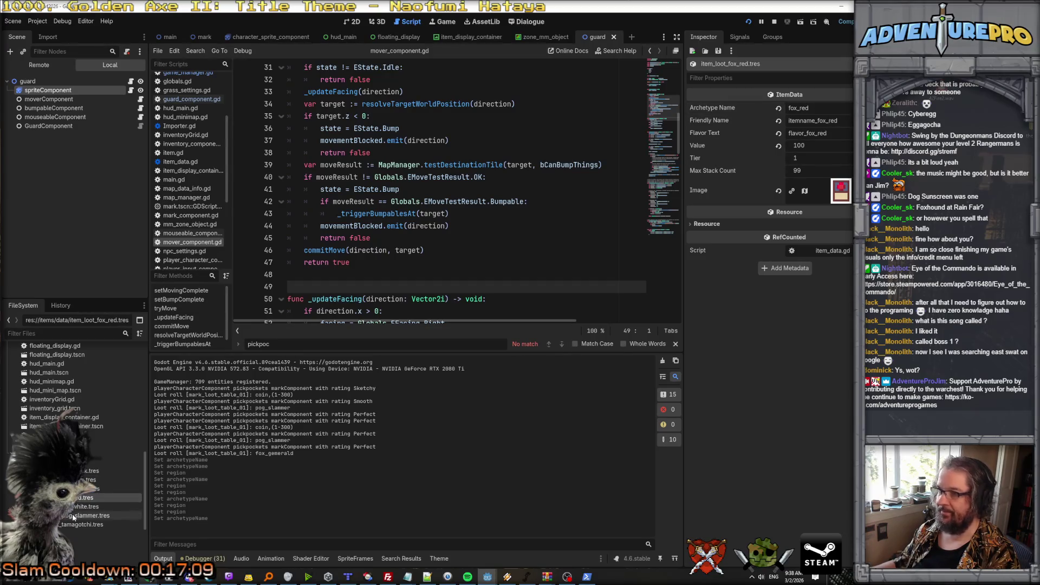
click(76, 507)
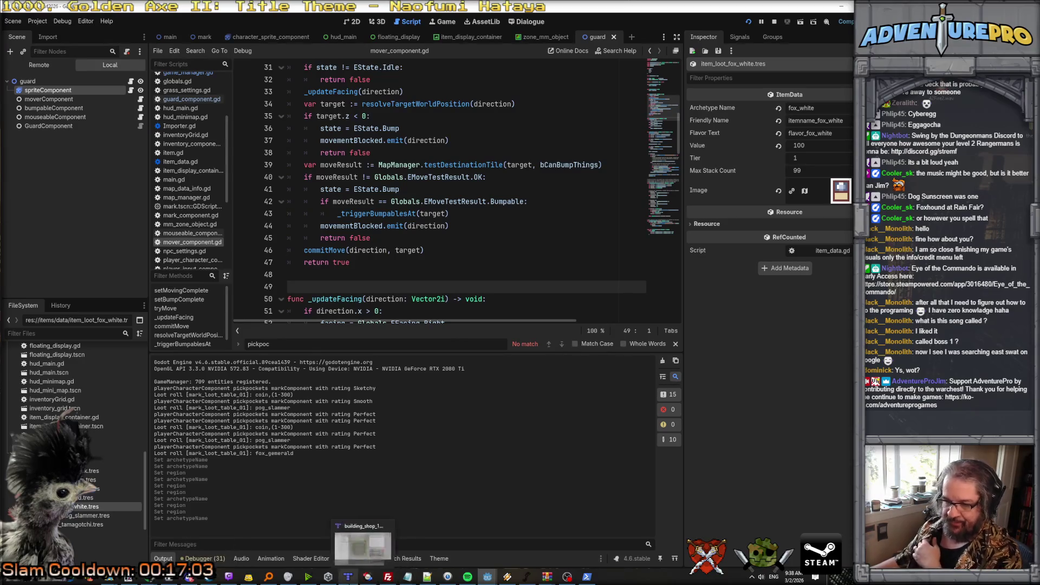
Ask Claude Code to add dropWeight (default 10) to ItemData for table weighting, then reopen pog_slammer.
click(587, 576)
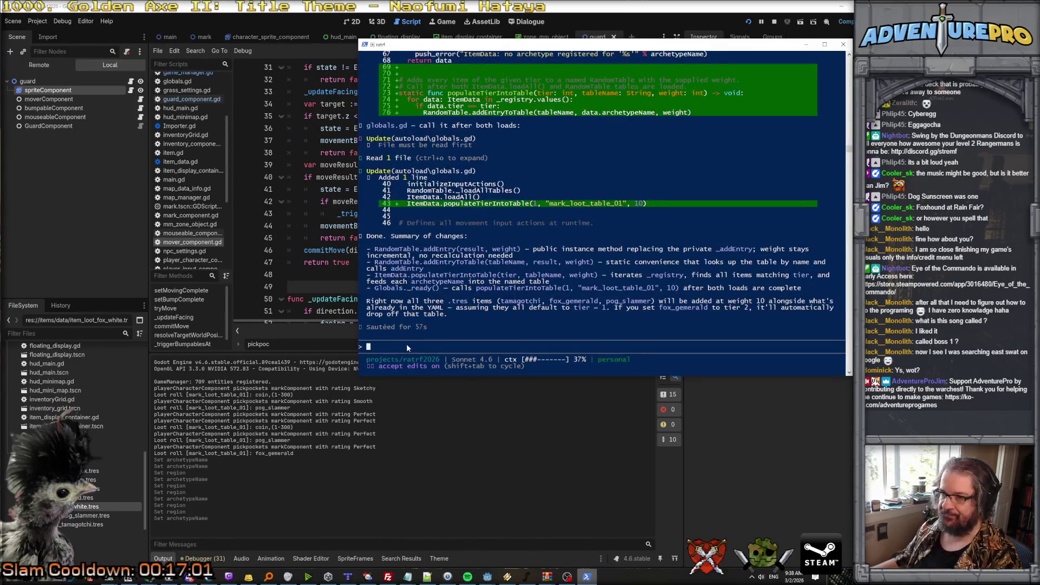
text(let's add )
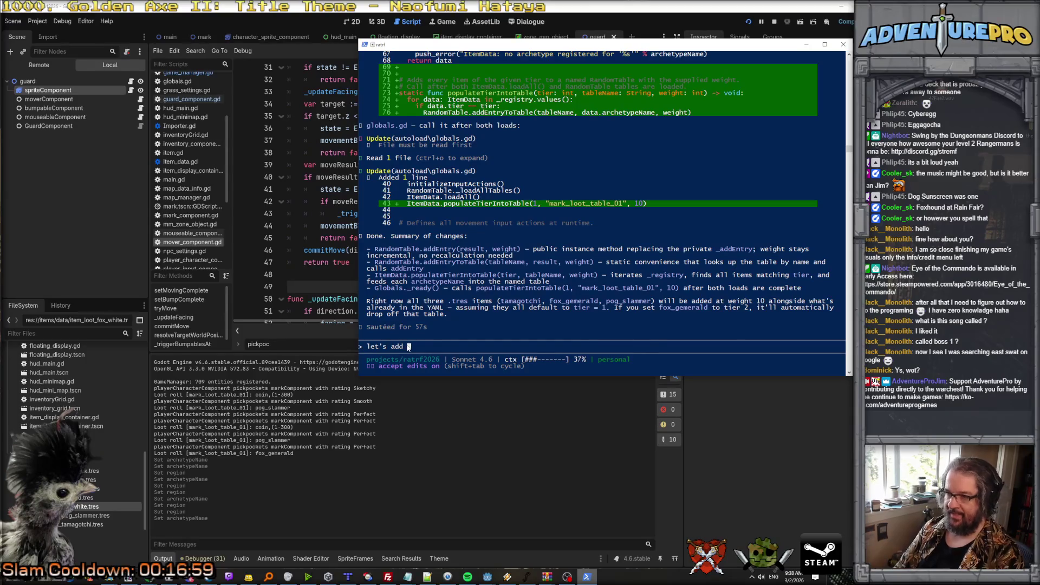
text(dropWeig)
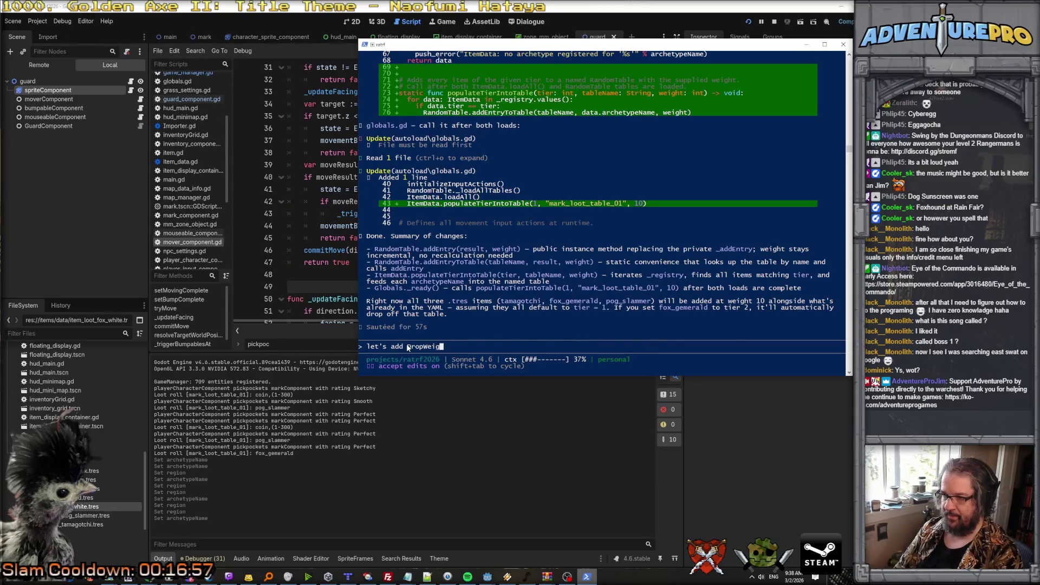
text(ht to the itemData s w)
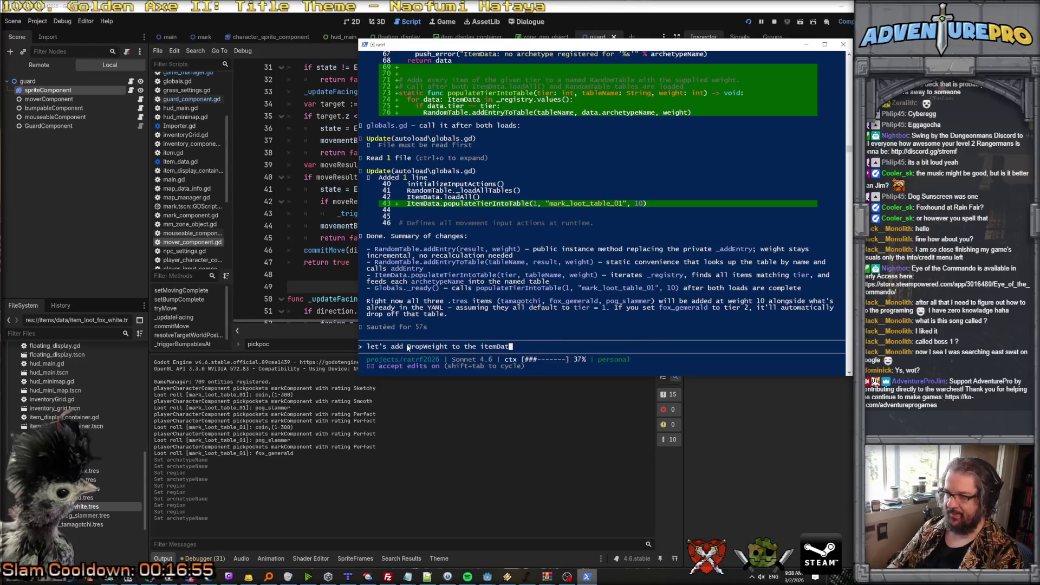
key(BackSpace)
key(BackSpace)
key(BackSpace)
text(as well)
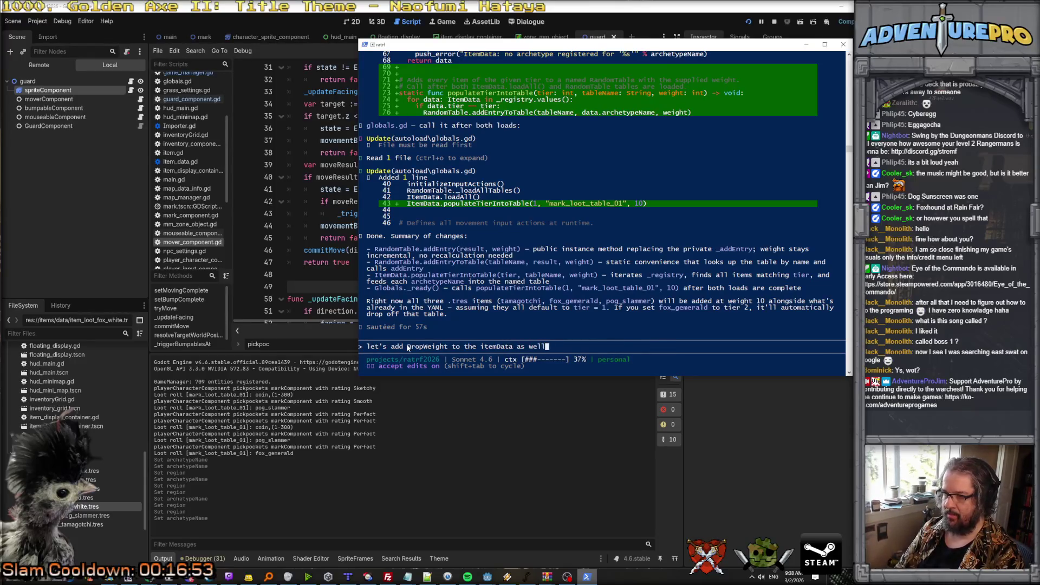
text(, have it default to)
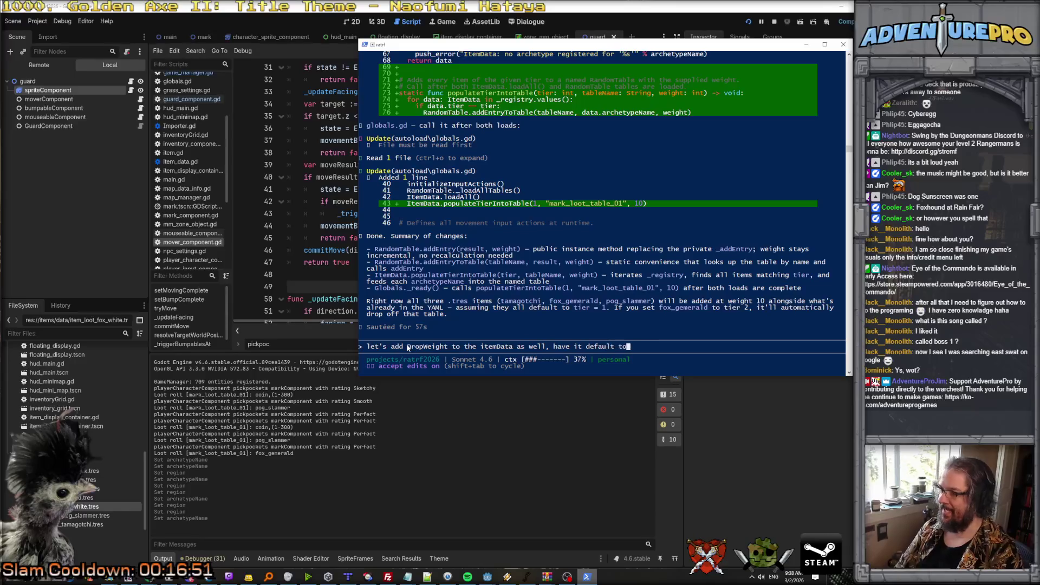
text( 10, and use that value in the )
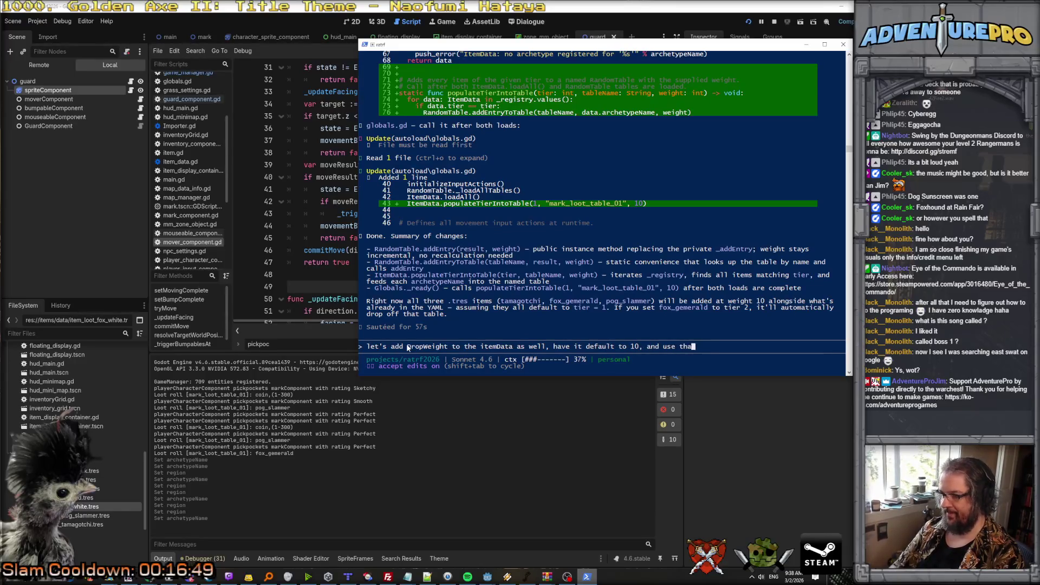
text(table.)
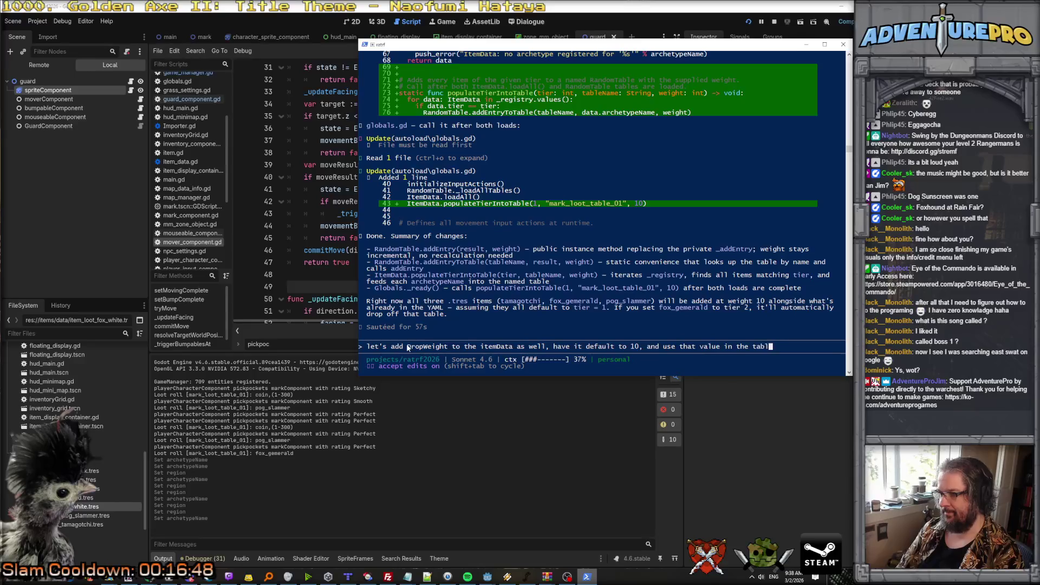
key(Return)
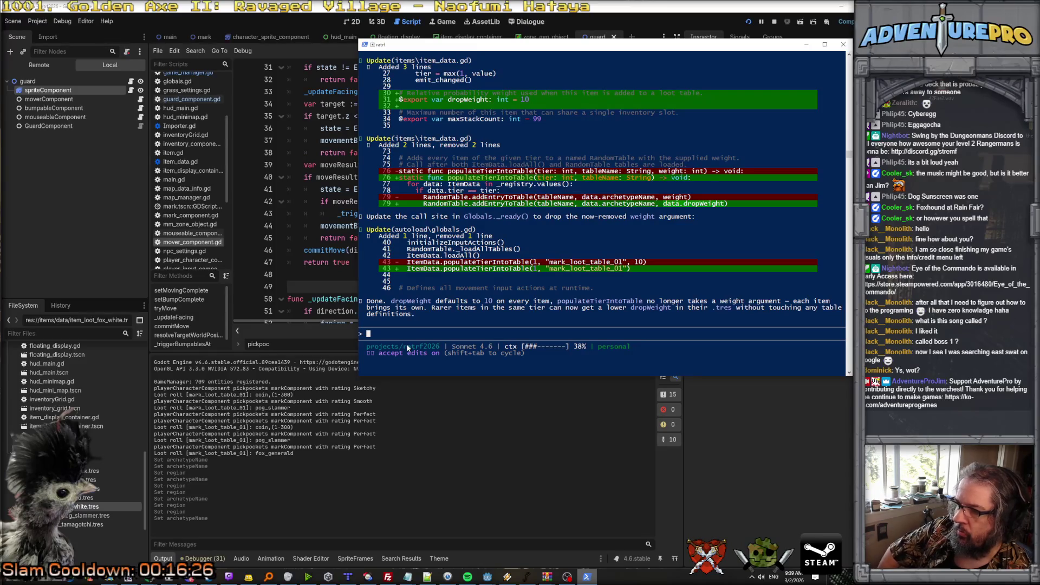
click(469, 442)
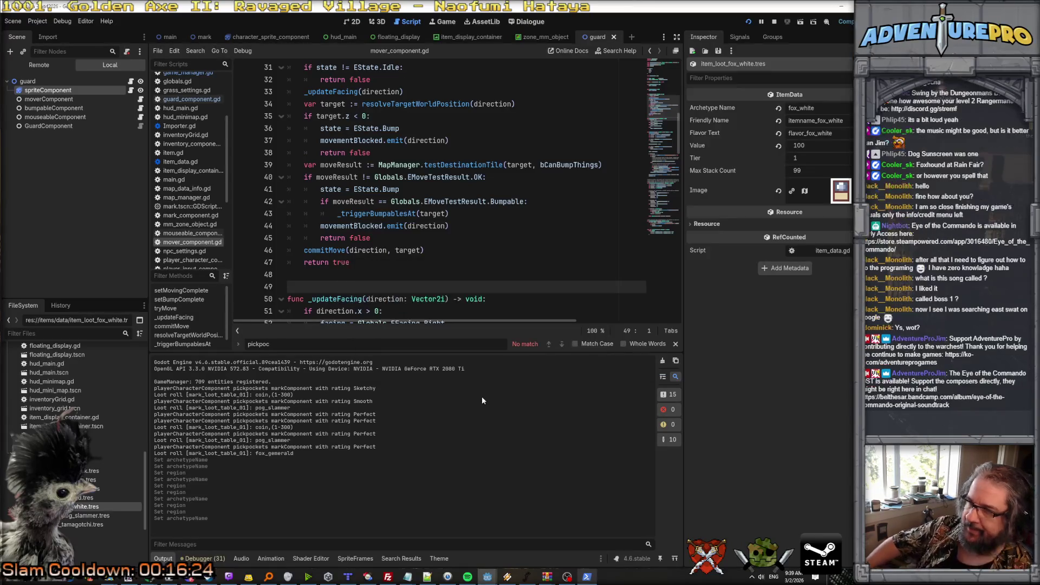
click(85, 516)
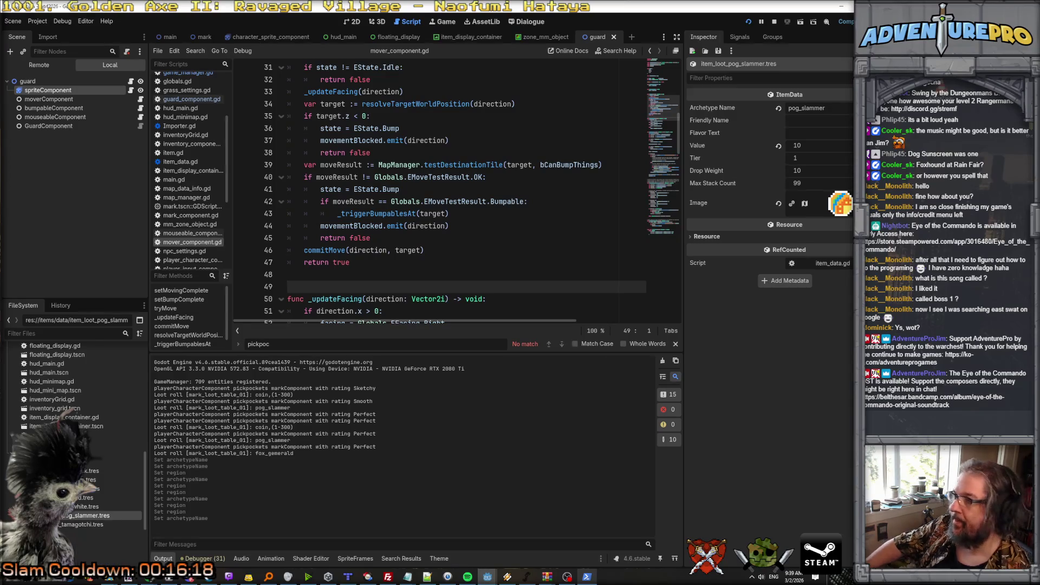
Retype the pog_slammer item's Archetype Name, then reselect it after glancing at the tamagotchi item.
click(835, 108)
key(BackSpace)
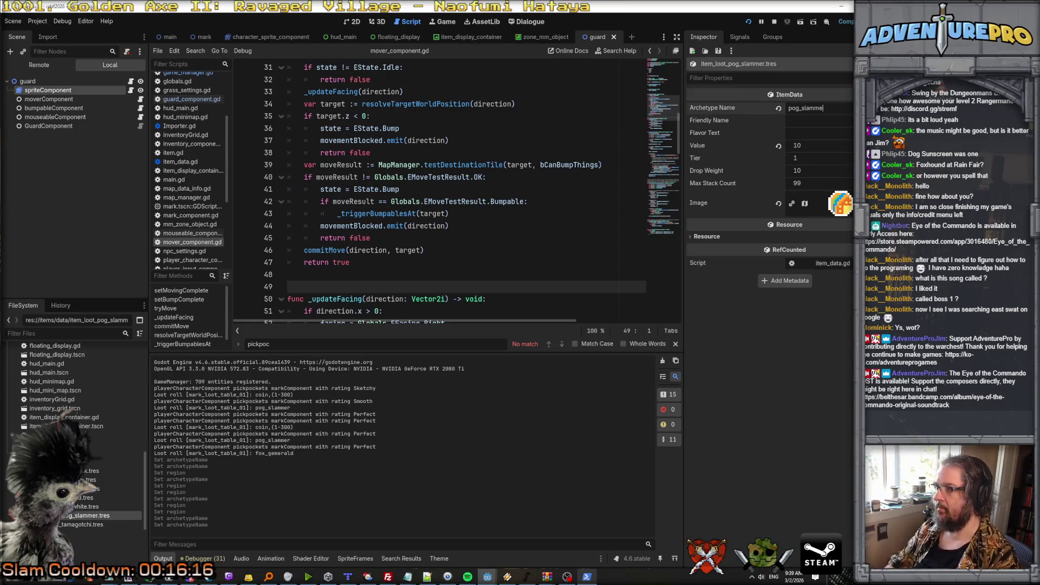
click(778, 109)
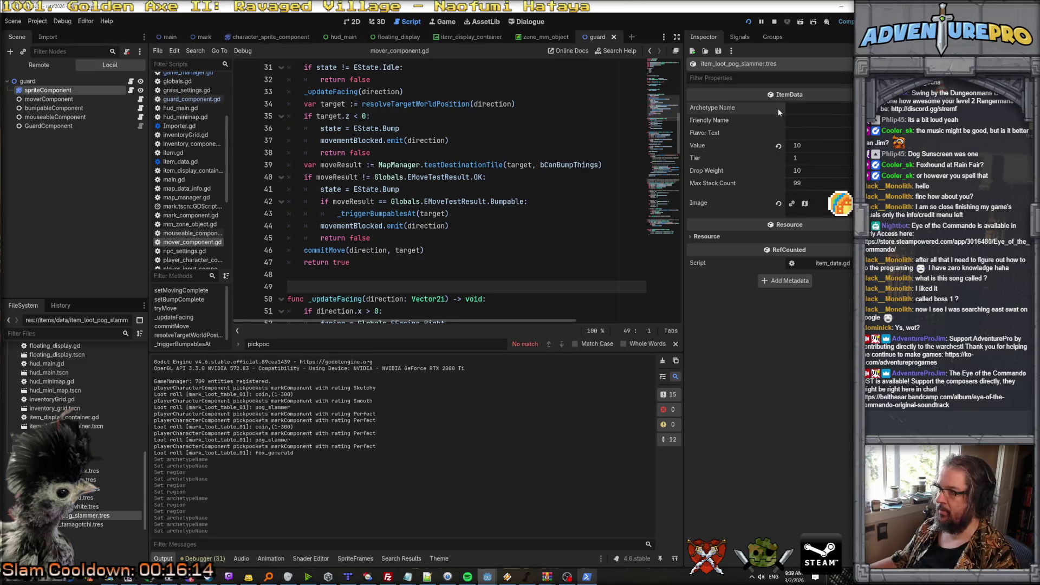
text(pog_)
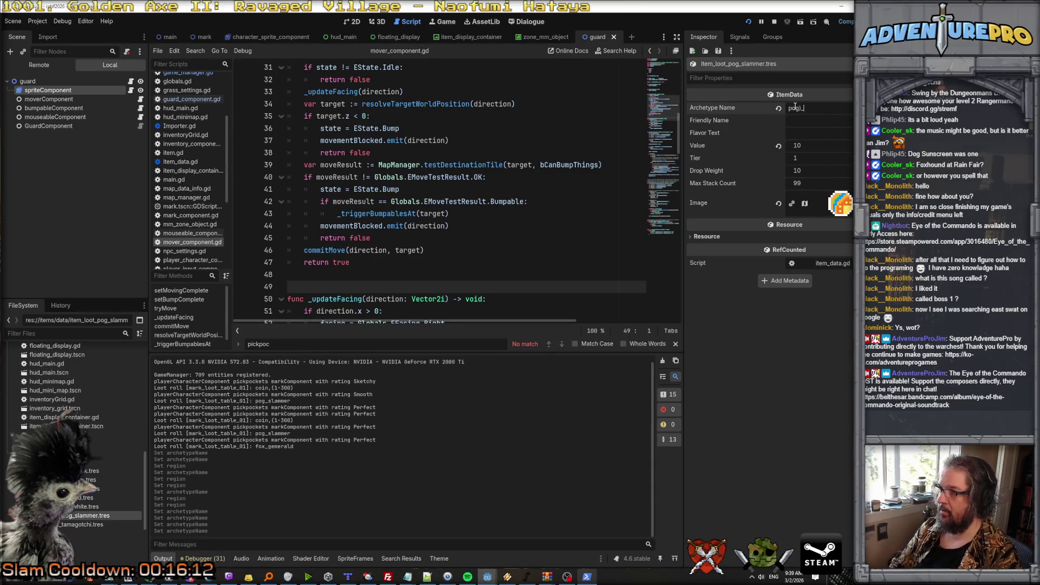
text(slammer)
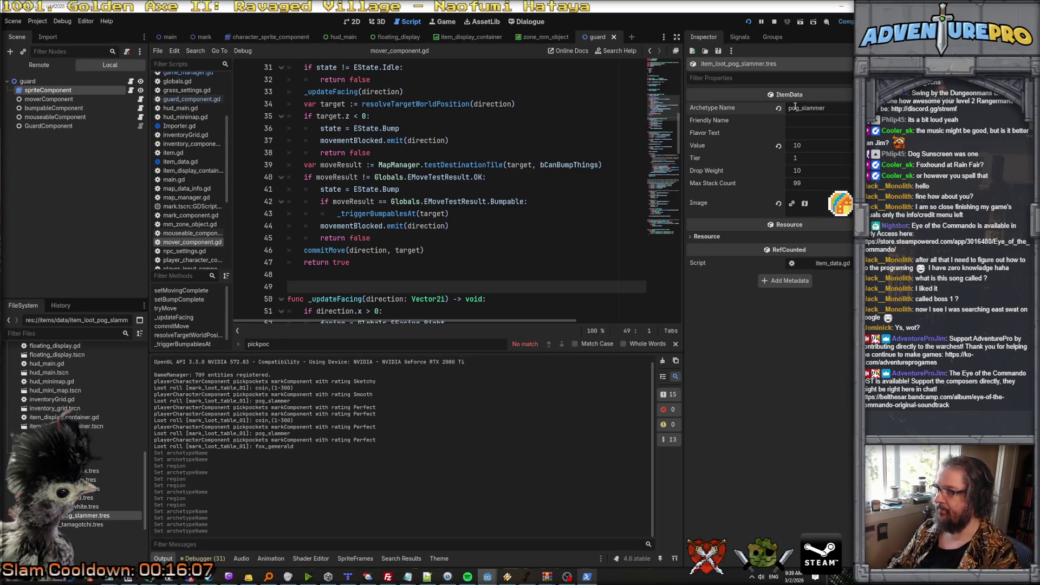
key(Tab)
key(Tab)
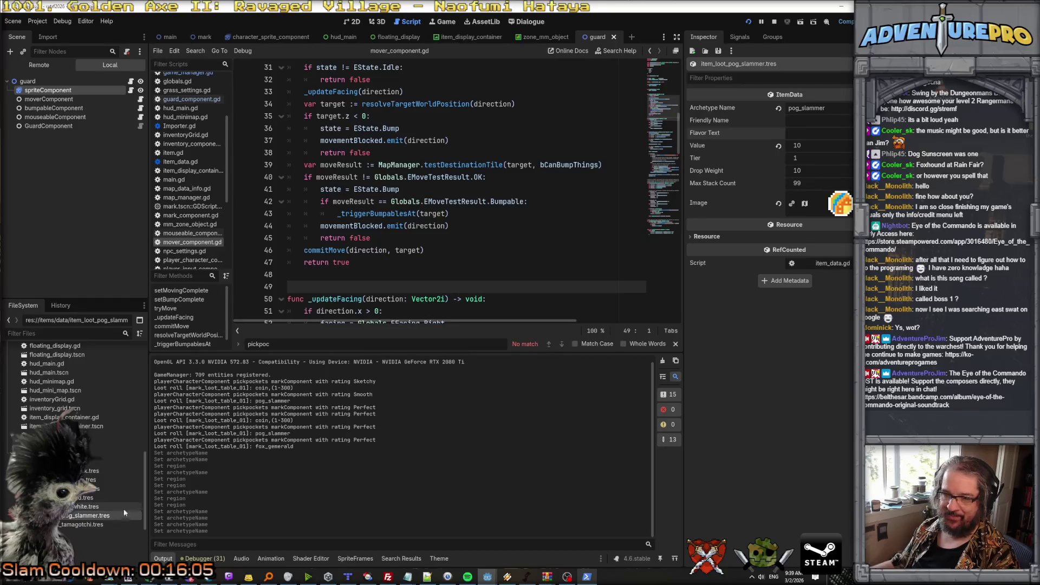
click(76, 528)
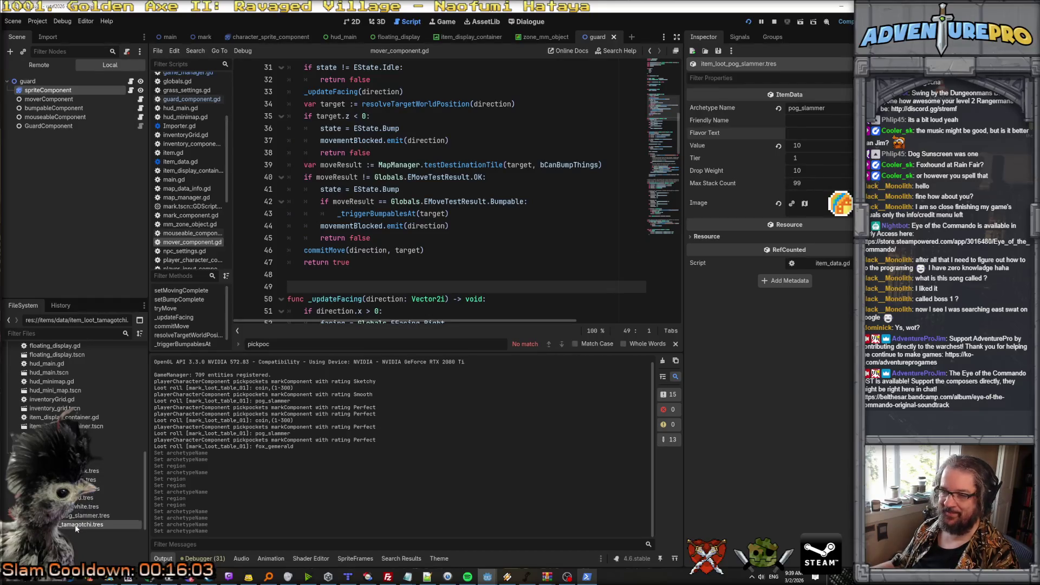
click(88, 516)
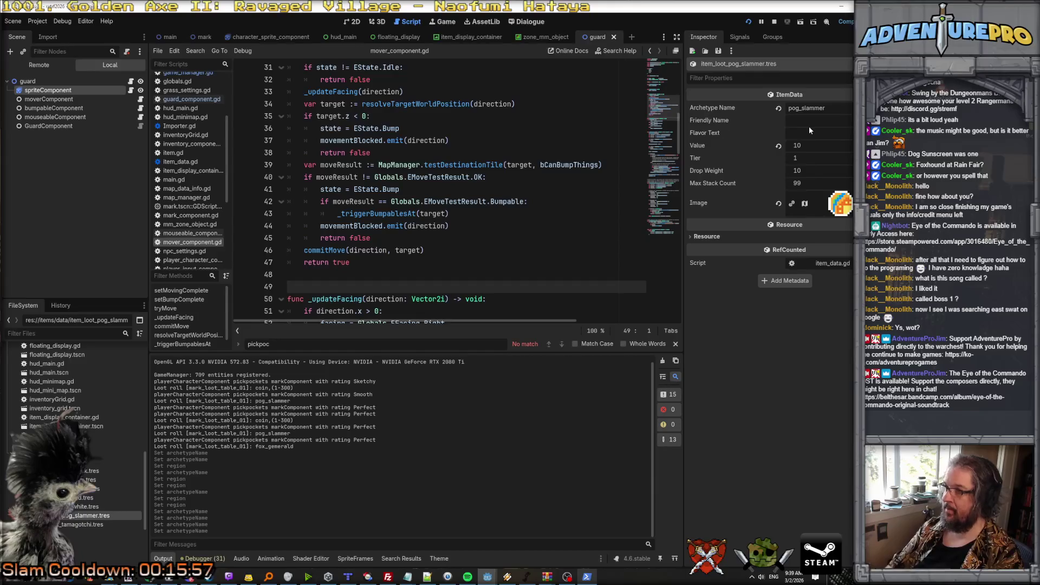
Set pog_slammer's Flavor Text to flavor_pog_slammer and Friendly Name to itemname_pog_slammer.
click(802, 126)
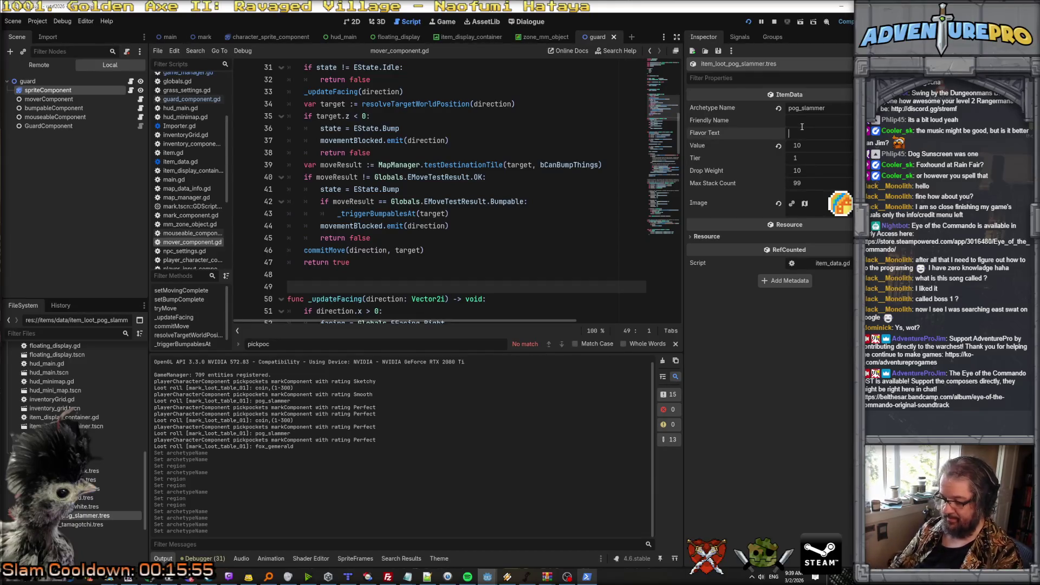
text(flavor_pog_s)
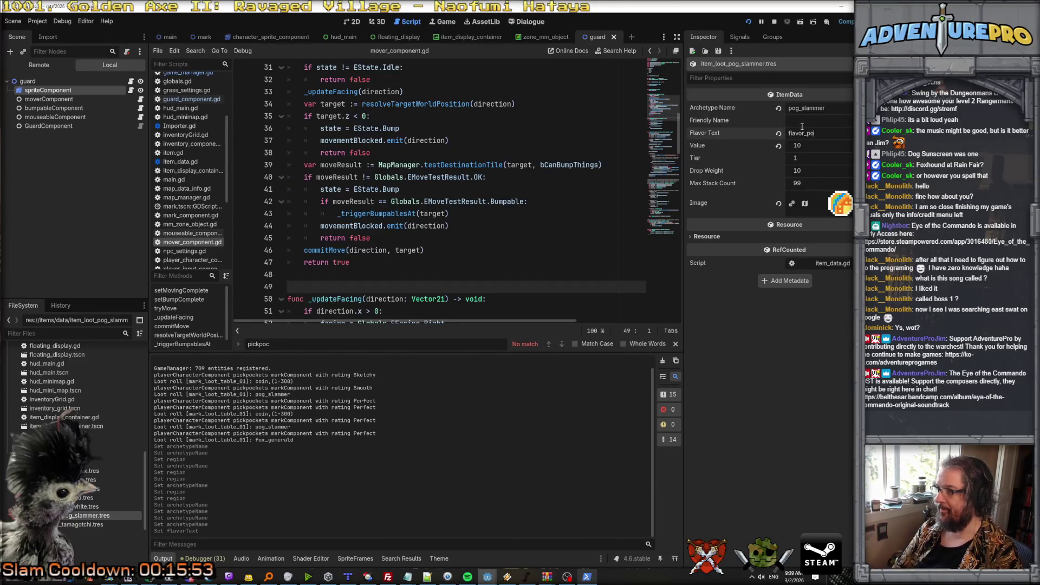
text(lammer)
click(801, 126)
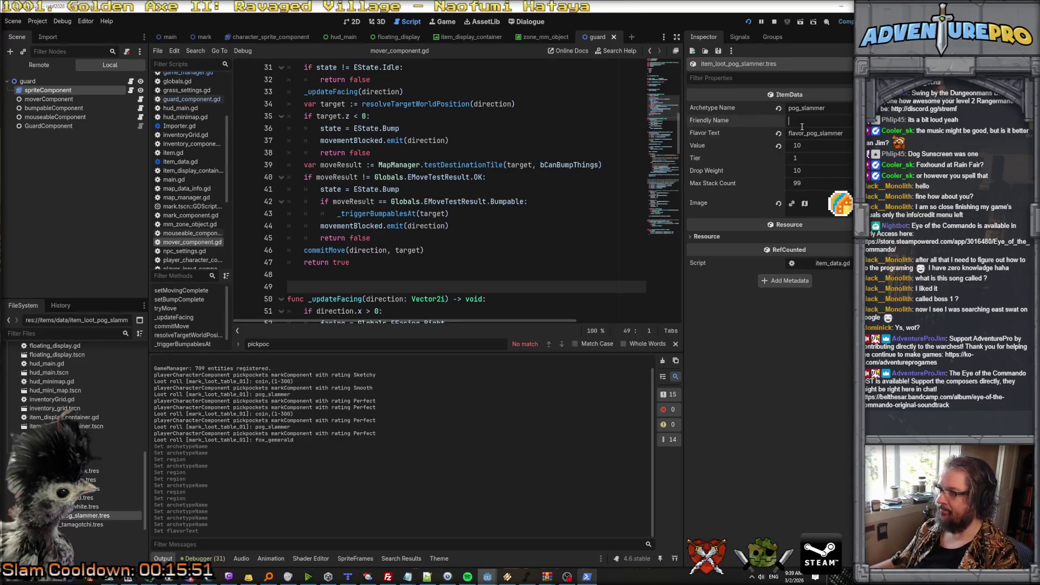
text(itemname_pog_sl)
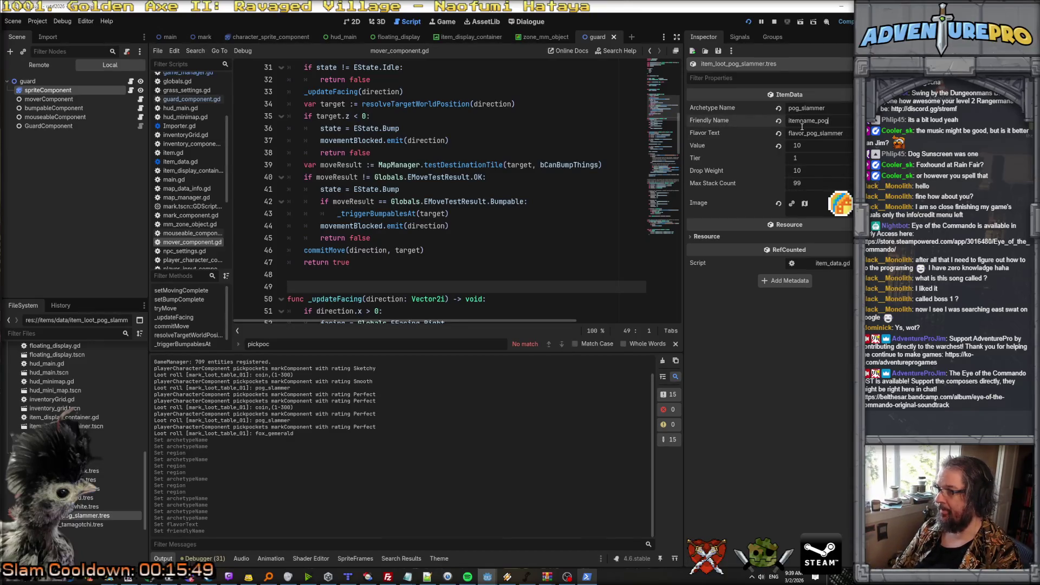
text(ammer)
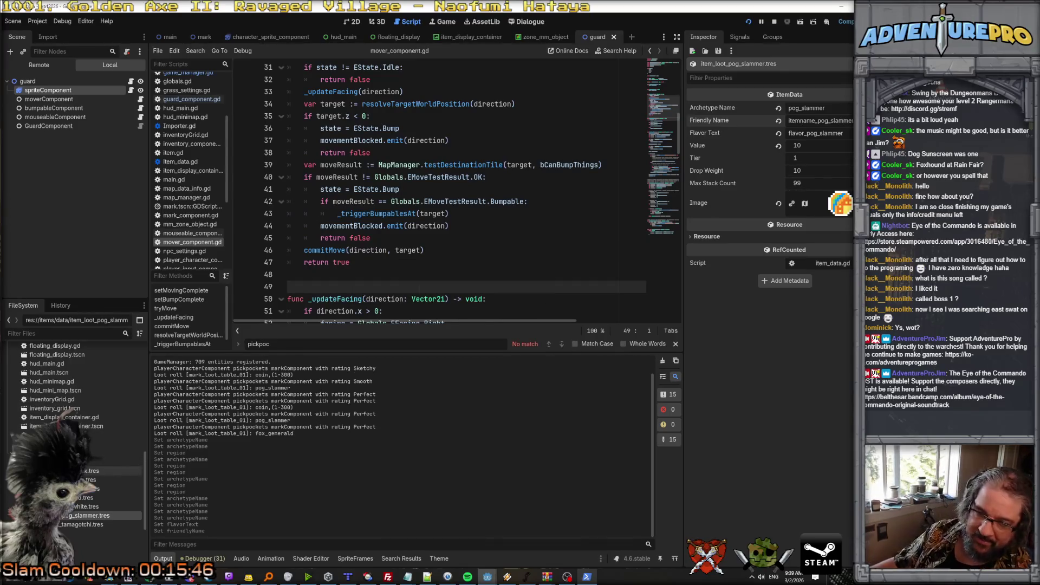
scroll(86, 474, down, 2)
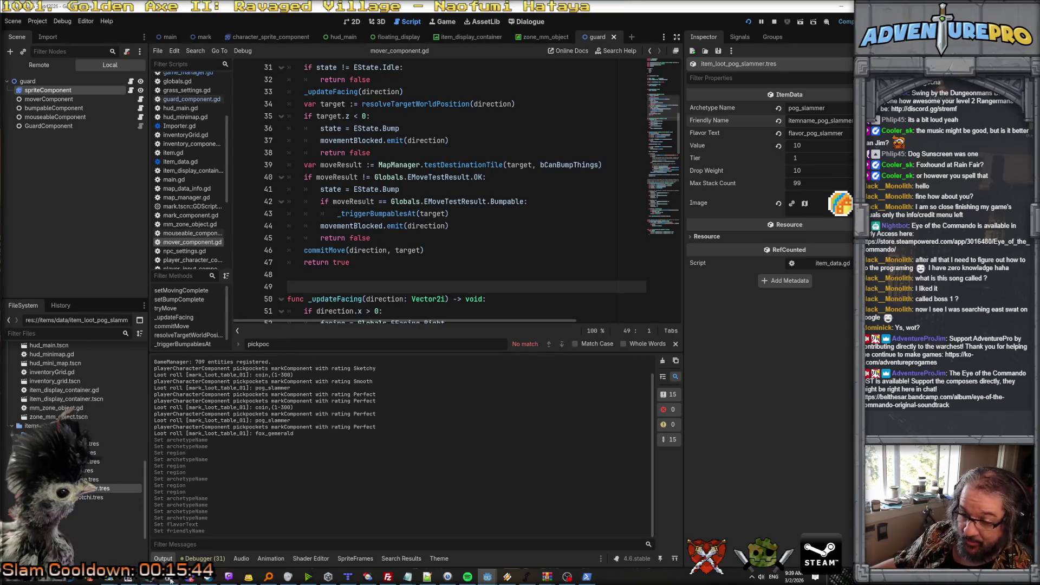
right_click(84, 506)
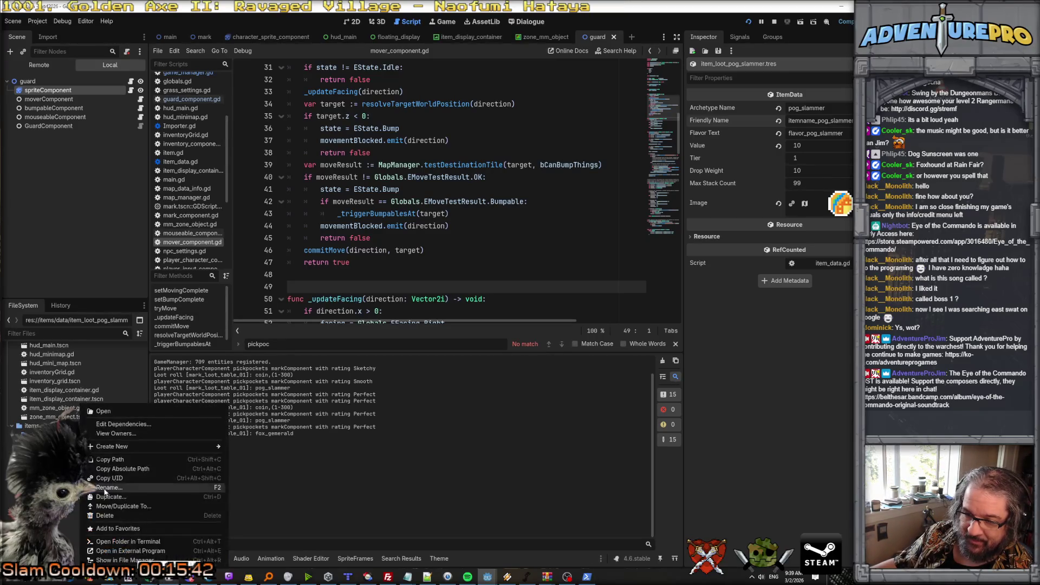
Duplicate the pog_slammer resource as item_loot_dog_sunscreen.tres, retrying after a first attempt's message.
click(114, 497)
drag(635, 286, 727, 285)
text(d)
text(_slammer)
key(Return)
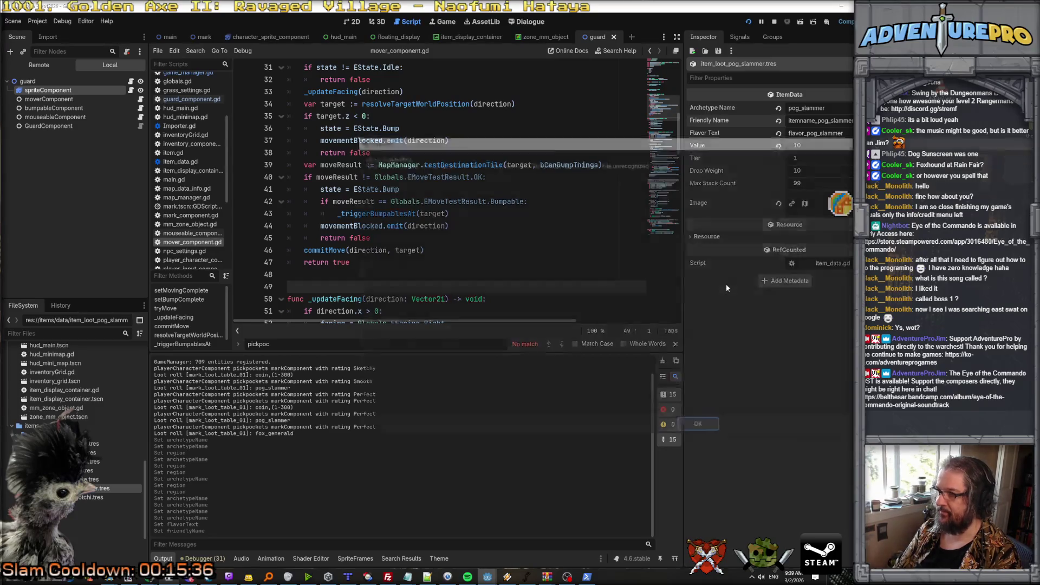
click(693, 424)
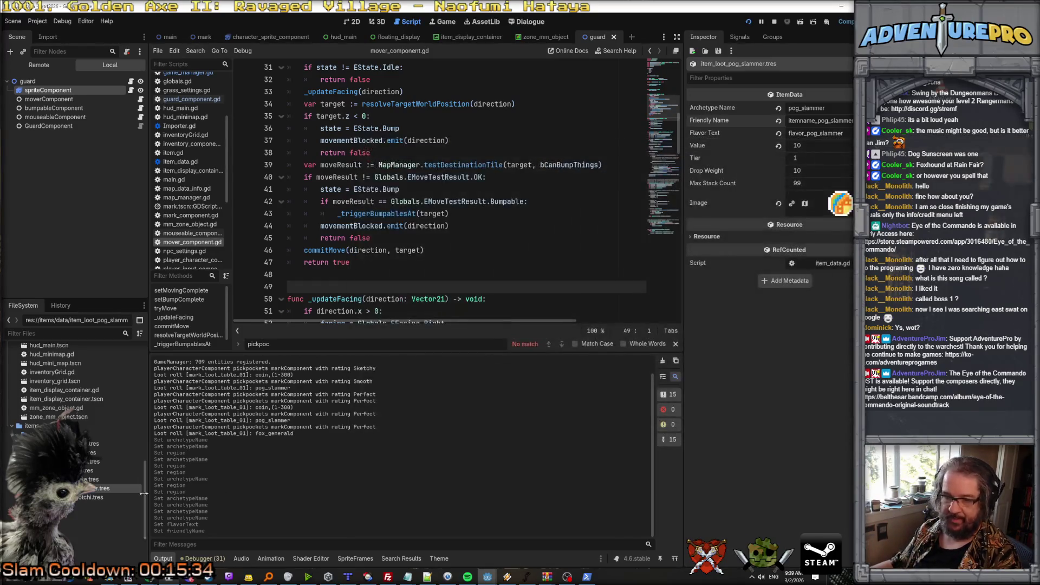
right_click(91, 489)
click(135, 493)
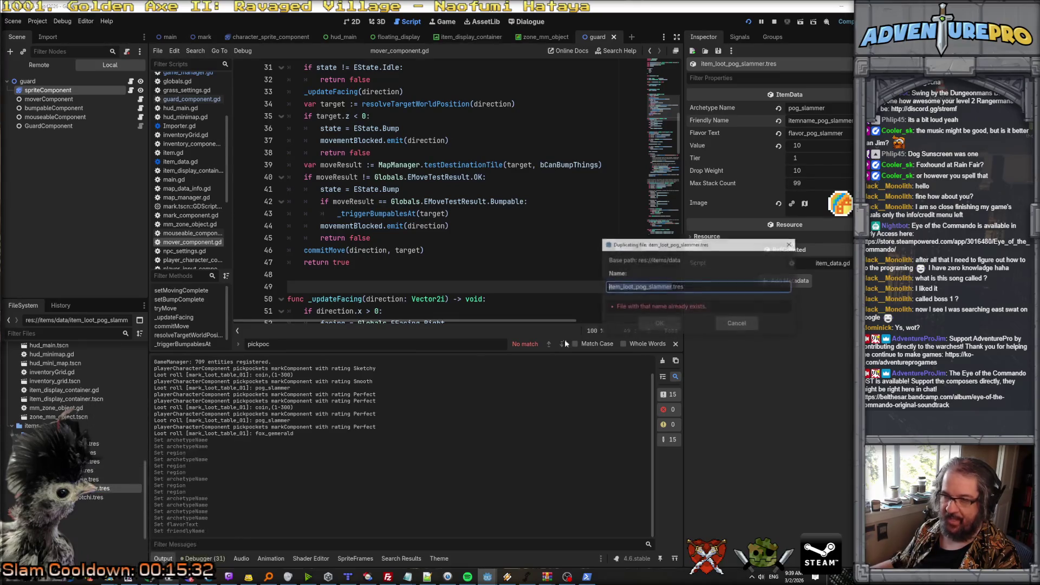
click(640, 288)
drag(636, 287, 670, 287)
text(dog_sunscreen)
key(Return)
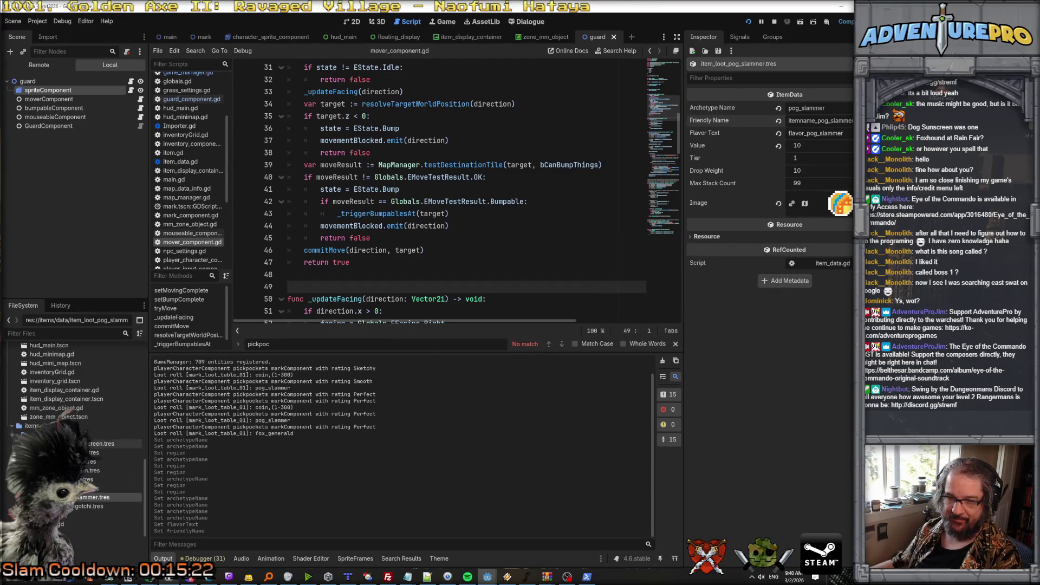
Set the dog_sunscreen Archetype Name to dog_sunscreen and its icon region y to 0.
click(103, 444)
double_click(807, 108)
text(dog_sunscree)
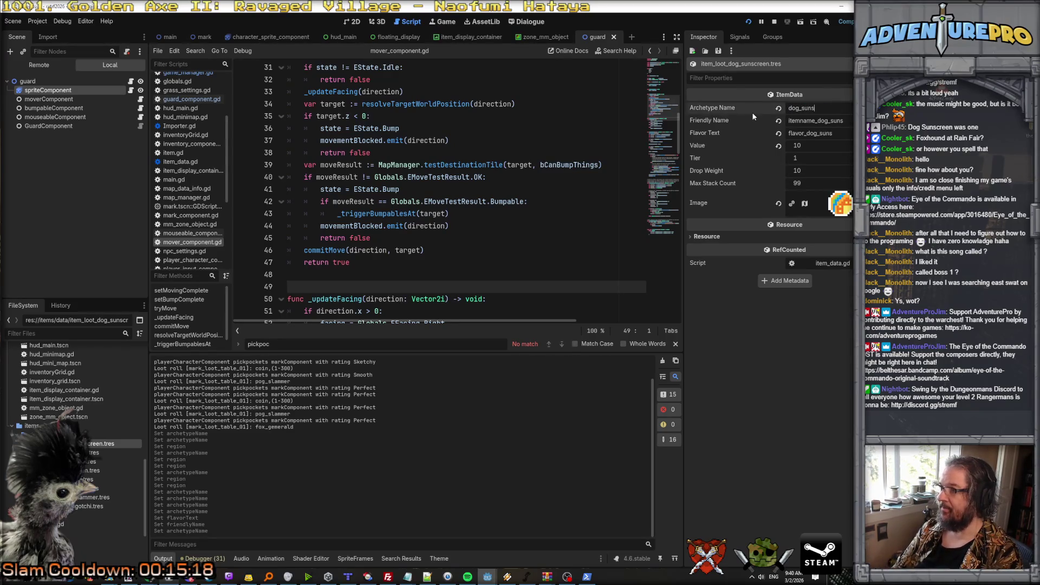
text(n)
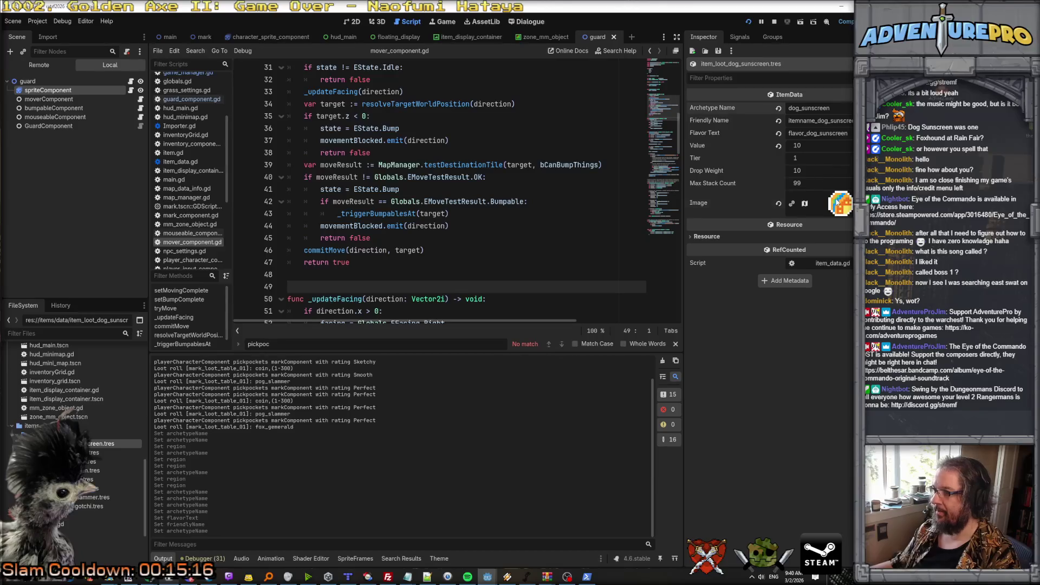
click(839, 204)
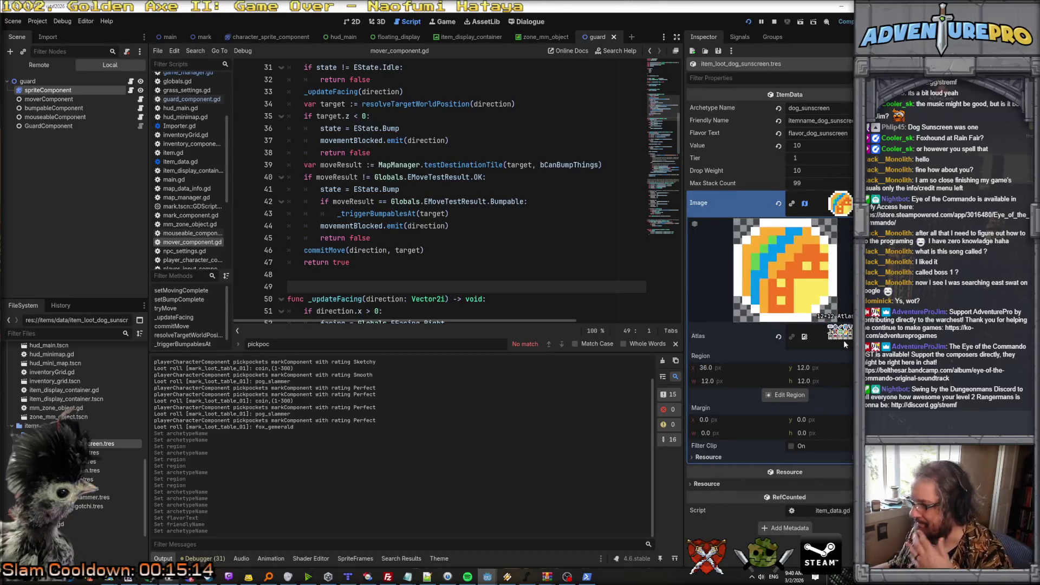
click(809, 369)
text(0)
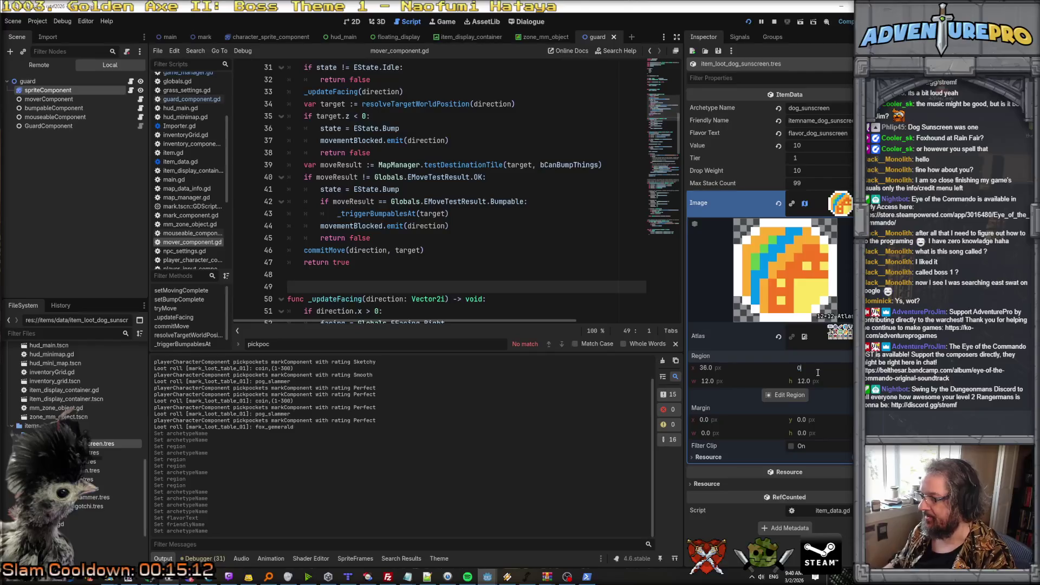
key(Return)
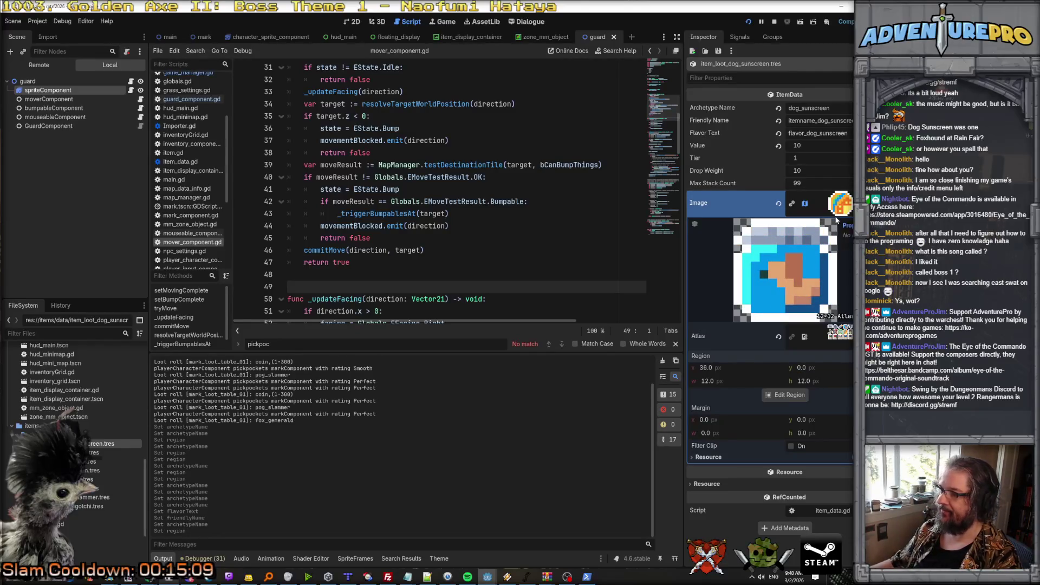
click(842, 206)
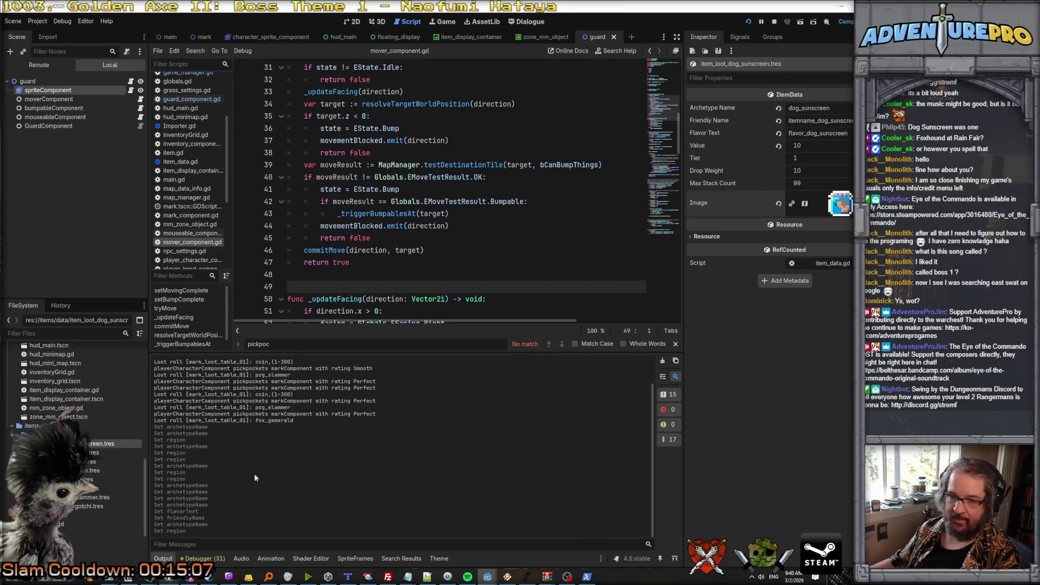
right_click(76, 443)
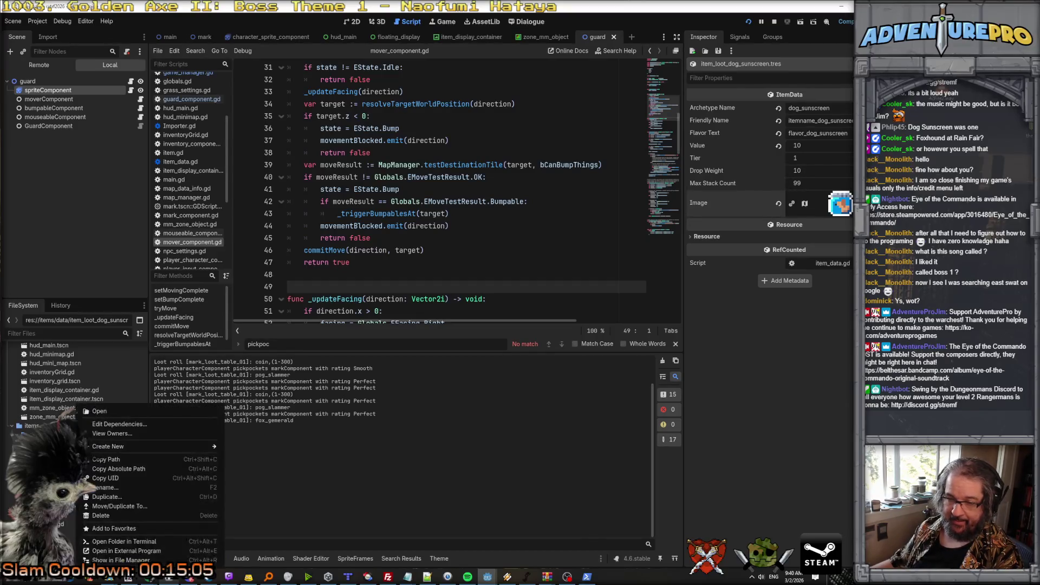
Duplicate item_loot_dog_sunscreen.tres as the item_loot_lipgloss resource.
click(176, 471)
drag(636, 286, 677, 290)
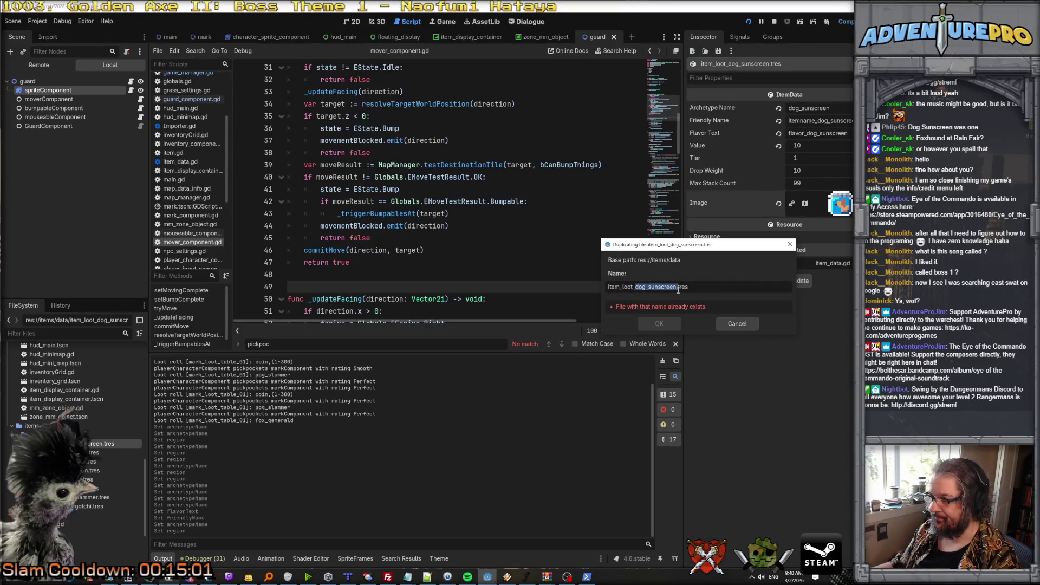
text(lip)
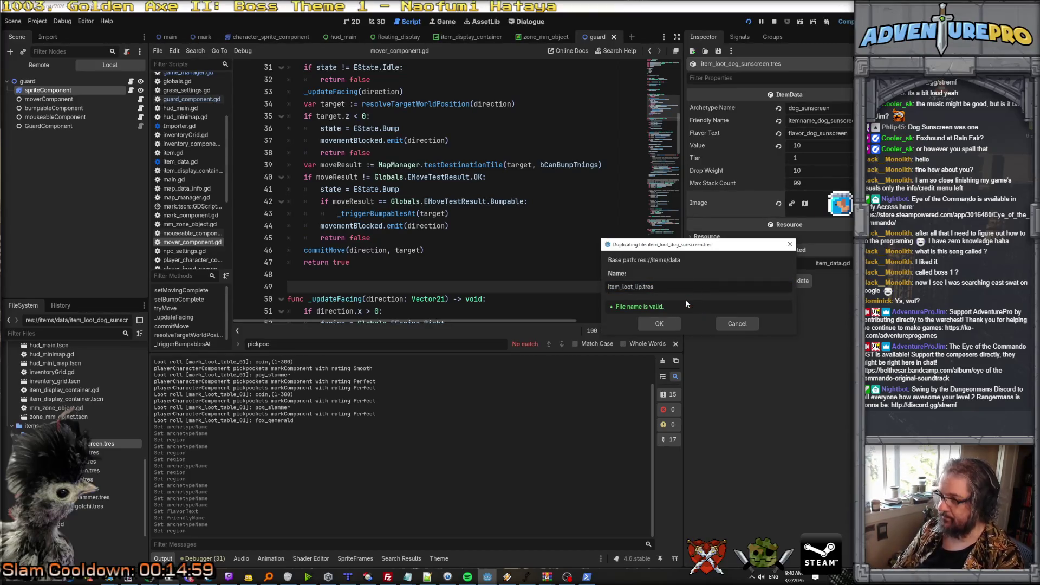
text(s)
key(Return)
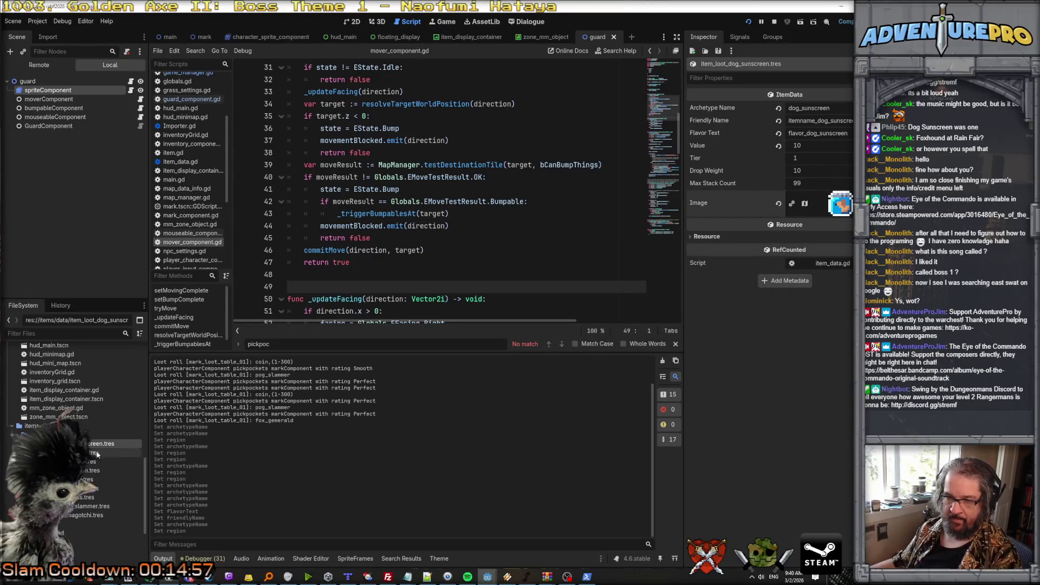
Give the lipgloss item Archetype Name lipgloss and icon region x 24.
click(82, 498)
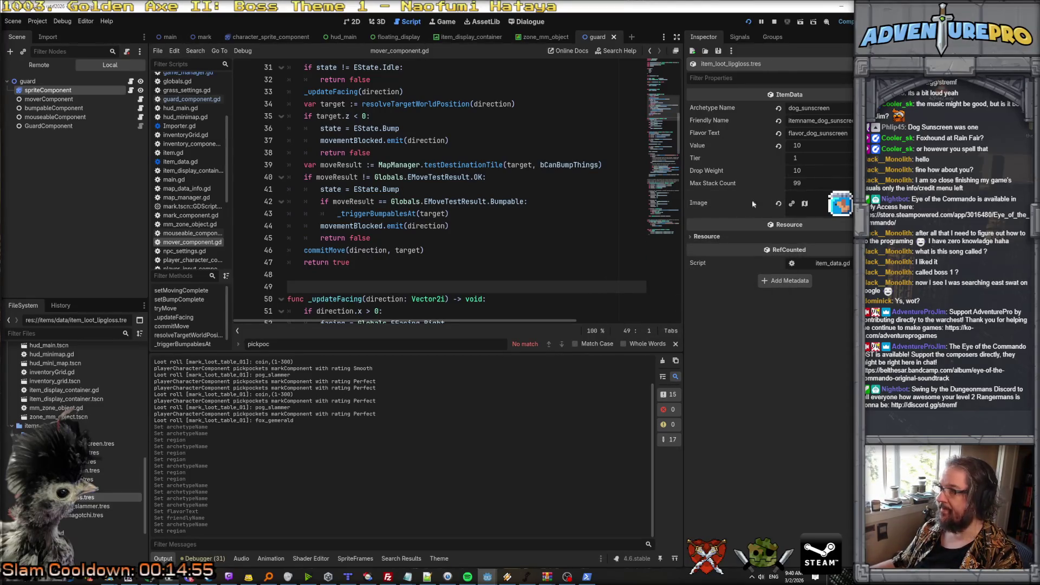
double_click(803, 109)
text(lip)
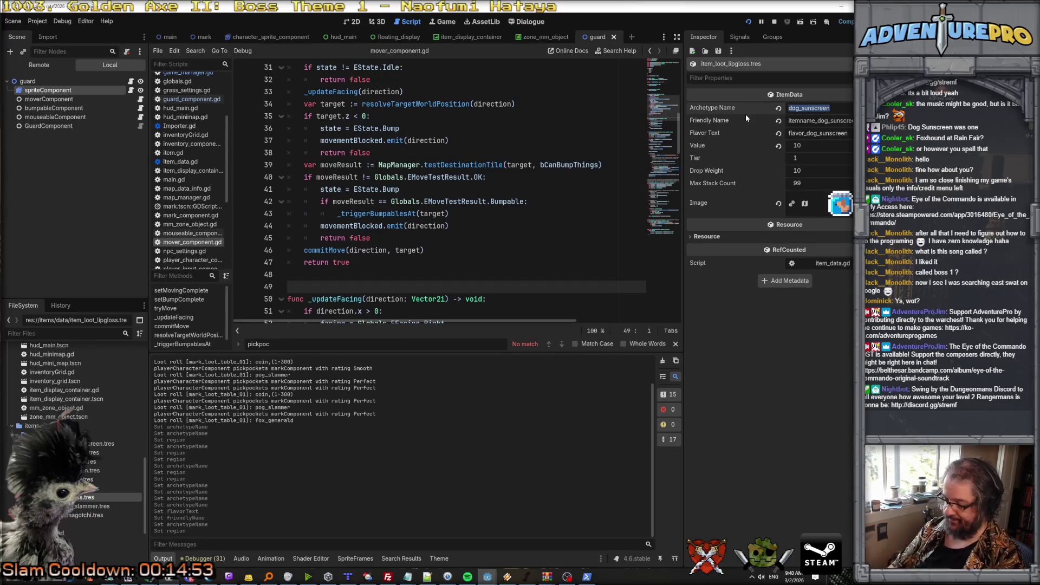
text(gloss)
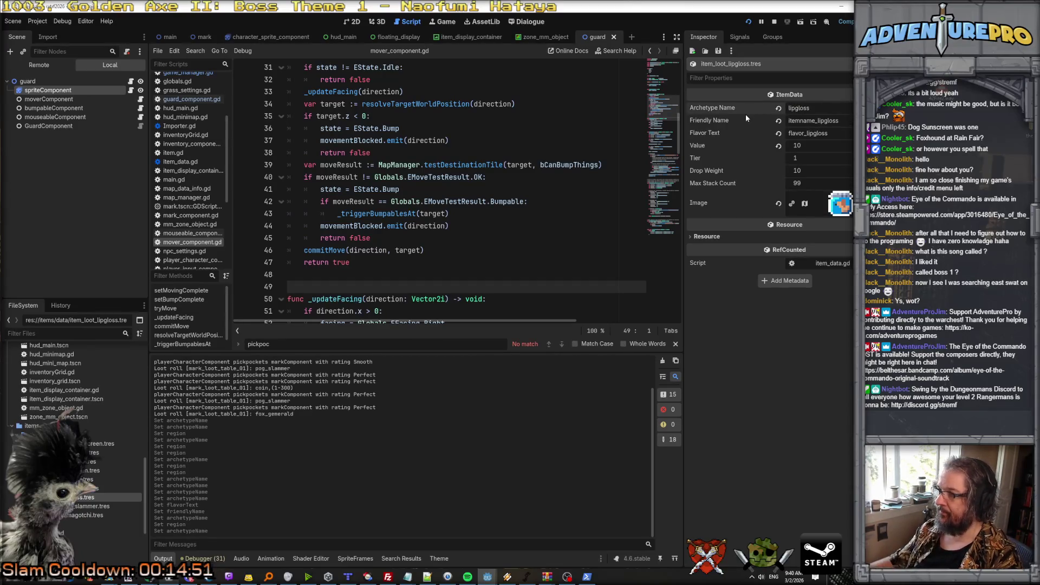
click(845, 204)
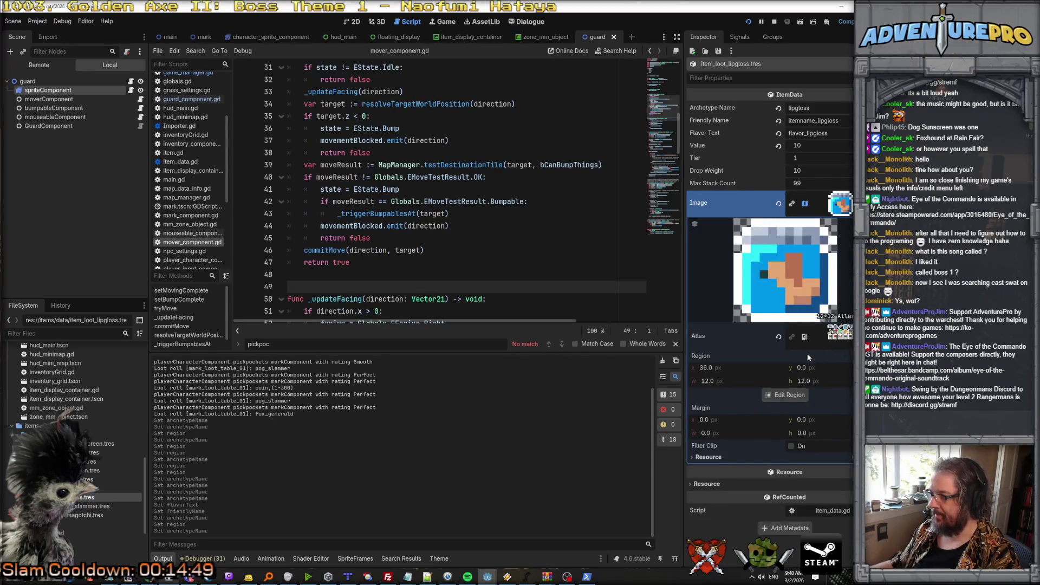
click(735, 365)
text(24)
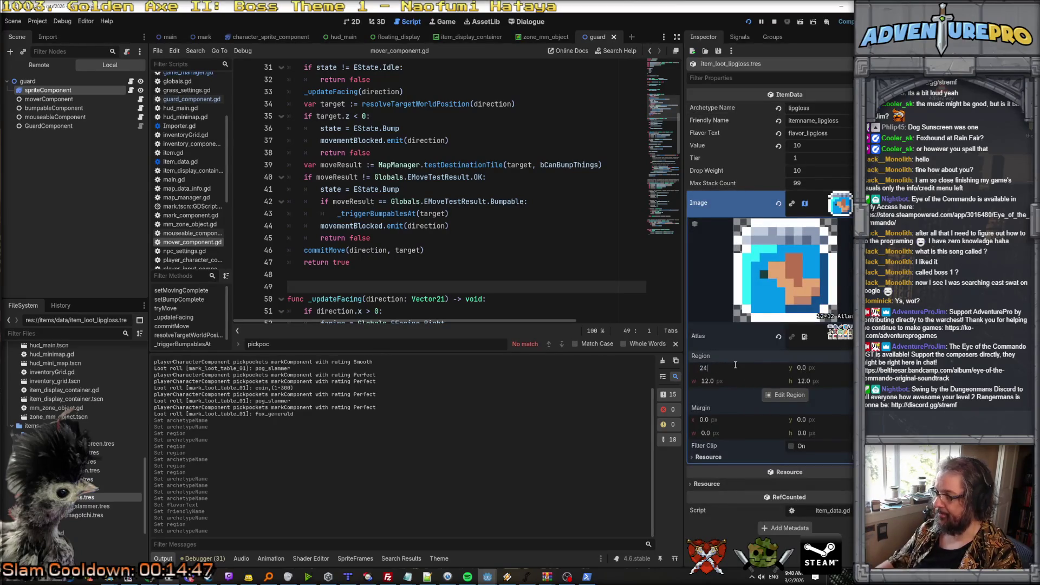
key(Return)
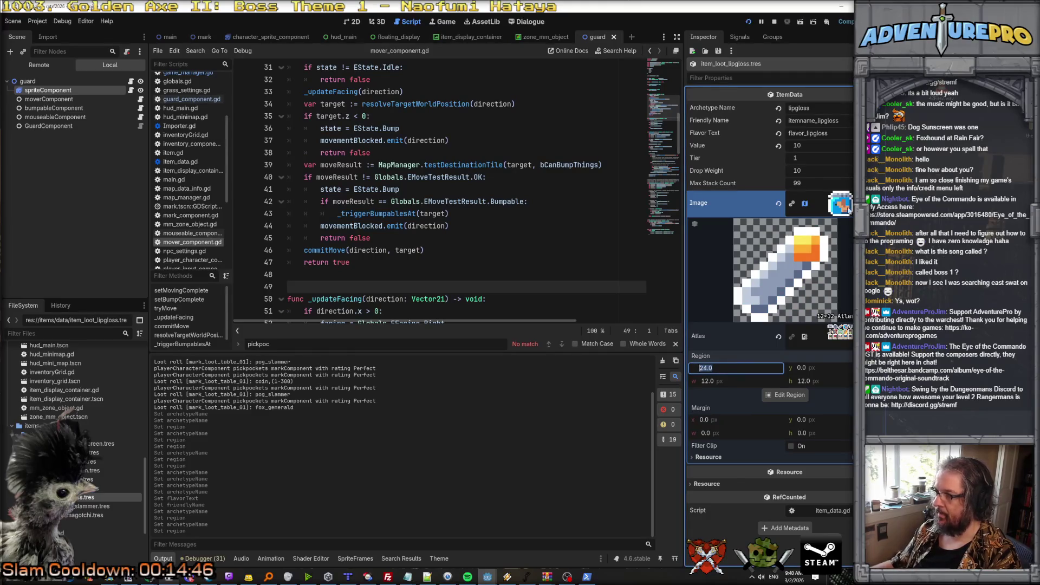
click(847, 209)
click(65, 444)
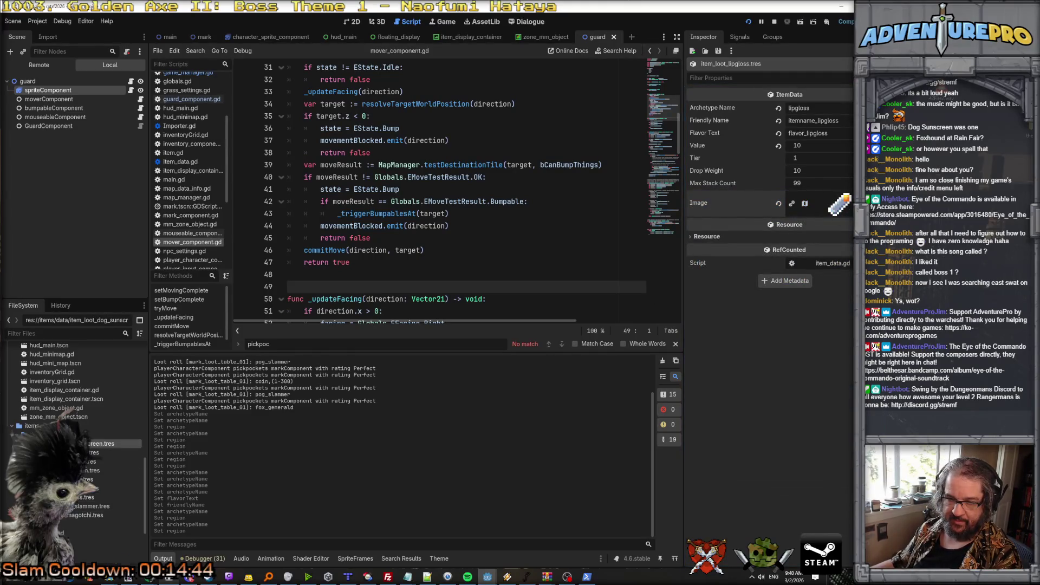
Duplicate item_loot_dog_sunscreen.tres as item_loot_quarters.
right_click(55, 443)
click(106, 504)
click(631, 288)
drag(637, 288, 671, 287)
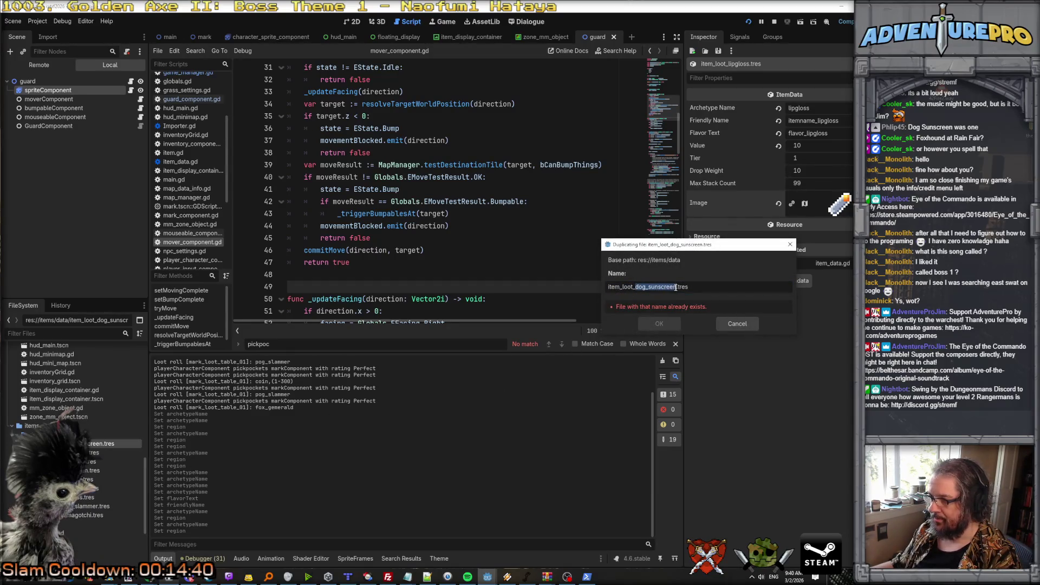
text(quarters)
key(Return)
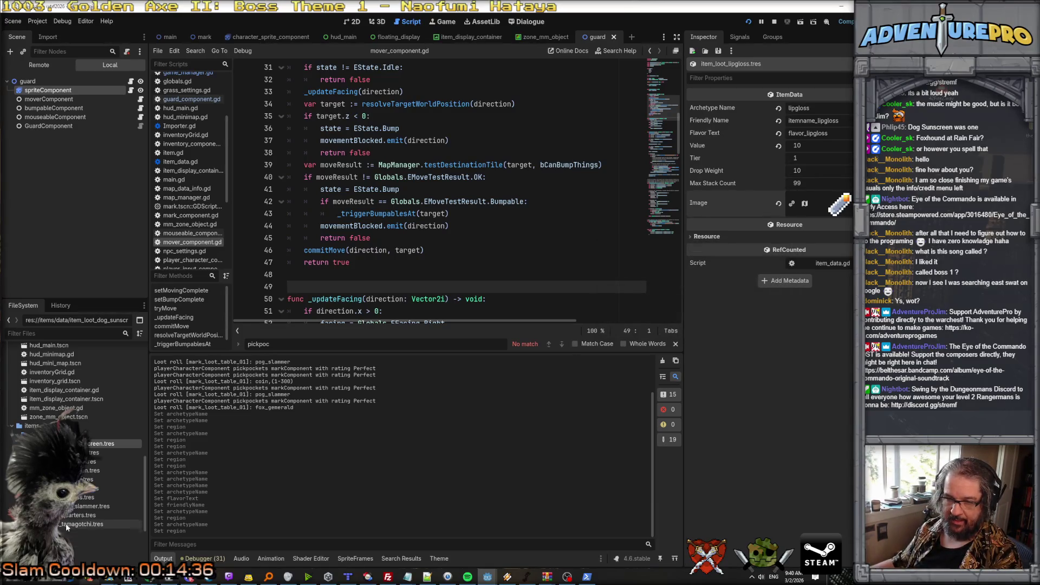
Set the quarters item's Archetype Name to quarters and its icon region x to 12 for the coin tile.
click(73, 516)
double_click(837, 106)
text(quarters)
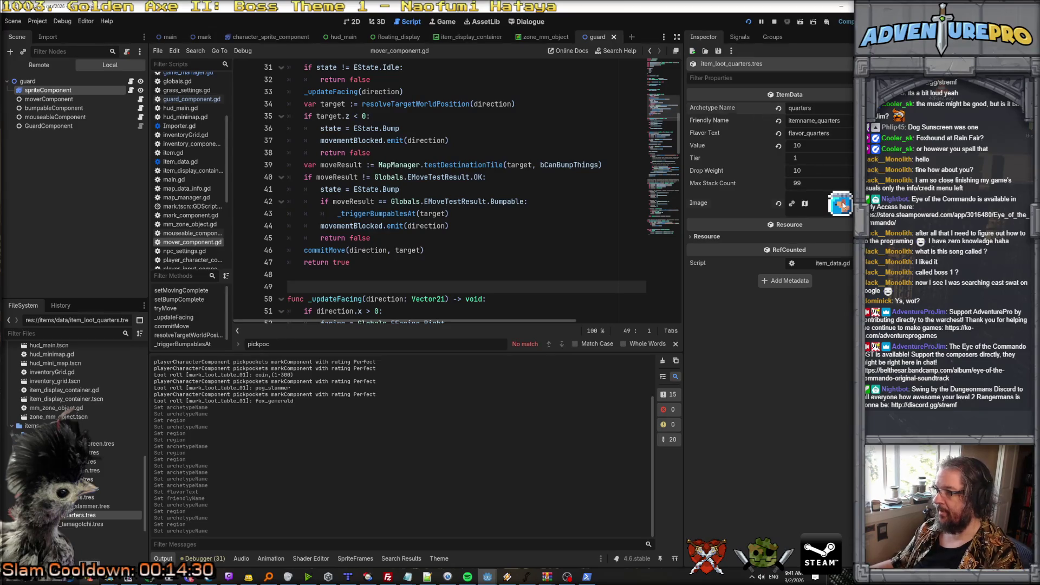
click(841, 205)
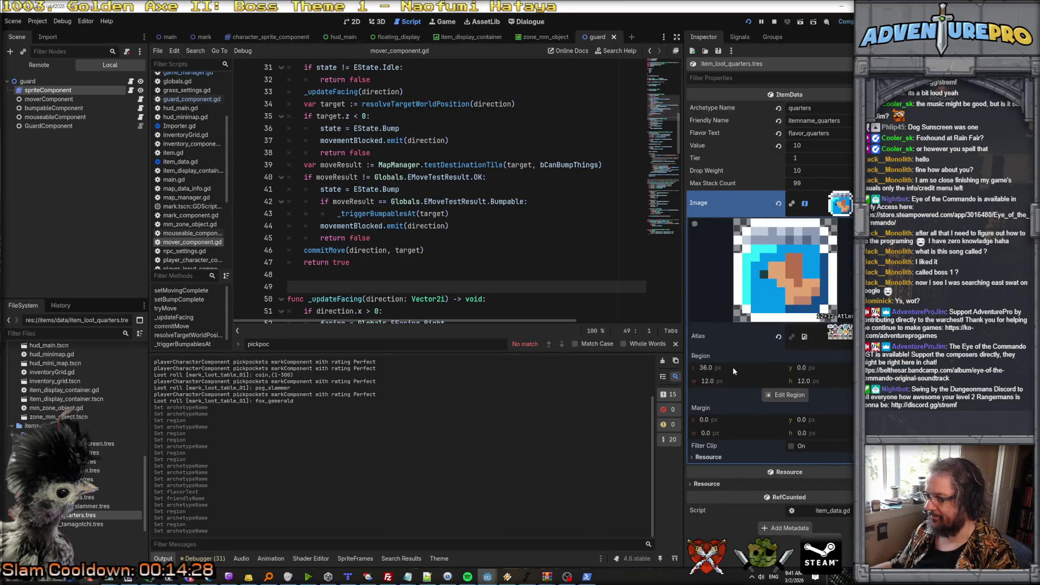
drag(732, 366, 732, 368)
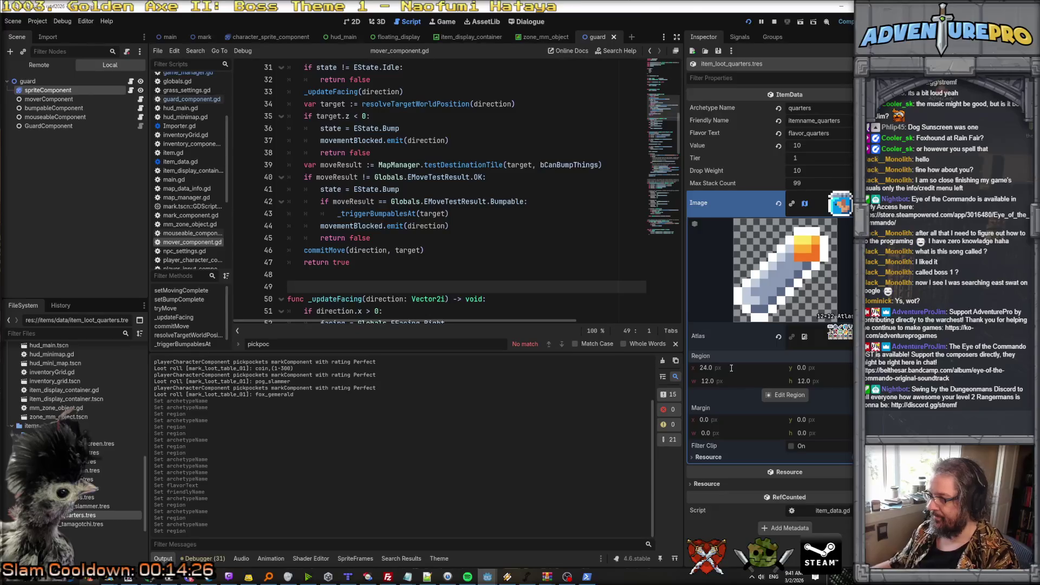
click(731, 368)
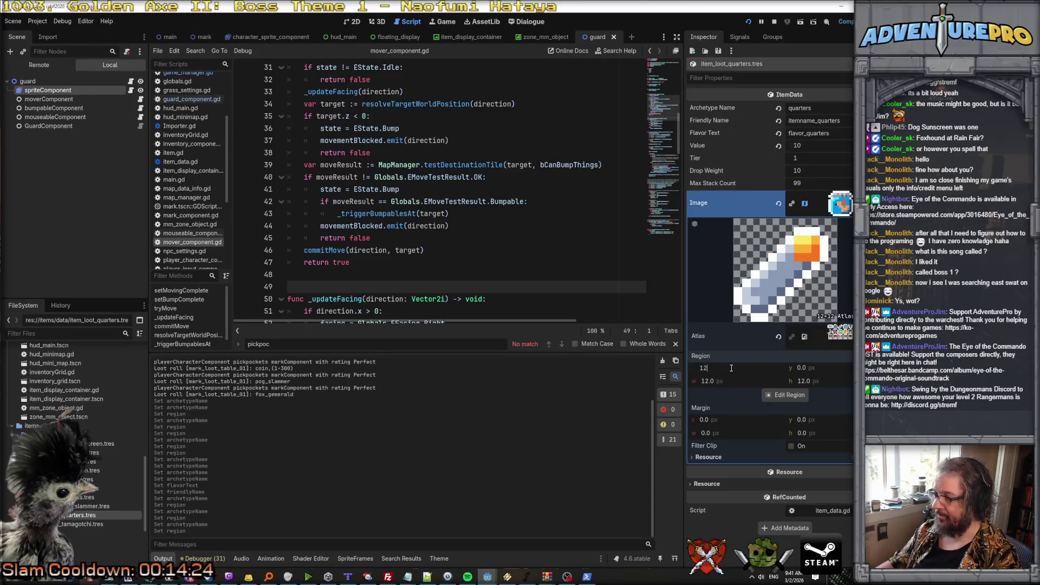
key(Return)
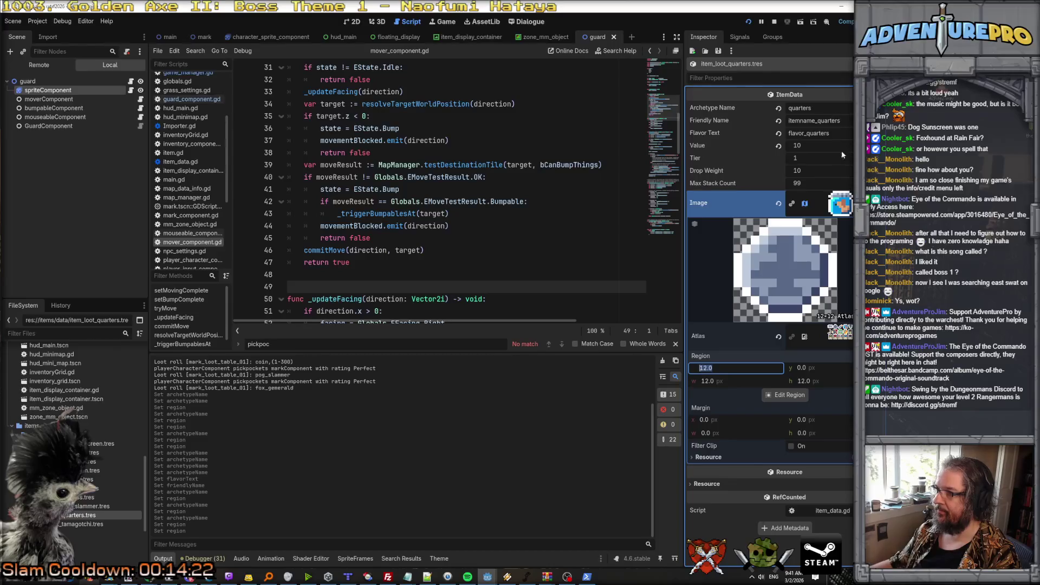
click(838, 206)
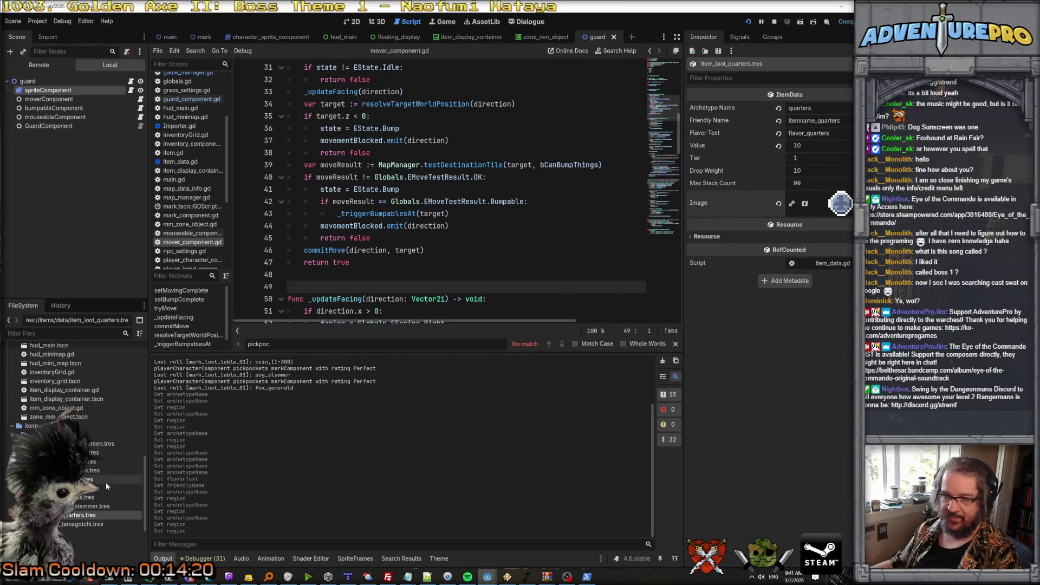
Review the lipgloss and dog sunscreen resources, then run the project to test the loot.
click(84, 497)
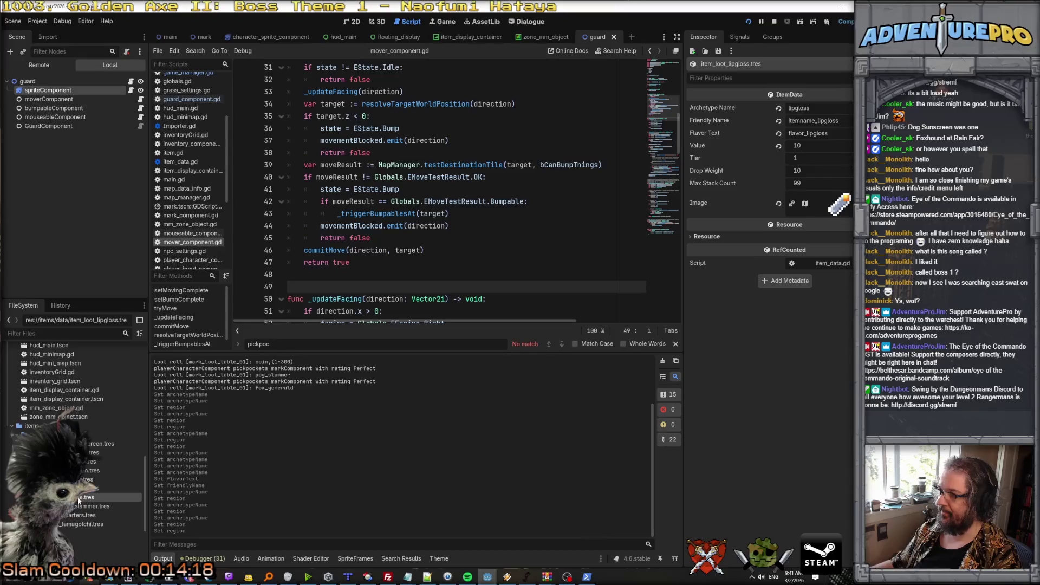
click(100, 444)
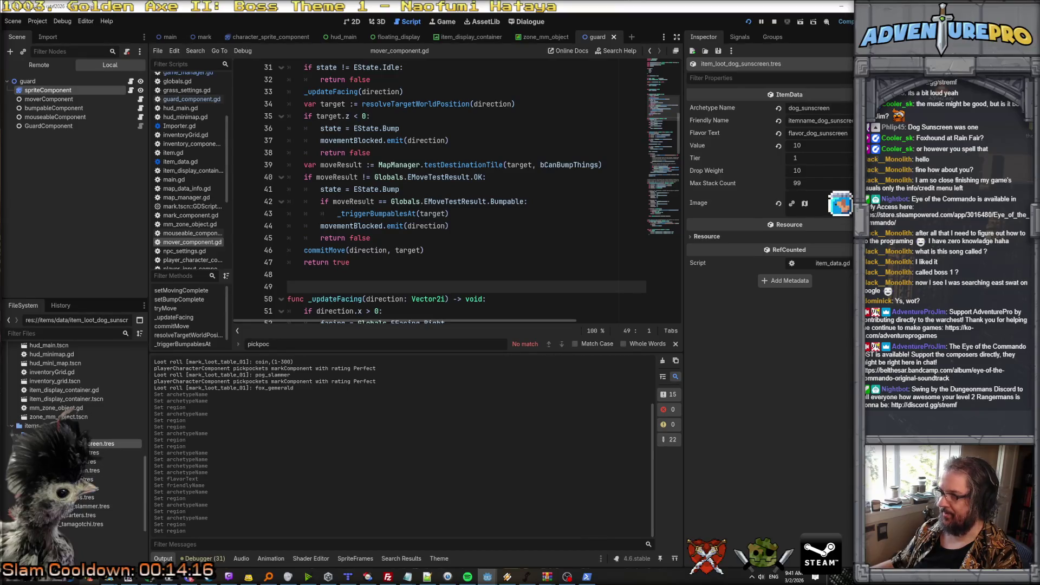
click(748, 22)
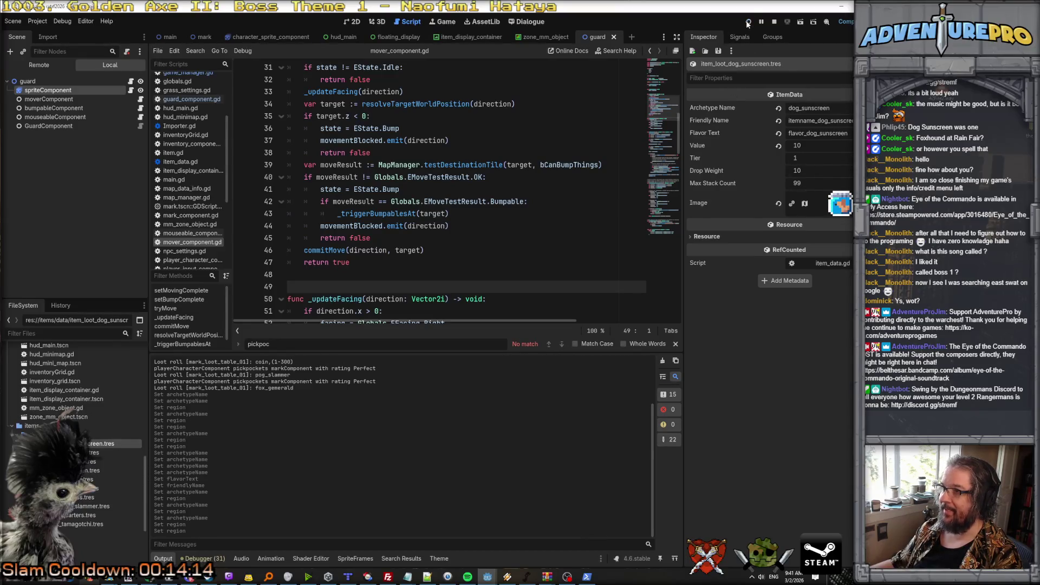